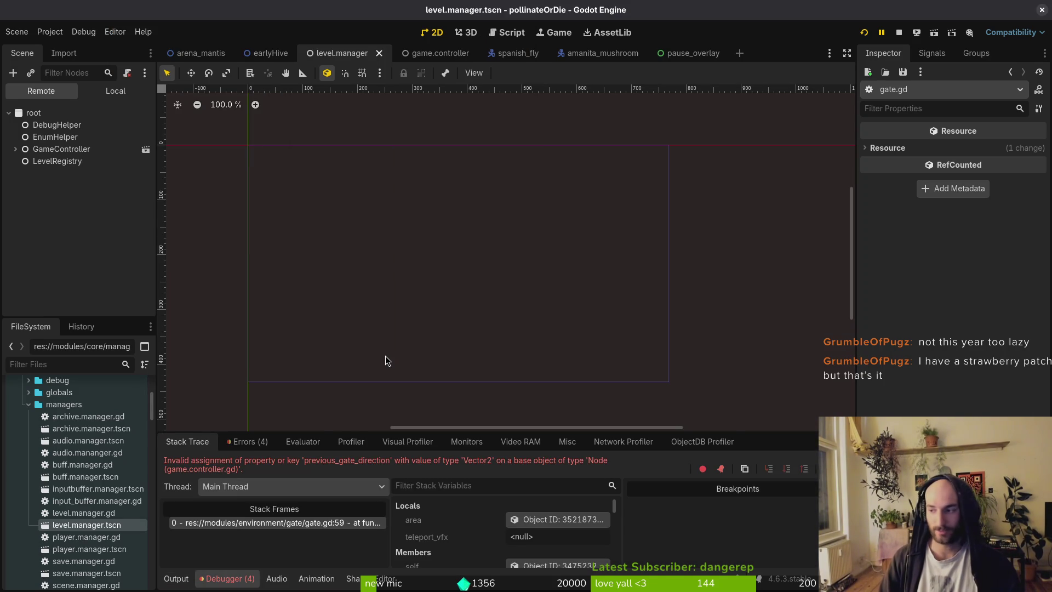
# Leave Godot for the terminal to search the project files for gate
pyautogui.hotkey('alt', 'Tab')
# Open gate.gd and compare the failing line with the Godot debugger error
pyautogui.write('gate')
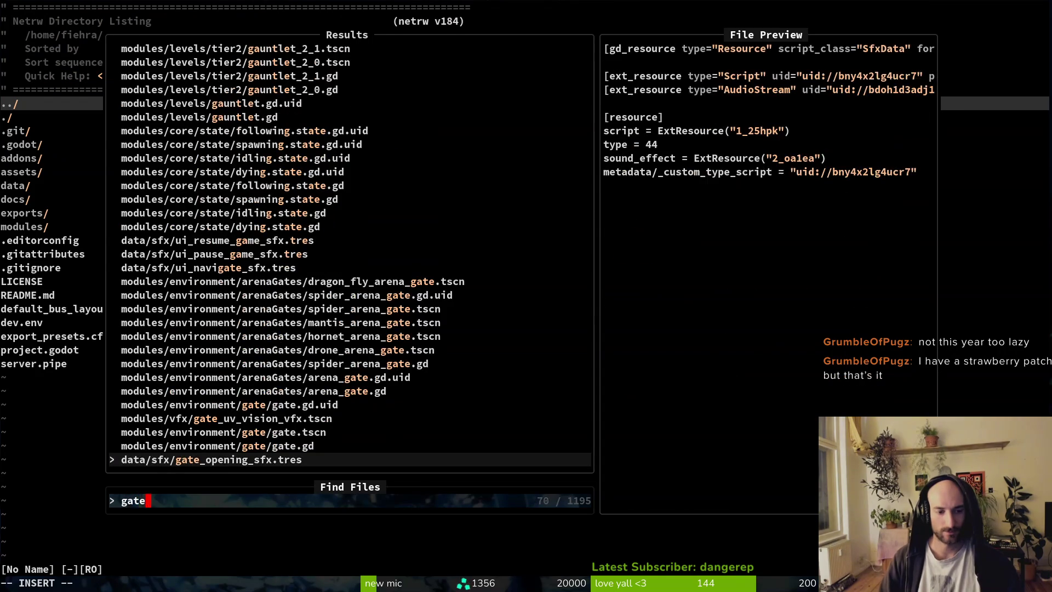
pyautogui.press('Up')
pyautogui.press('Return')
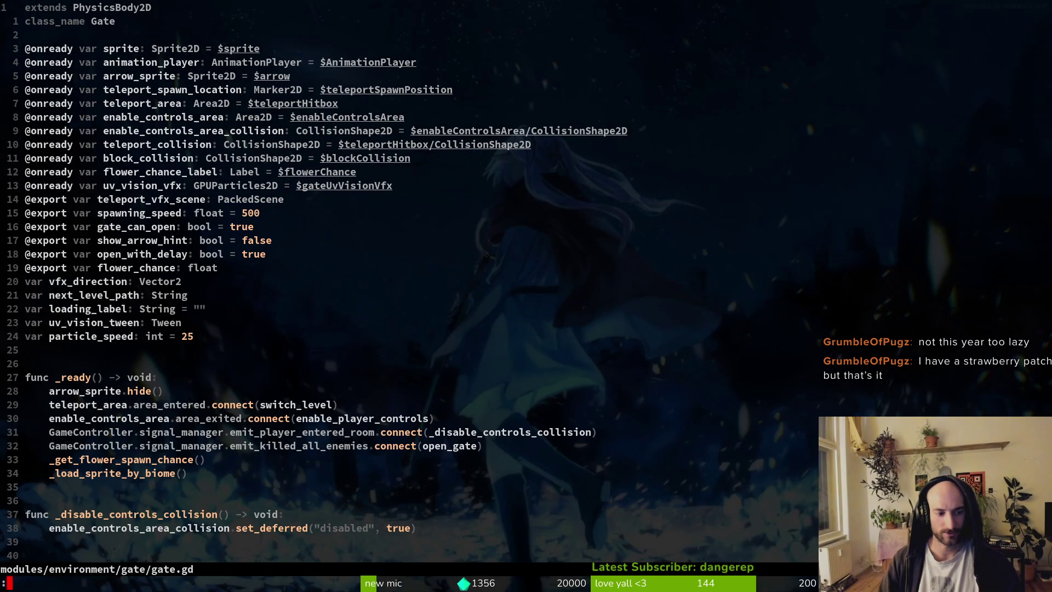
pyautogui.press('Return')
pyautogui.hotkey('shift', 'v')
pyautogui.press('y')
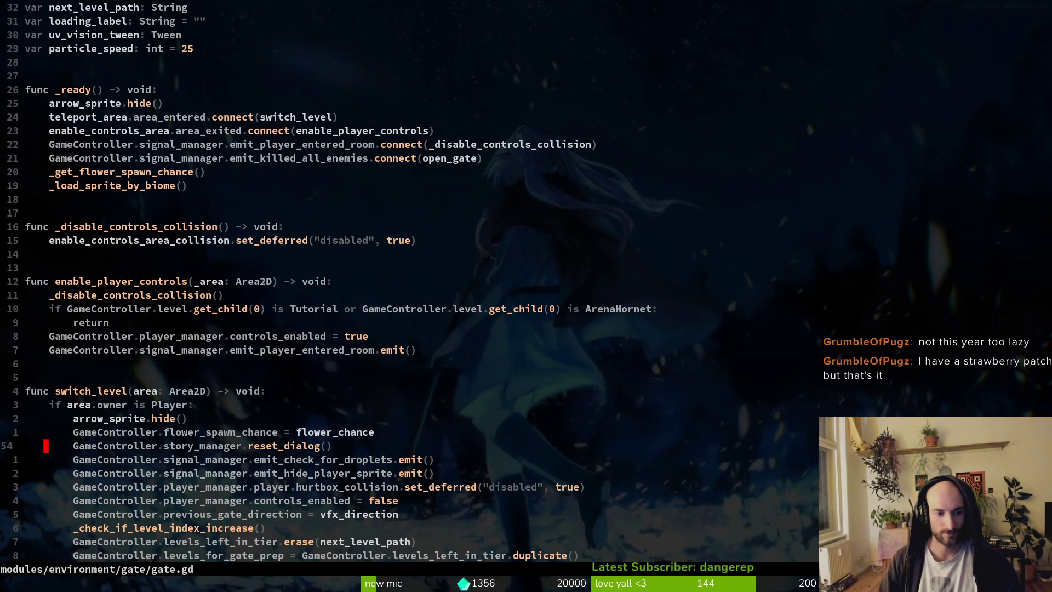
pyautogui.hotkey('alt', 'Tab')
pyautogui.hotkey('alt', 'Tab')
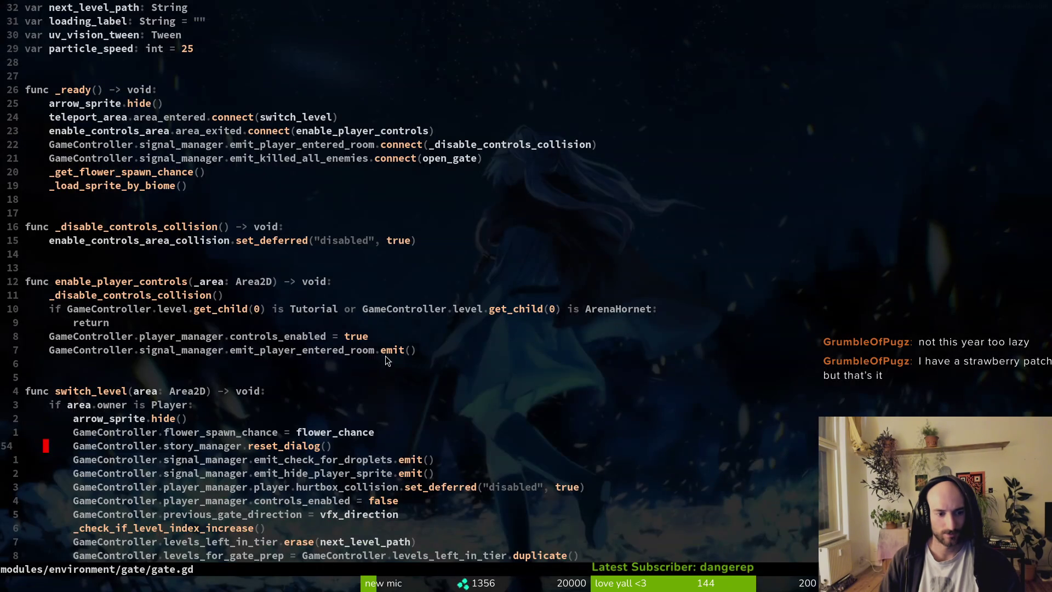
# Change line 59 to reach previous_gate_direction through GameController.level_manager
pyautogui.press('5')
pyautogui.press('j')
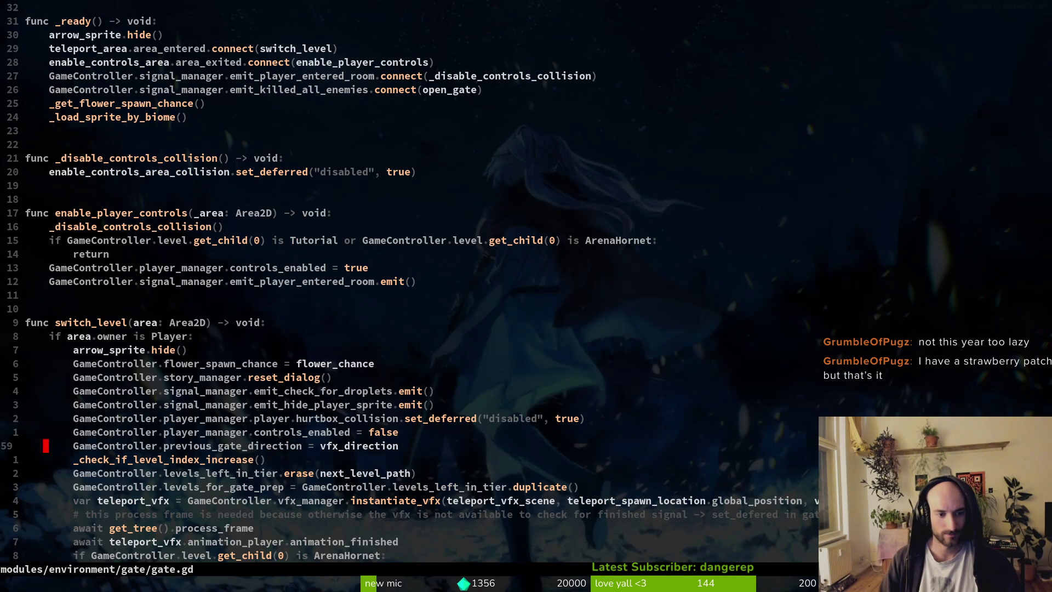
pyautogui.write('ameController.level_manager.')
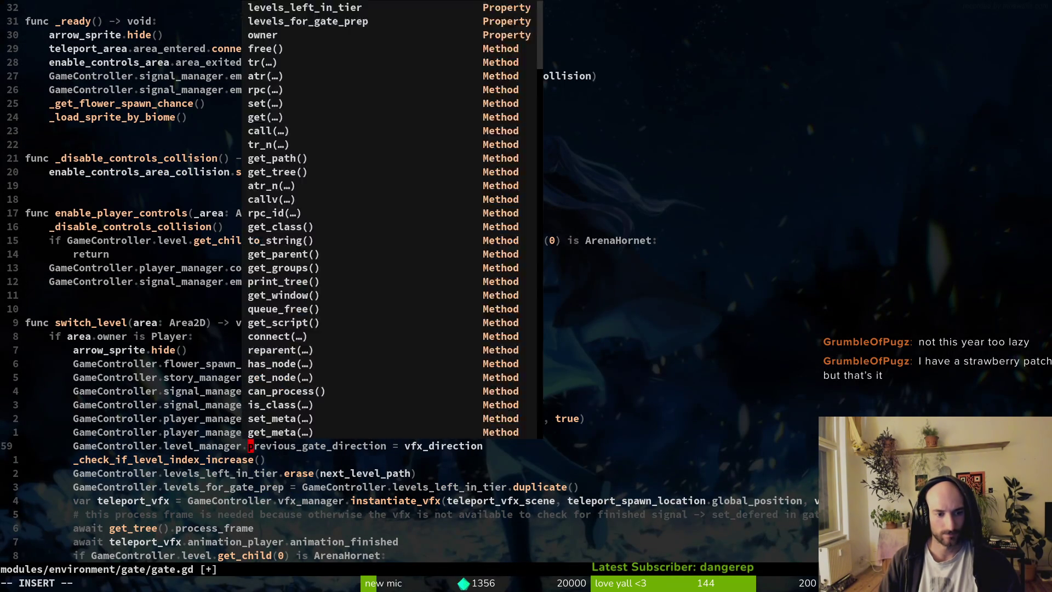
pyautogui.press('Tab')
pyautogui.write(':write')
pyautogui.press('Return')
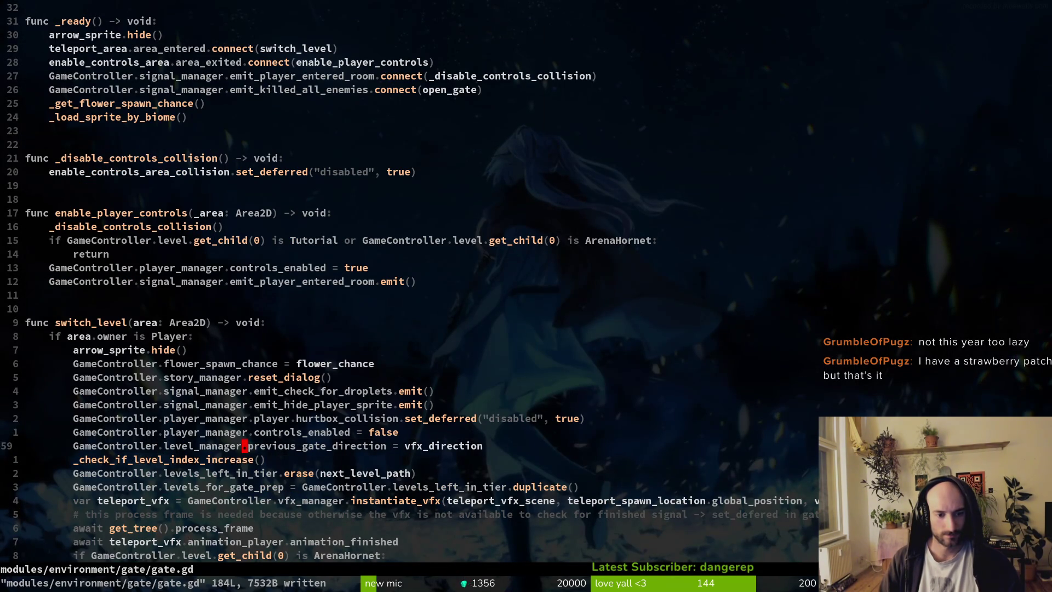
# Insert level_manager. before levels_left_in_tier and save gate.gd
pyautogui.press('j')
pyautogui.press('j')
pyautogui.press('w')
pyautogui.press('w')
pyautogui.write('j')
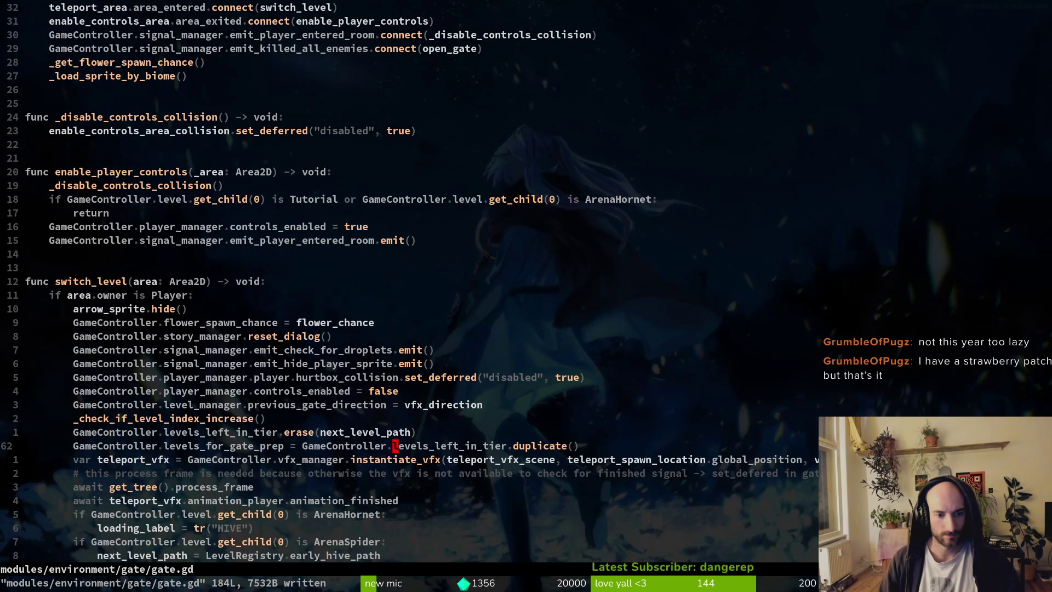
pyautogui.write('ilevel_manager.')
pyautogui.press('Escape')
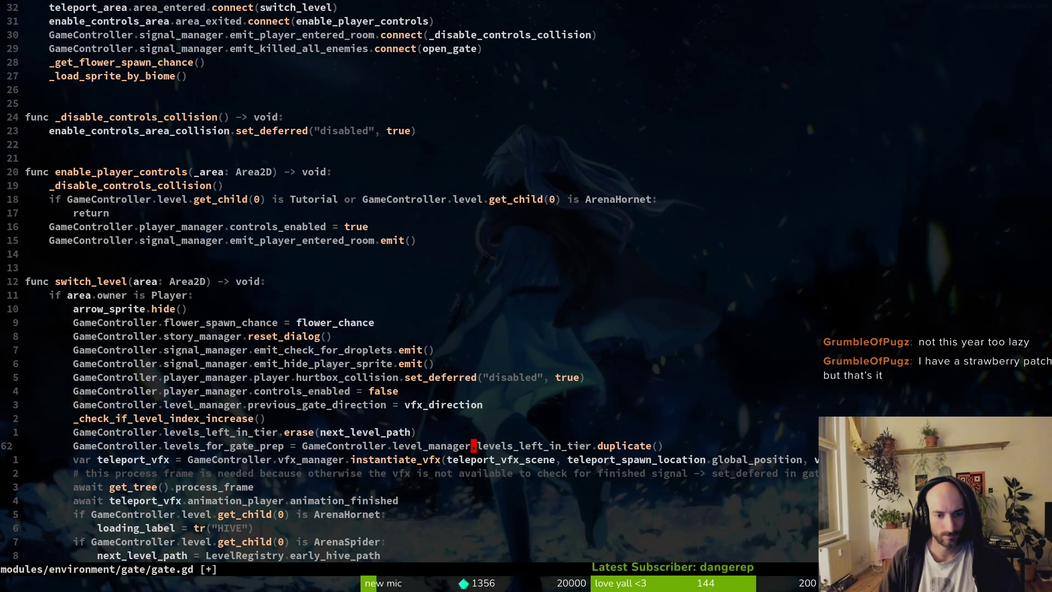
pyautogui.write(':w')
pyautogui.press('Return')
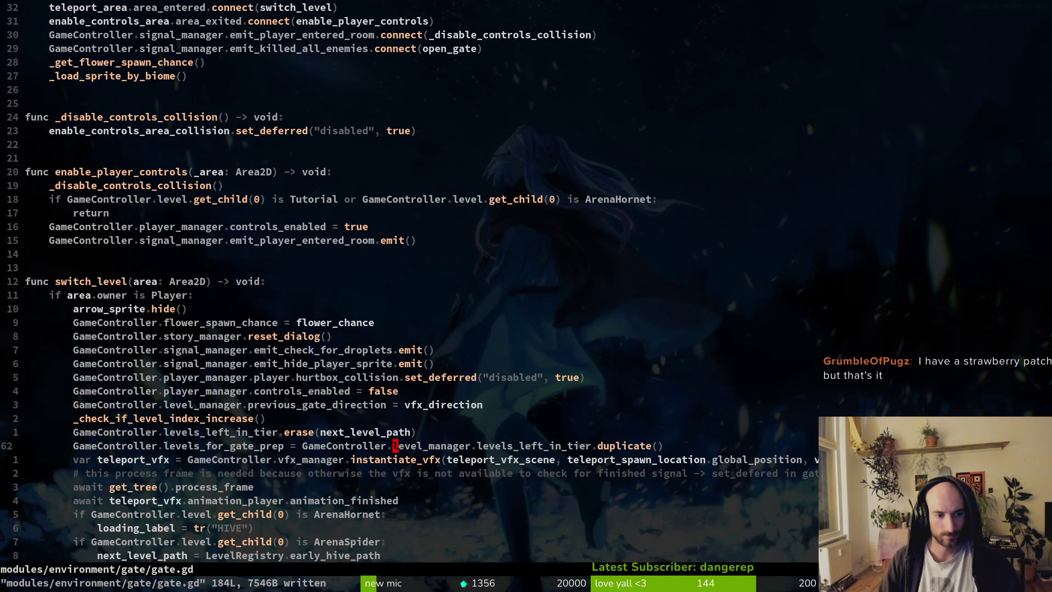
# Add level_manager. to lines 61 and 62, fix the typos, and save gate.gd
pyautogui.write('bkilevel_manager.')
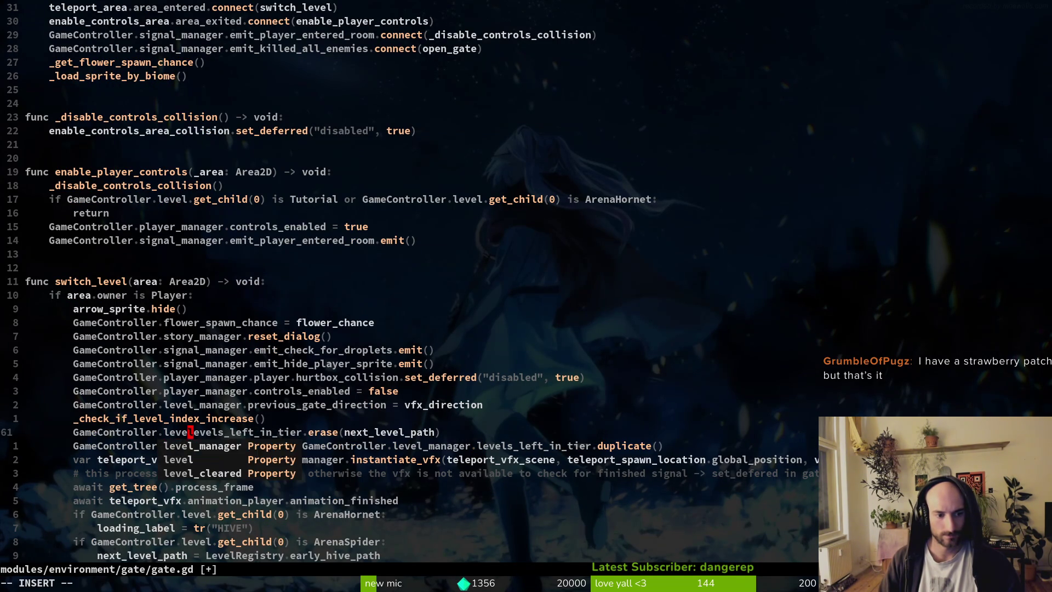
pyautogui.write('.')
pyautogui.press('Escape')
pyautogui.write('jb')
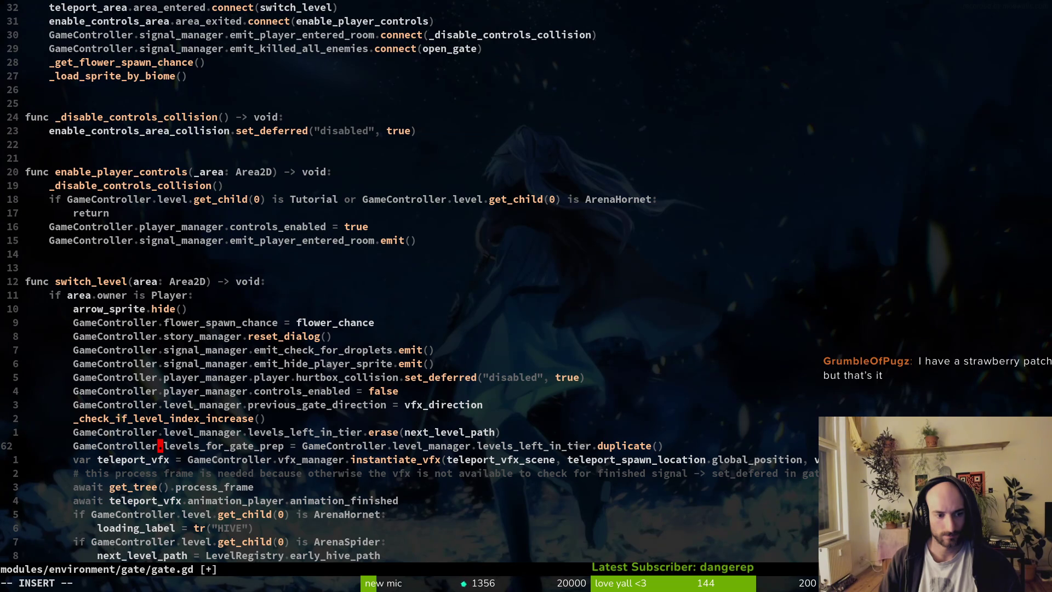
pyautogui.write('leve')
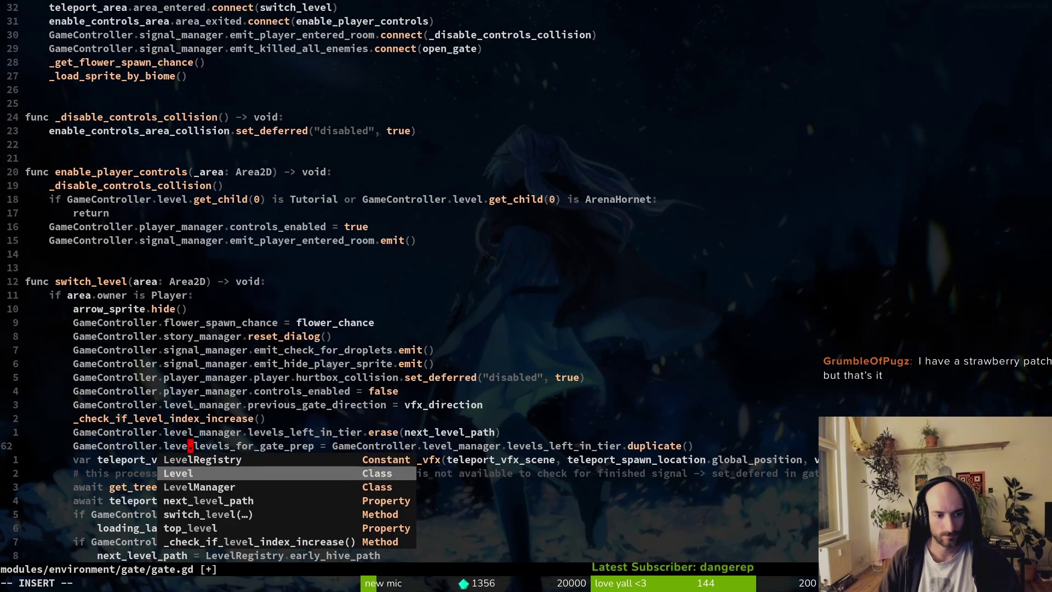
pyautogui.press('Down')
pyautogui.press('Down')
pyautogui.write('maa')
pyautogui.press('BackSpace')
pyautogui.press('BackSpace')
pyautogui.press('BackSpace')
pyautogui.write('l_manager')
pyautogui.press('Escape')
pyautogui.write(':w')
pyautogui.press('Return')
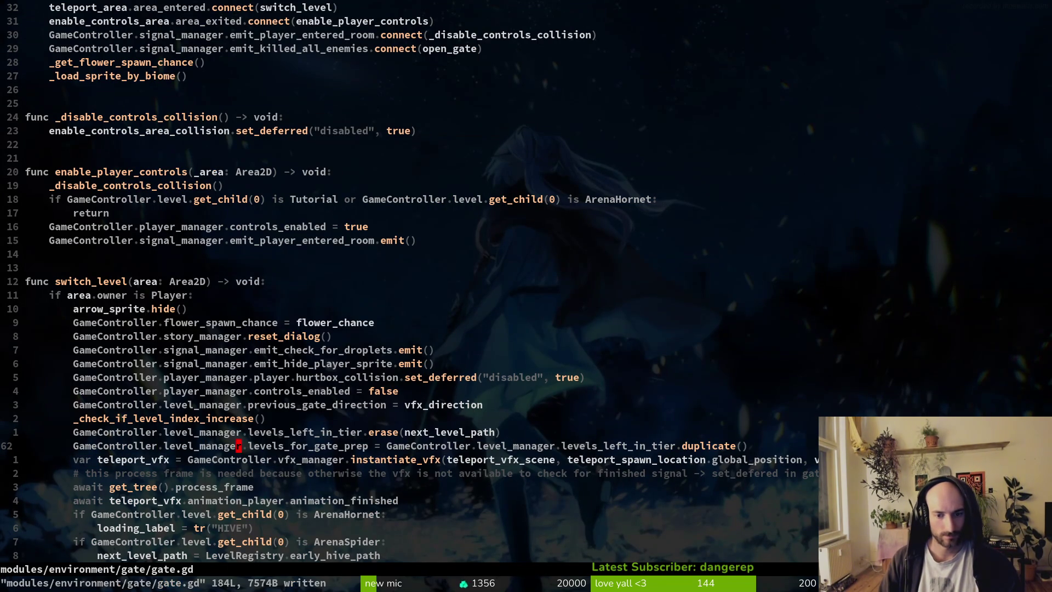
pyautogui.press('j')
pyautogui.press('j')
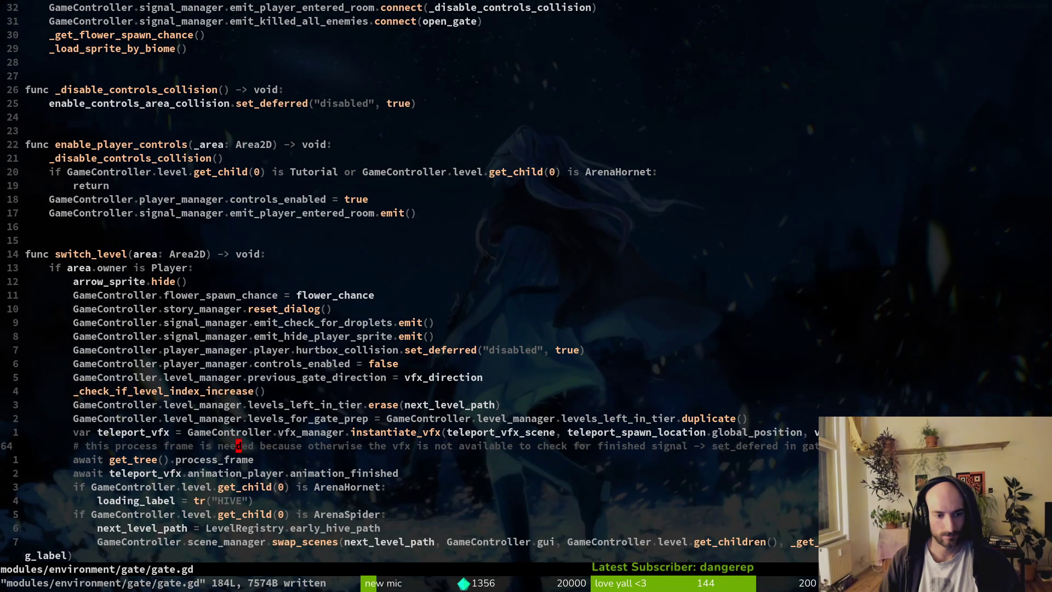
# Read down through gate.gd from the ArenaHornet check to _get_vfx_gravity
pyautogui.press('j')
pyautogui.press('j')
pyautogui.press('j')
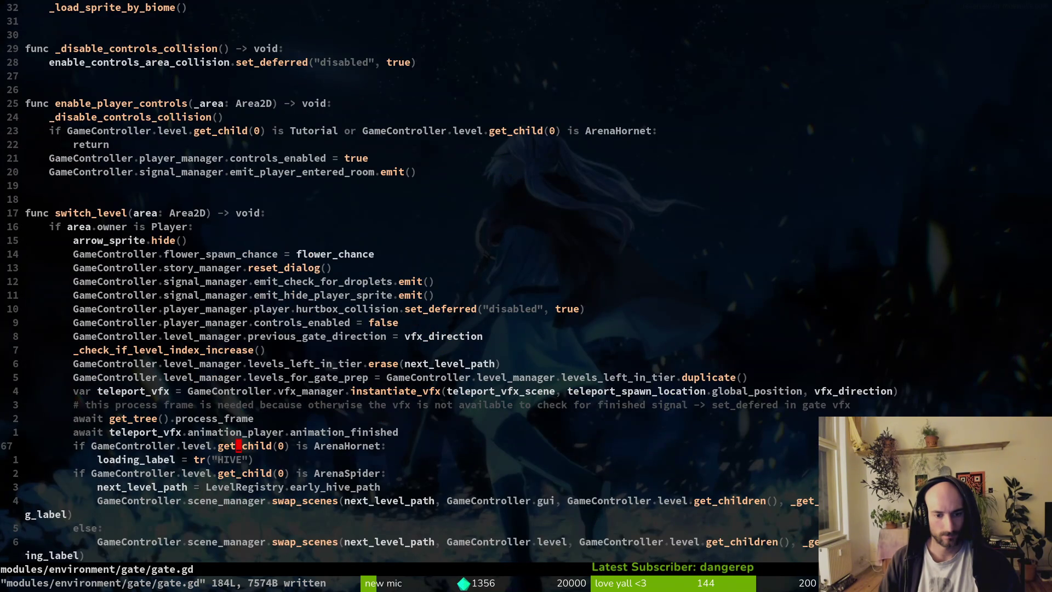
pyautogui.press('j')
pyautogui.press('j')
pyautogui.press('j')
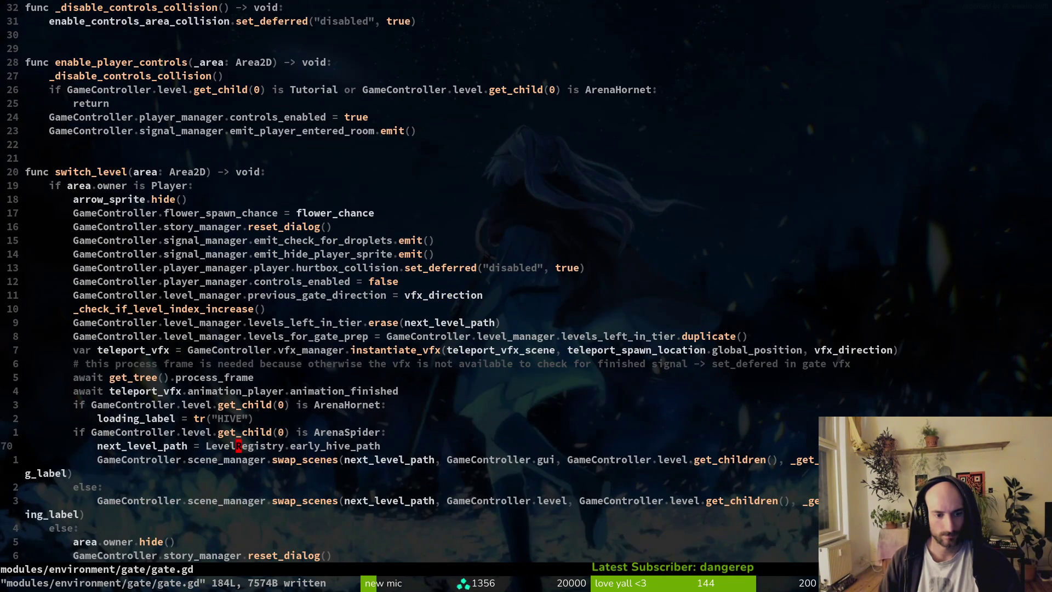
pyautogui.hotkey('ctrl', 'd')
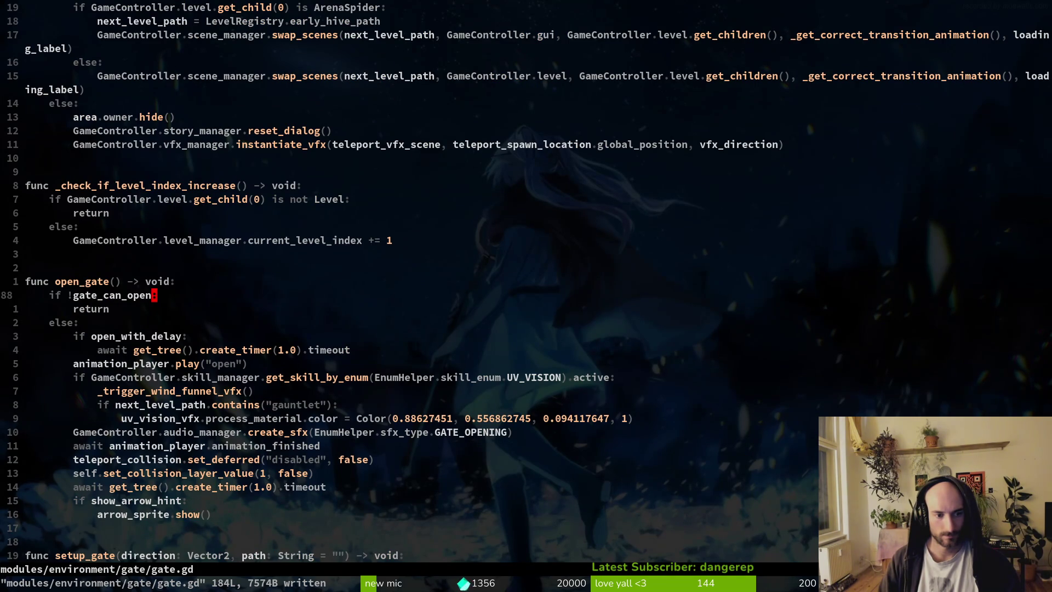
pyautogui.hotkey('ctrl', 'd')
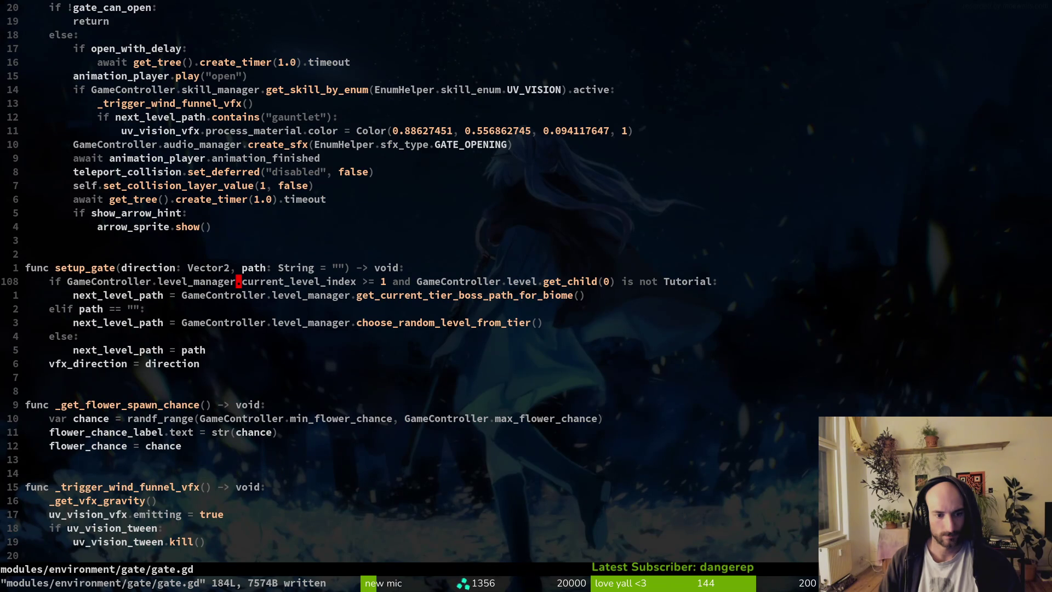
pyautogui.hotkey('ctrl', 'd')
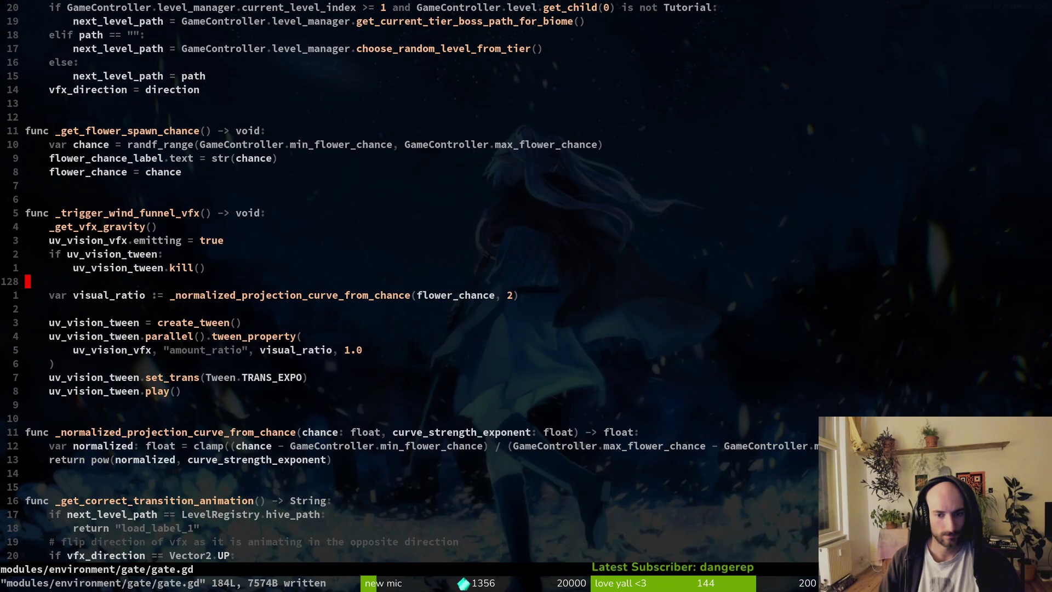
pyautogui.hotkey('ctrl', 'd')
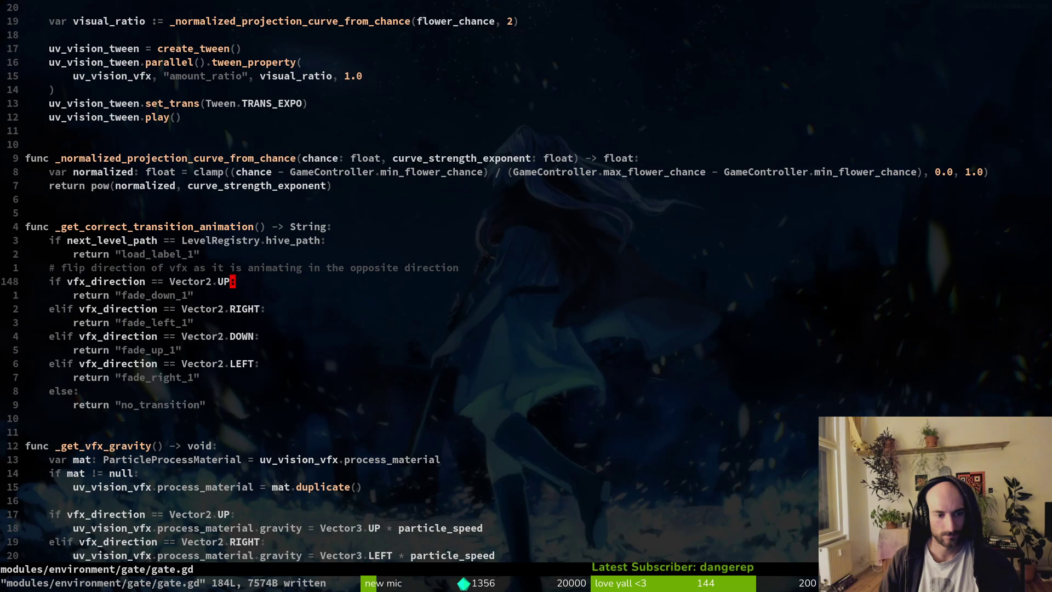
pyautogui.hotkey('ctrl', 'd')
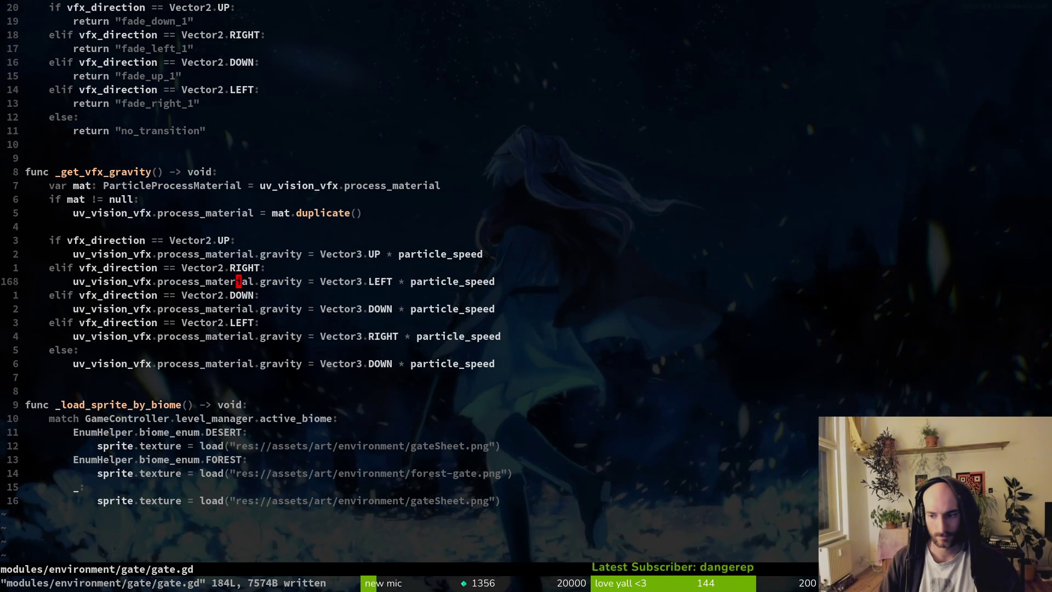
# Save and quit gate.gd with :wq, returning to the Godot editor
pyautogui.hotkey('ctrl', 'p')
pyautogui.hotkey('ctrl', 'o')
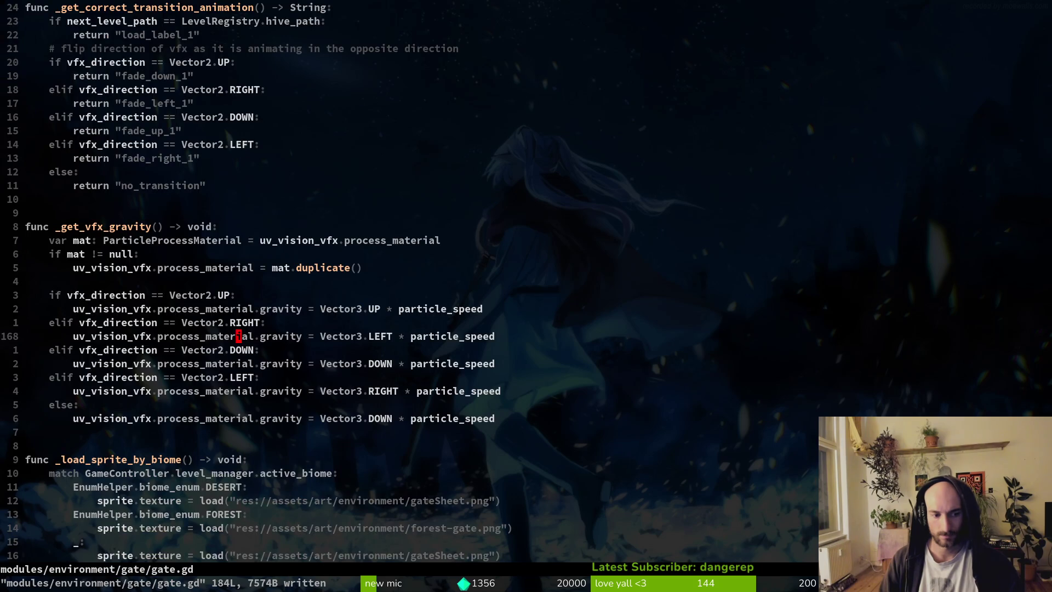
pyautogui.write(':wq')
pyautogui.press('Return')
pyautogui.hotkey('alt', 'Tab')
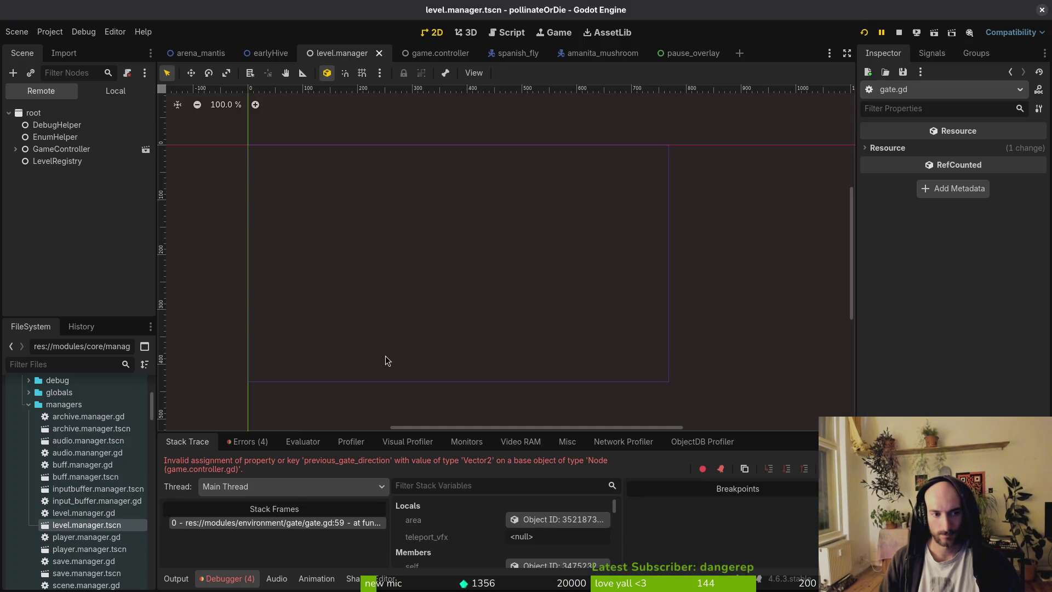
# Run the game with F5 and fly the bee through the top exit into the next level
pyautogui.press('F5')
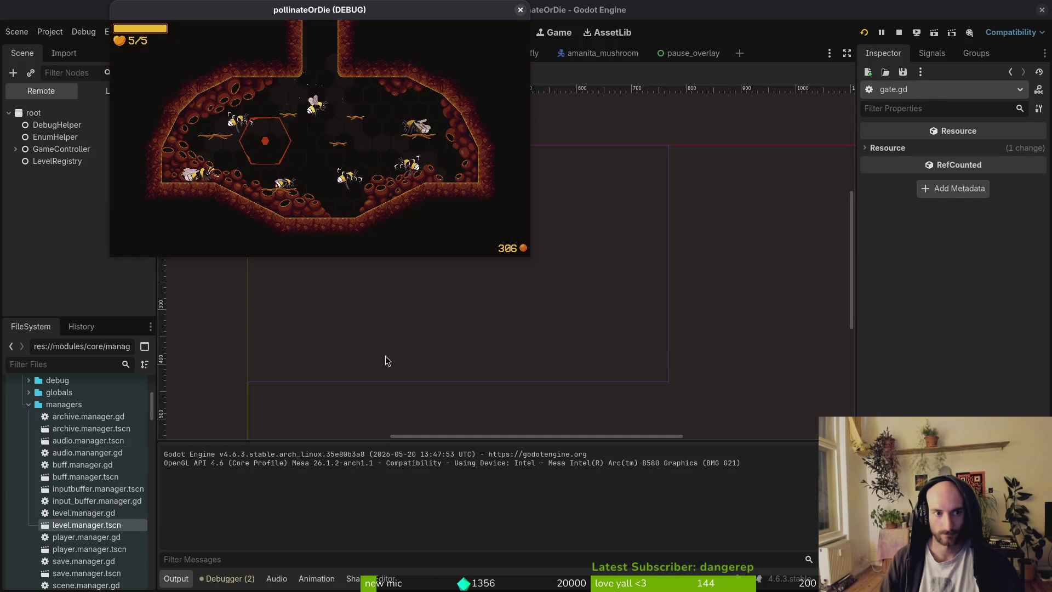
pyautogui.press('Up')
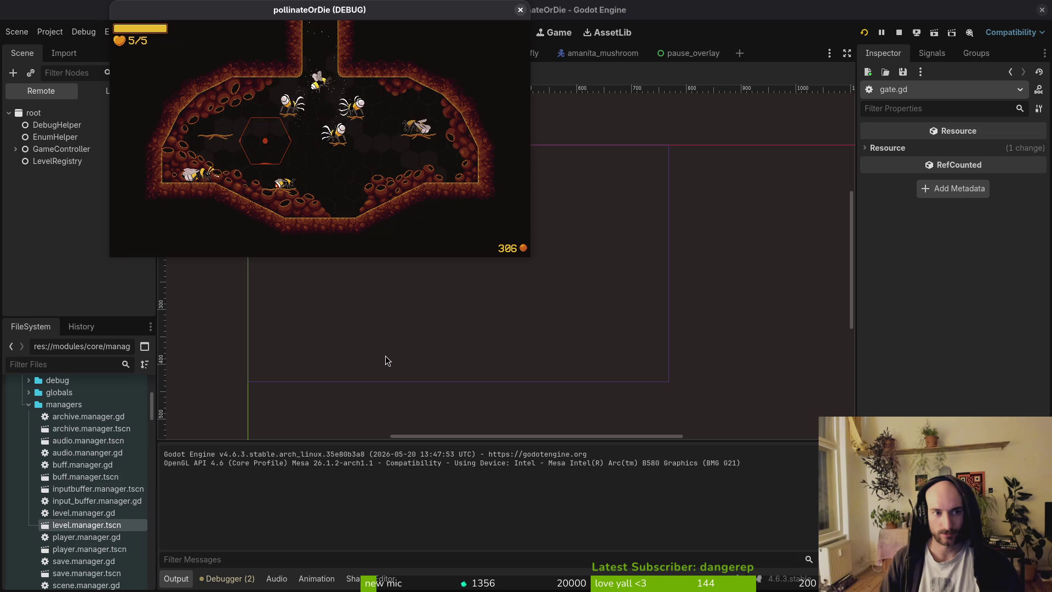
pyautogui.press('Right')
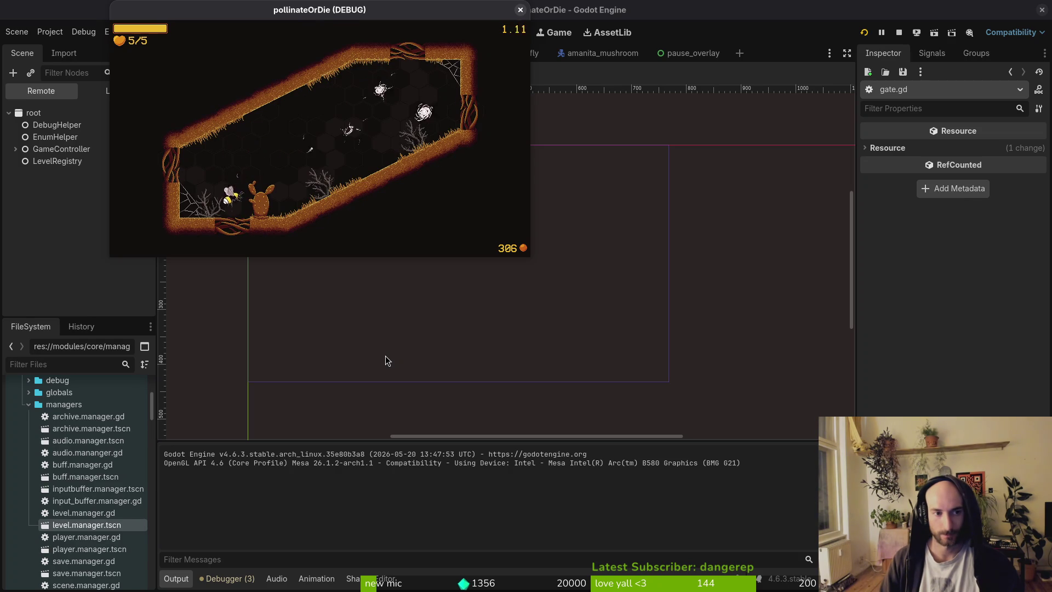
pyautogui.press('Left')
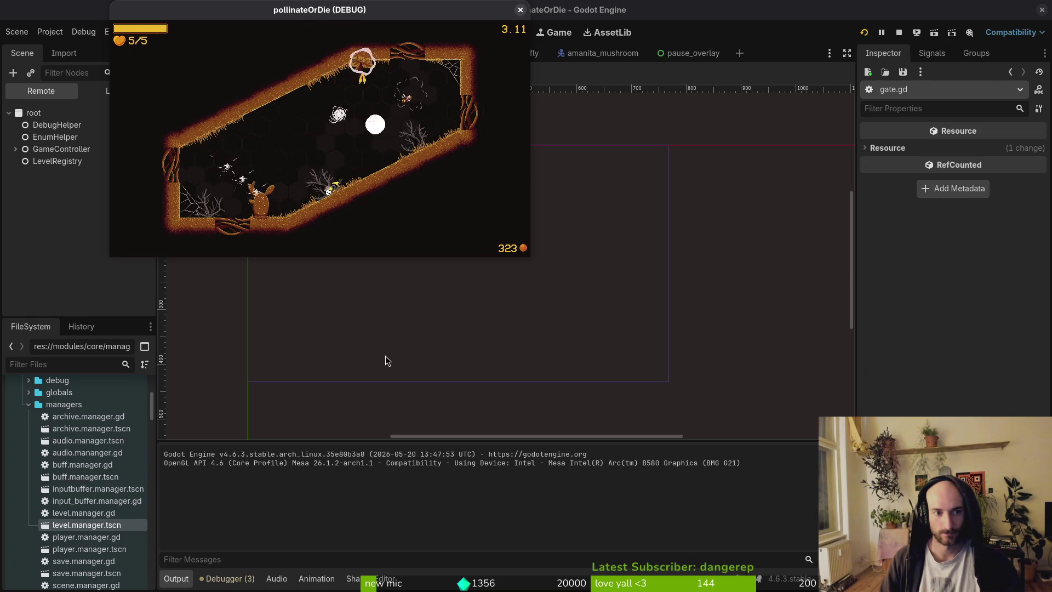
pyautogui.press('Left')
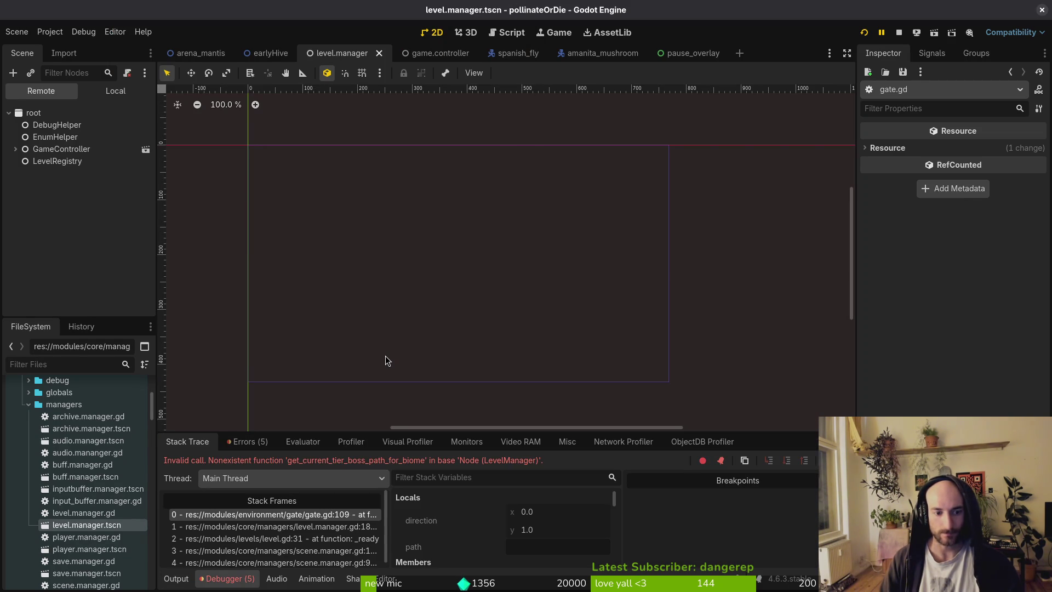
# Open gate.gd in Vim at the failing line 109 in setup_gate
pyautogui.press('super+1')
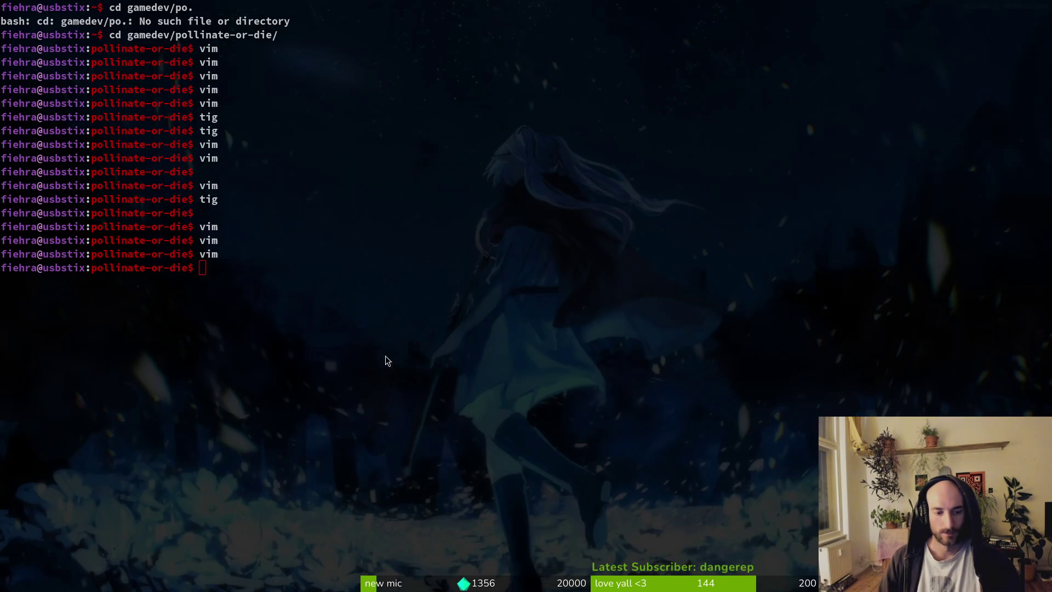
pyautogui.write('vim')
pyautogui.hotkey('ctrl', 'p')
pyautogui.write('gate')
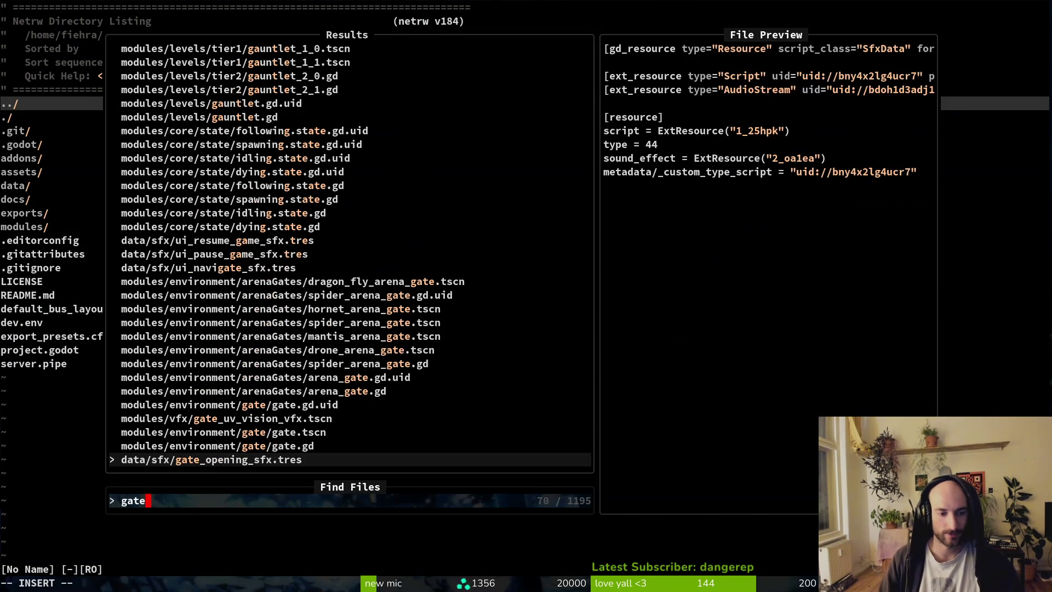
pyautogui.press('Return')
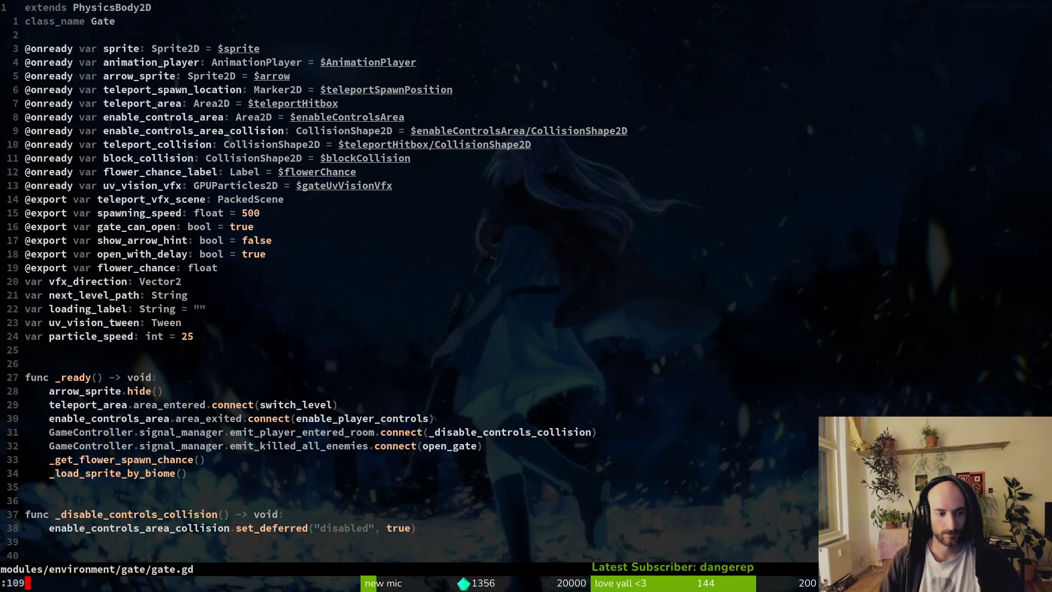
pyautogui.press('Return')
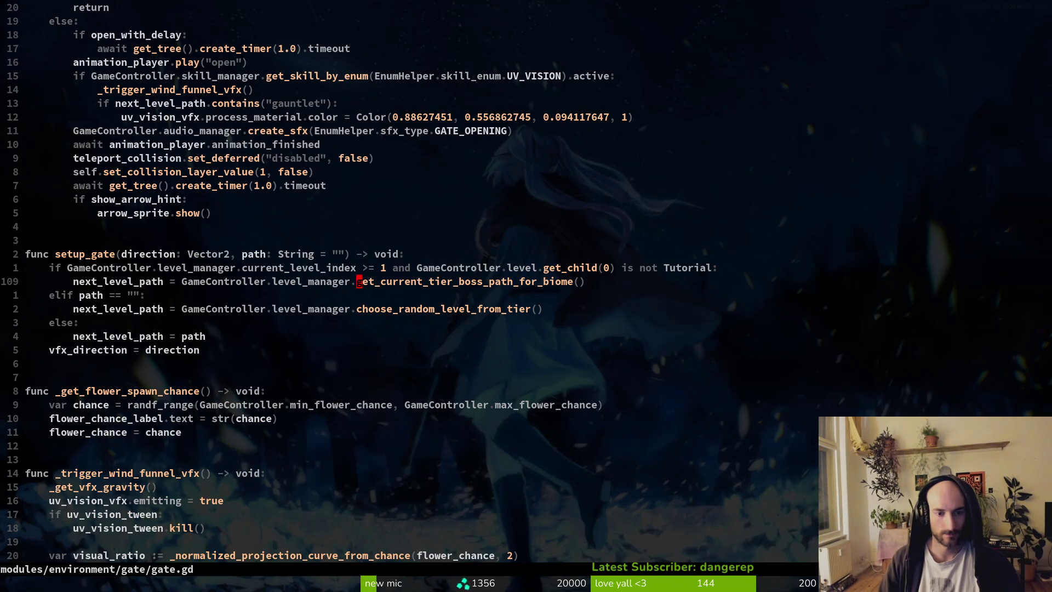
# Recheck the Godot error, then open level.manager.gd in a vertical split beside gate.gd
pyautogui.press('super+2')
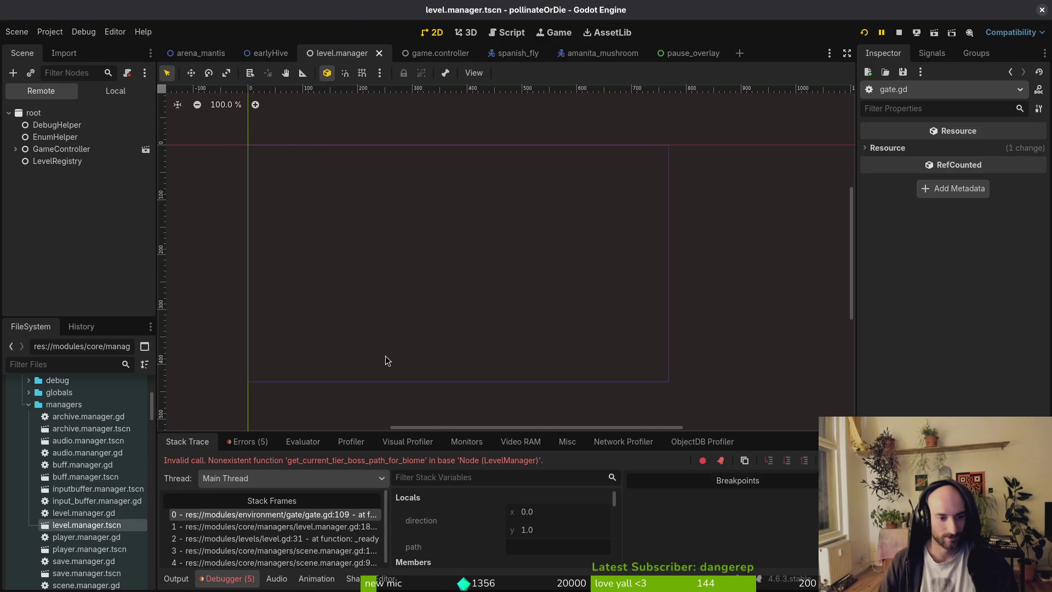
pyautogui.press('super+1')
pyautogui.hotkey('ctrl', 'p')
pyautogui.write('levelmanager')
pyautogui.hotkey('ctrl', 'v')
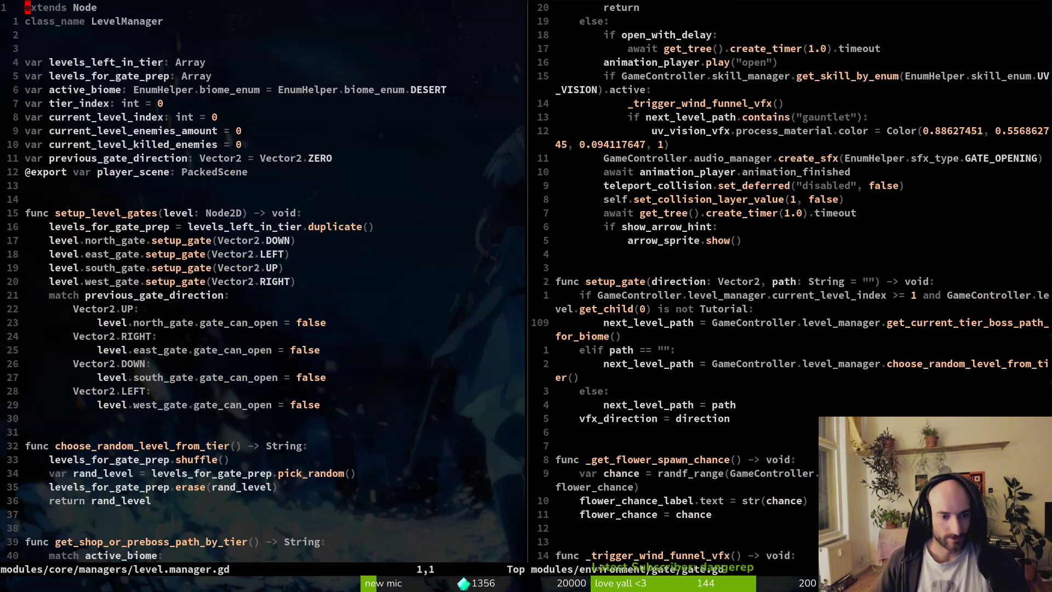
# Copy the get_shop_or_preboss_path_by_tier name from level.manager.gd
pyautogui.press('2')
pyautogui.press('8')
pyautogui.press('j')
pyautogui.press('z')
pyautogui.press('z')
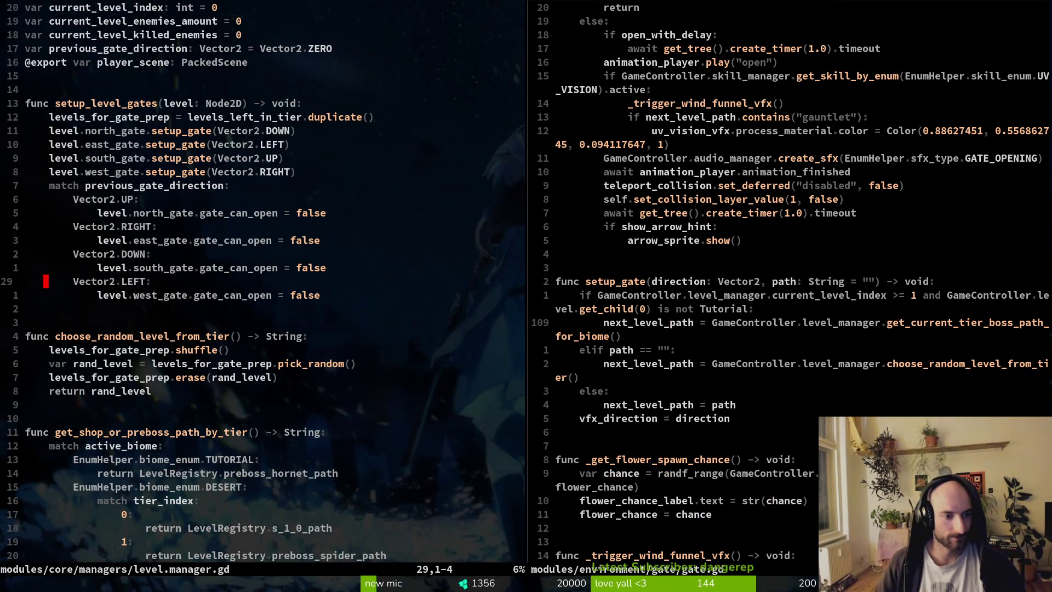
pyautogui.press('j')
pyautogui.press('j')
pyautogui.press('j')
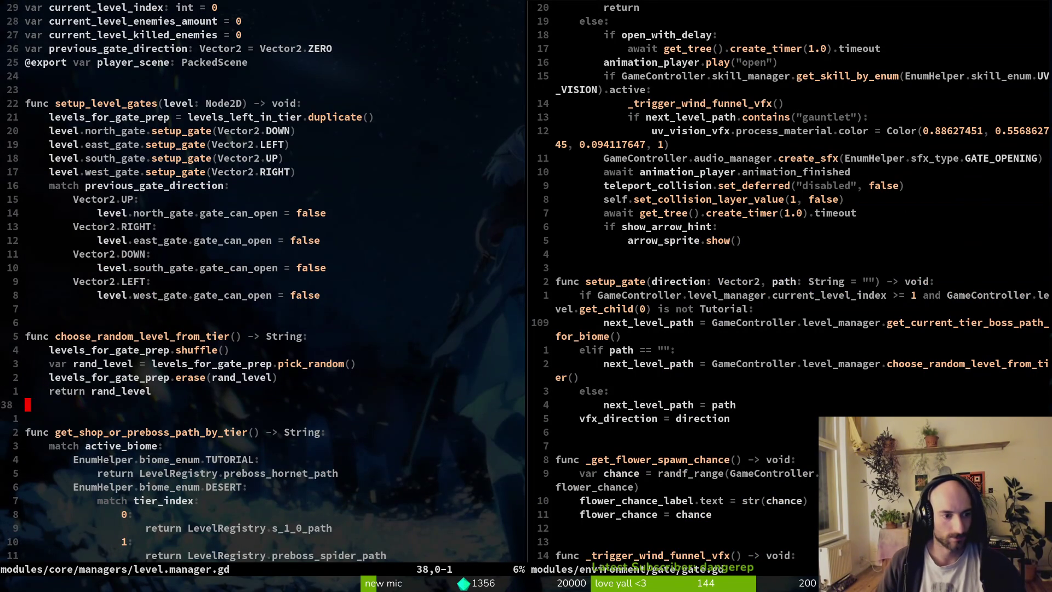
pyautogui.press('i')
pyautogui.press('w')
pyautogui.press('y')
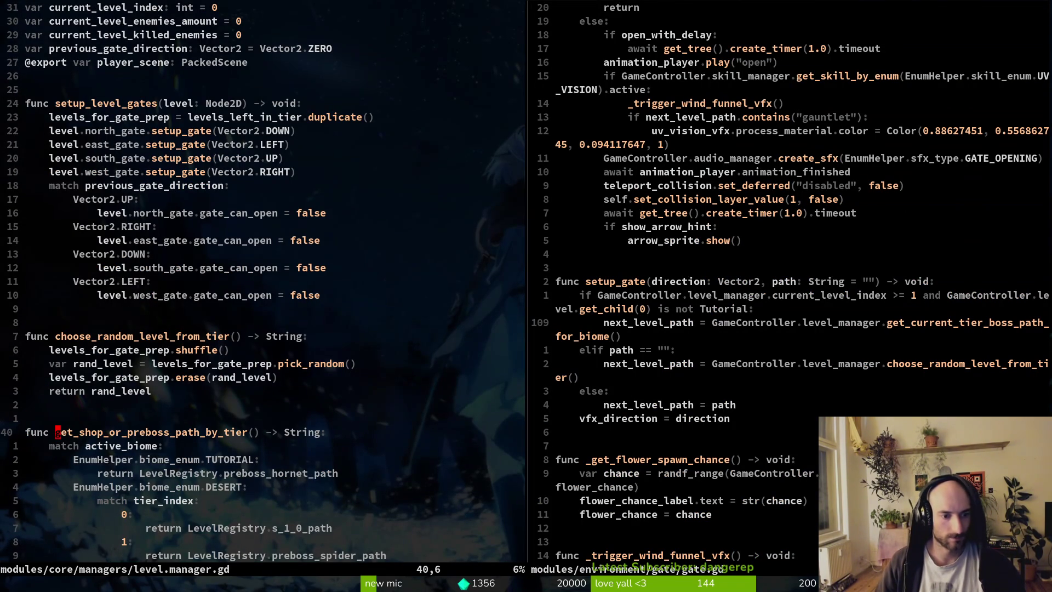
# Paste it over gate.gd line 109's boss-path call and save
pyautogui.hotkey('ctrl', 'w')
pyautogui.write('l')
pyautogui.write('viwp_or_p')
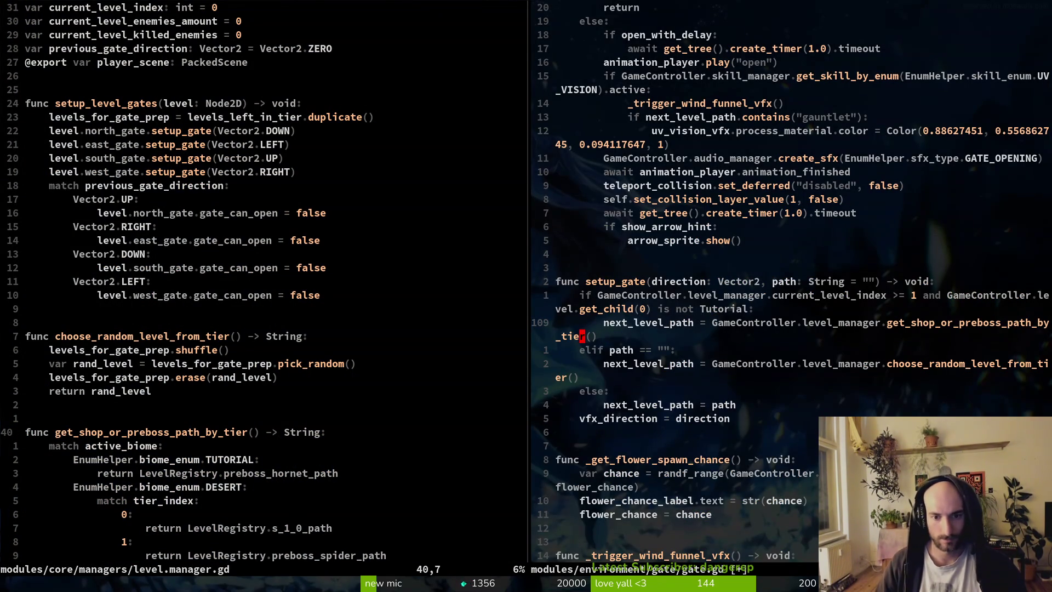
pyautogui.write(':w')
pyautogui.press('Return')
# Search the project for other get_current_tier_boss_path_for_biome uses, then restore the replacement
pyautogui.press('j')
pyautogui.press('j')
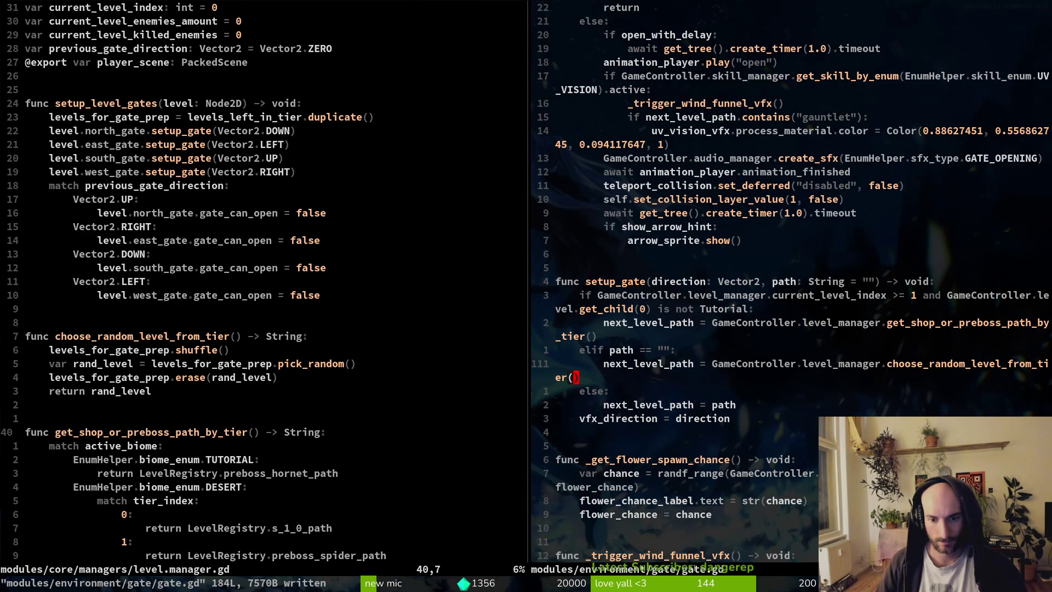
pyautogui.press('u')
pyautogui.press('space')
pyautogui.press('s')
pyautogui.press('w')
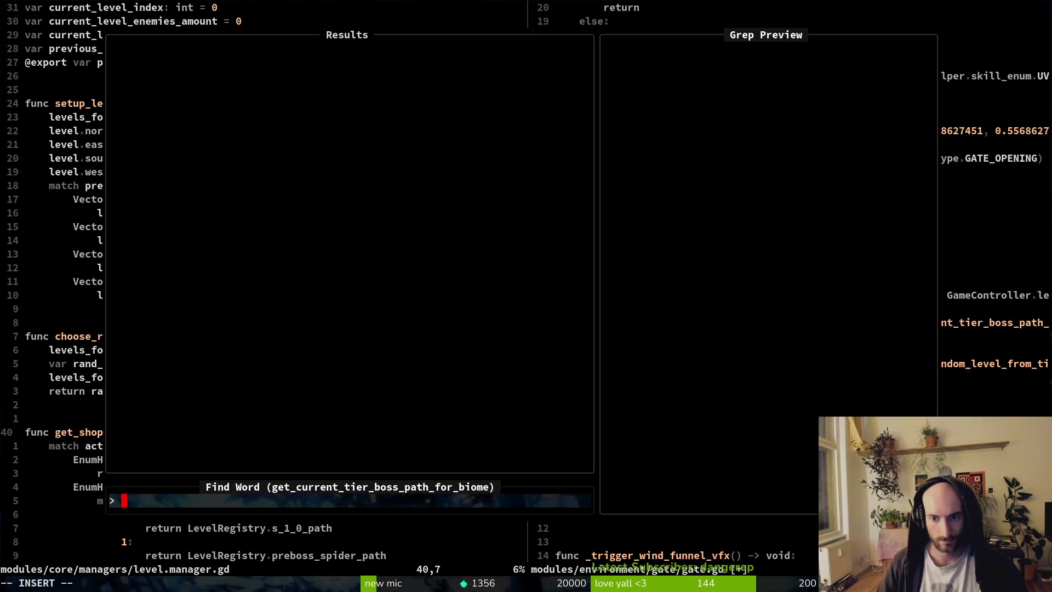
pyautogui.press('Escape')
pyautogui.hotkey('ctrl', 'r')
# Save gate.gd and relaunch the game from Godot with F5
pyautogui.write(':w')
pyautogui.press('Return')
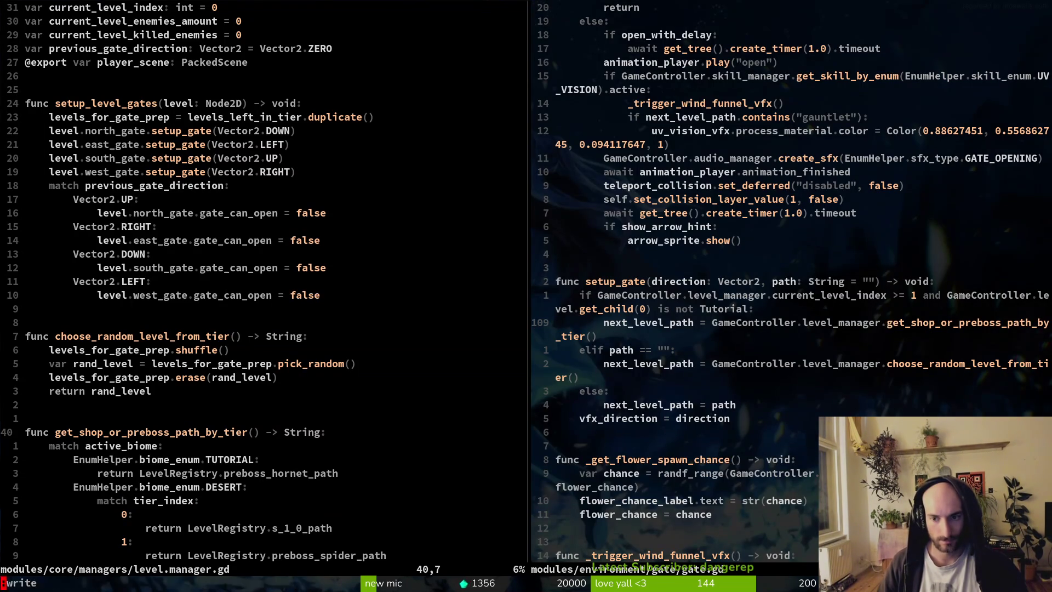
pyautogui.hotkey('alt', 'Tab')
pyautogui.press('F5')
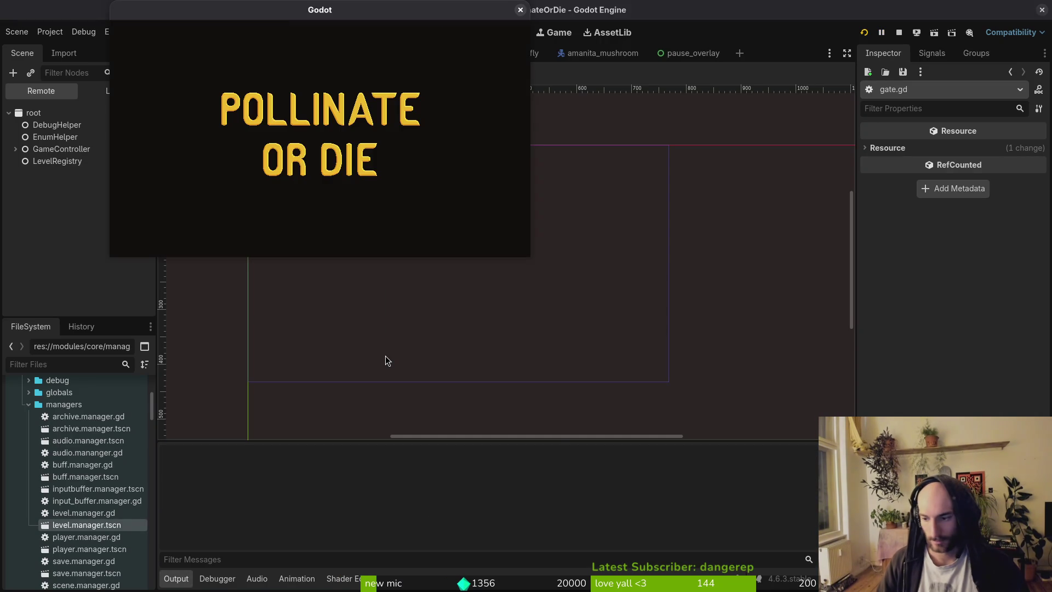
# Continue from the main menu and play the hive level until the prepare_tier_levels error appears
pyautogui.press('Return')
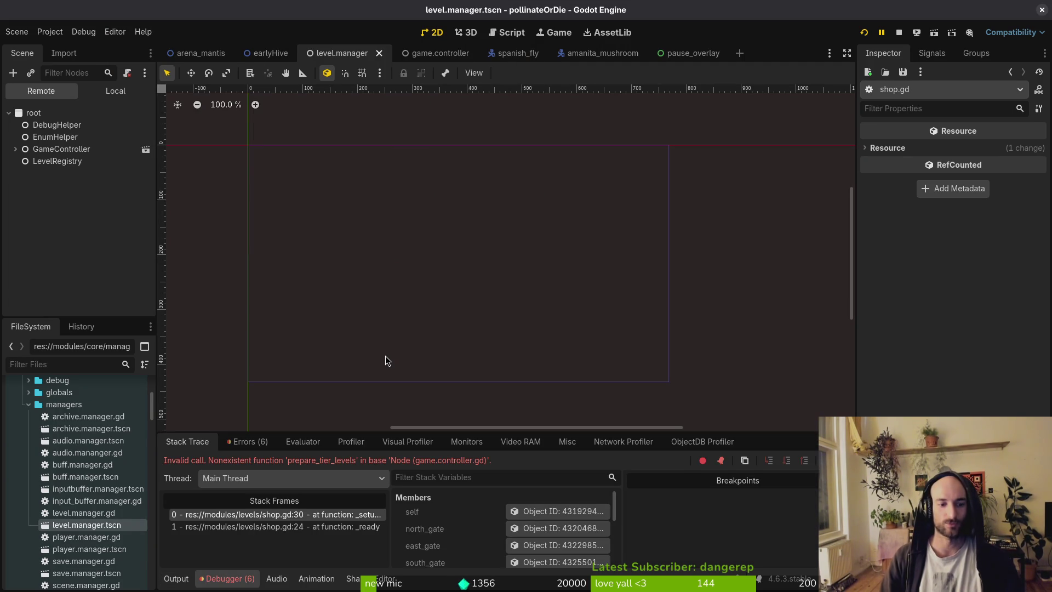
pyautogui.hotkey('alt', 'Tab')
pyautogui.hotkey('ctrl', 'p')
# Open shop.gd and locate the prepare_tier_levels() call on line 30
pyautogui.write('shop')
pyautogui.press('Return')
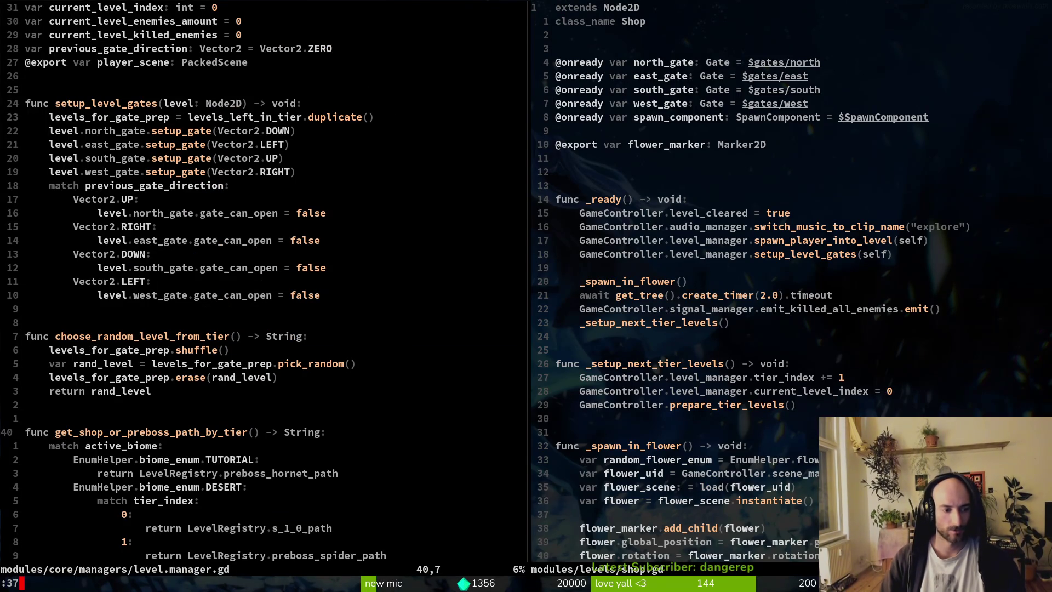
pyautogui.press('Return')
pyautogui.hotkey('shift', 'v')
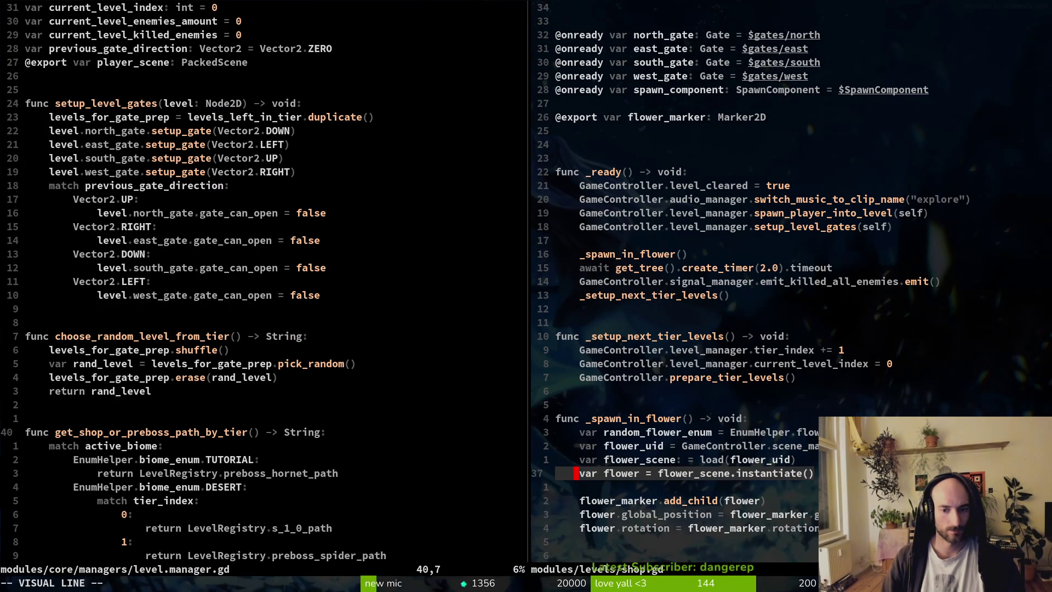
pyautogui.press('Escape')
pyautogui.press('k')
pyautogui.press('k')
pyautogui.press('k')
pyautogui.press('j')
# Insert level_manager. before prepare_tier_levels() and save shop.gd
pyautogui.press('w')
pyautogui.press('w')
pyautogui.write('ilevel_manager.')
pyautogui.press('Escape')
pyautogui.write(':w')
pyautogui.press('Return')
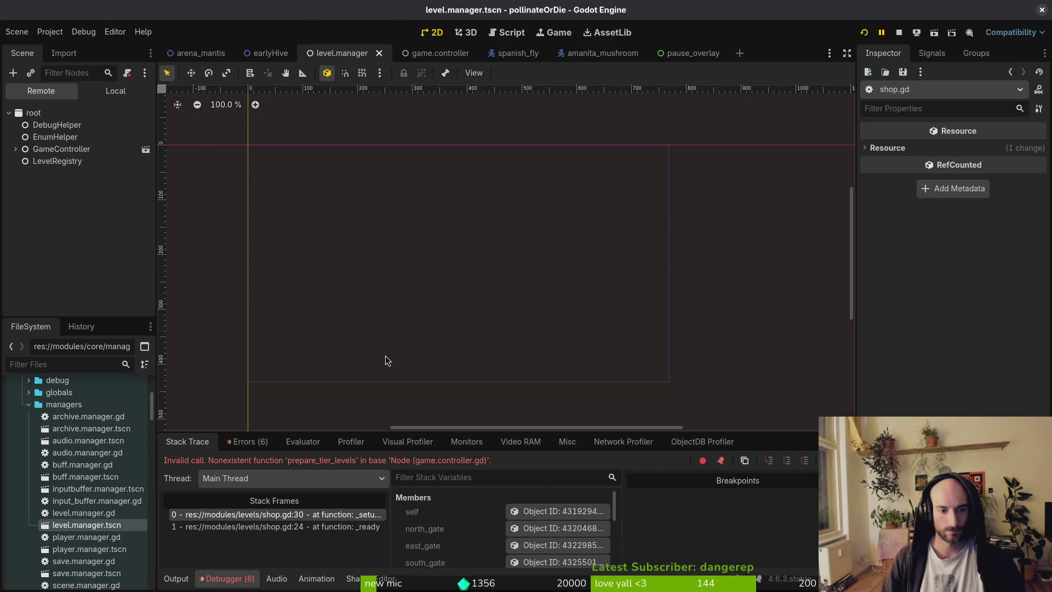
# Close the level.manager.gd split, quit Vim, and relaunch the game with F5
pyautogui.hotkey('alt', 'Tab')
pyautogui.hotkey('ctrl', 'w')
pyautogui.write('h:q')
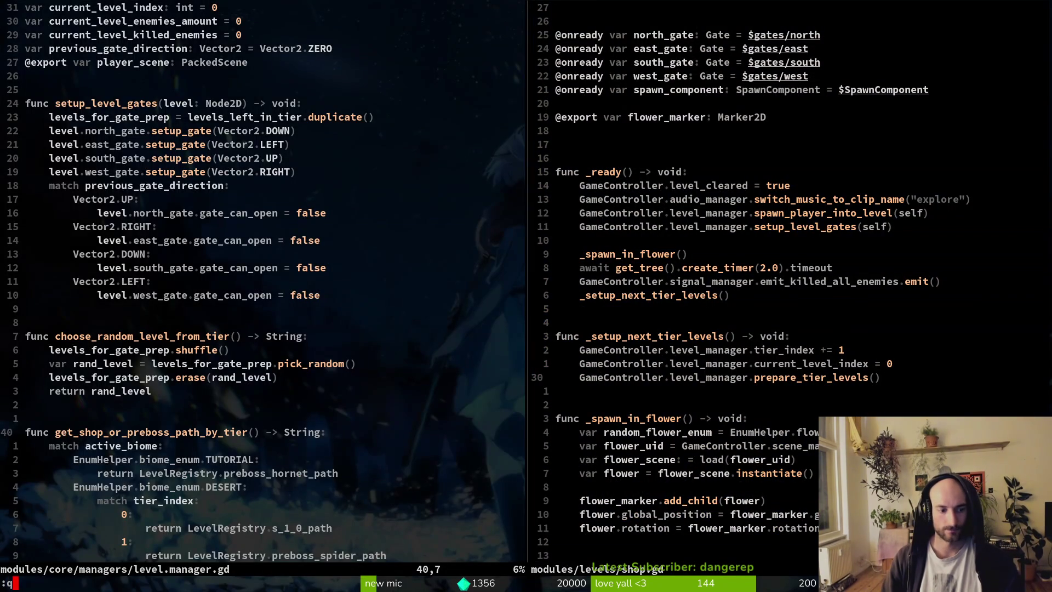
pyautogui.press('Return')
pyautogui.write('q')
pyautogui.press('Return')
pyautogui.hotkey('alt', 'Tab')
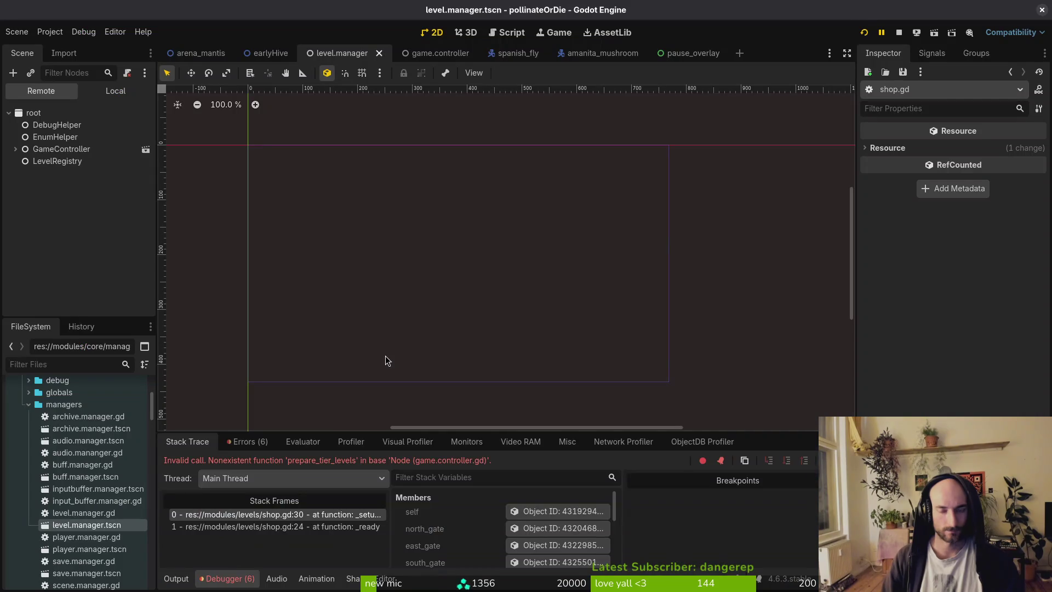
pyautogui.press('F5')
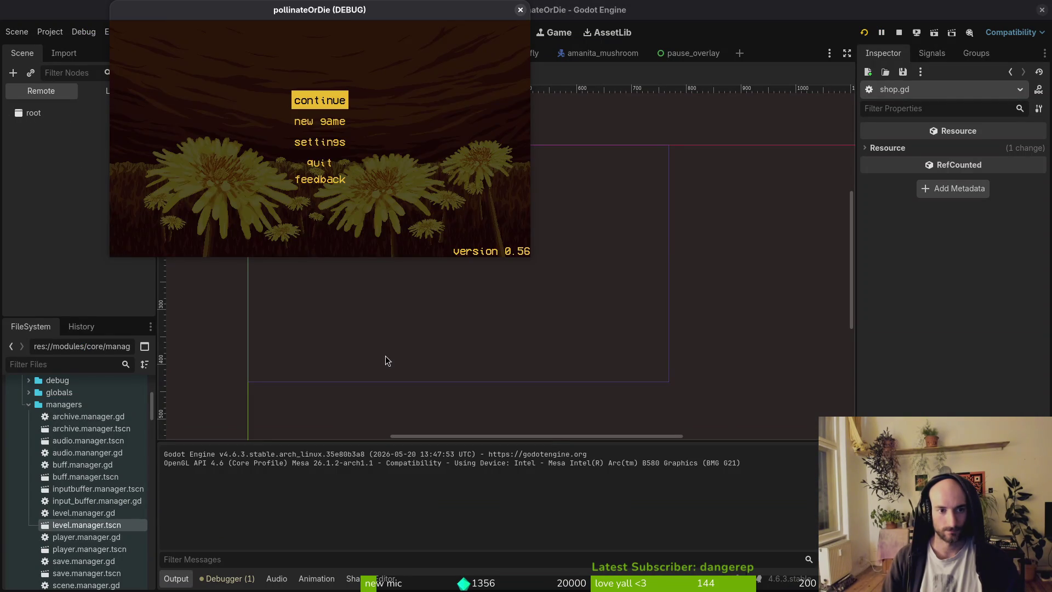
# Continue from the menu, play into the new dome room, then stop the game with F8
pyautogui.press('Return')
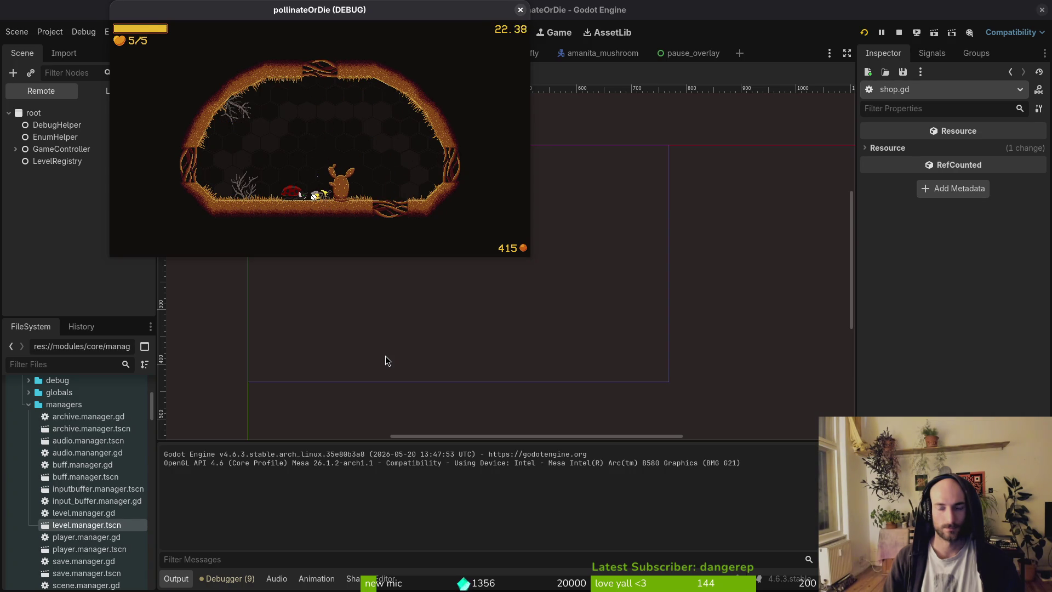
pyautogui.press('F8')
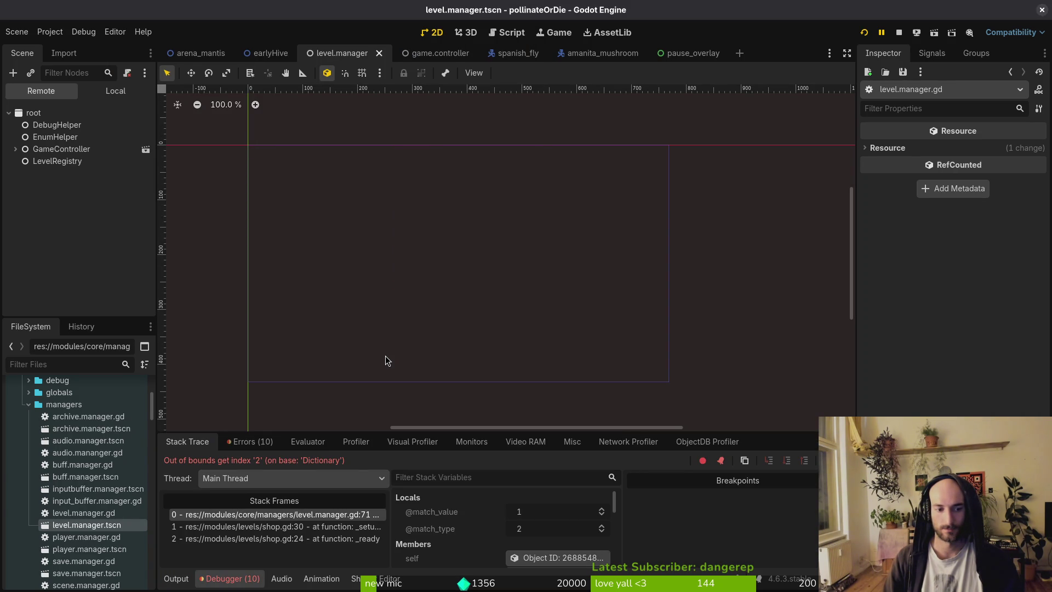
# Launch Vim from the terminal and open shop.gd
pyautogui.press('super+2')
pyautogui.write('vi')
pyautogui.press('Return')
pyautogui.write('vim')
pyautogui.press('Return')
pyautogui.hotkey('ctrl', 'p')
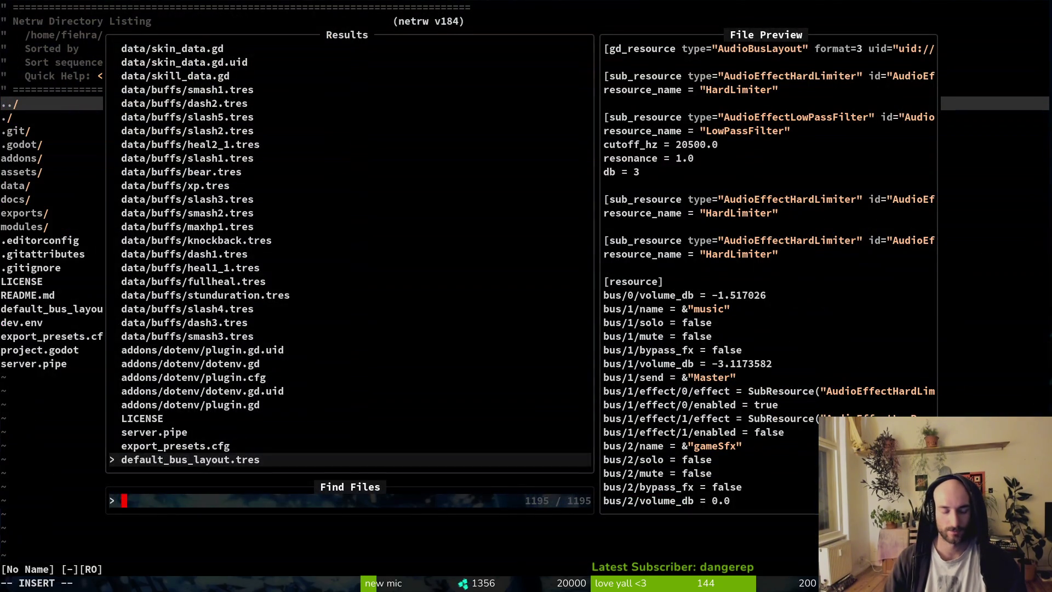
pyautogui.write('shop')
pyautogui.press('Return')
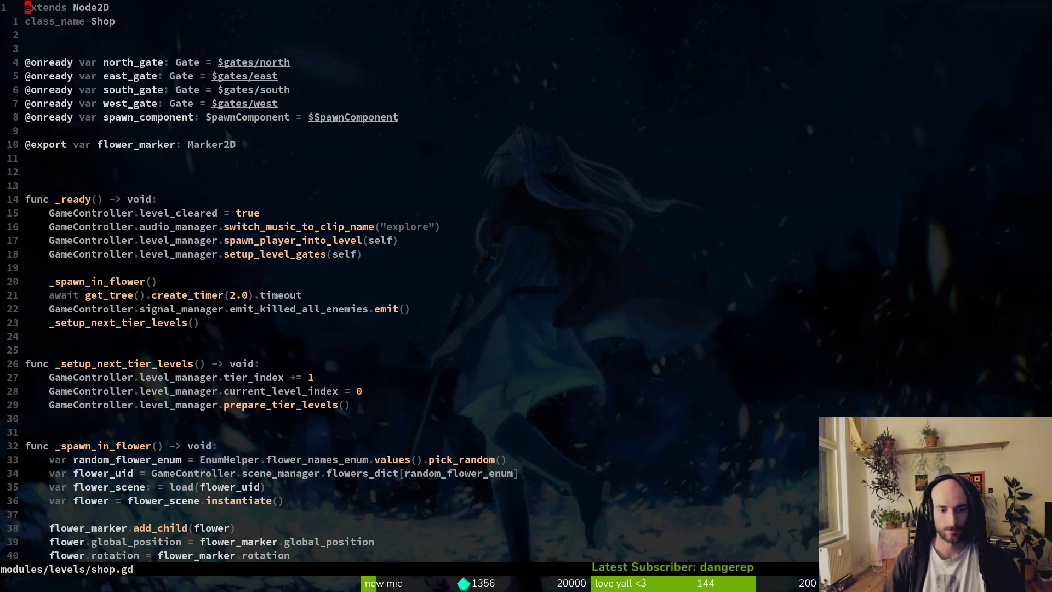
# Find the prepare_tier_levels call in shop.gd and recheck the Godot error
pyautogui.press('j')
pyautogui.press('j')
pyautogui.press('j')
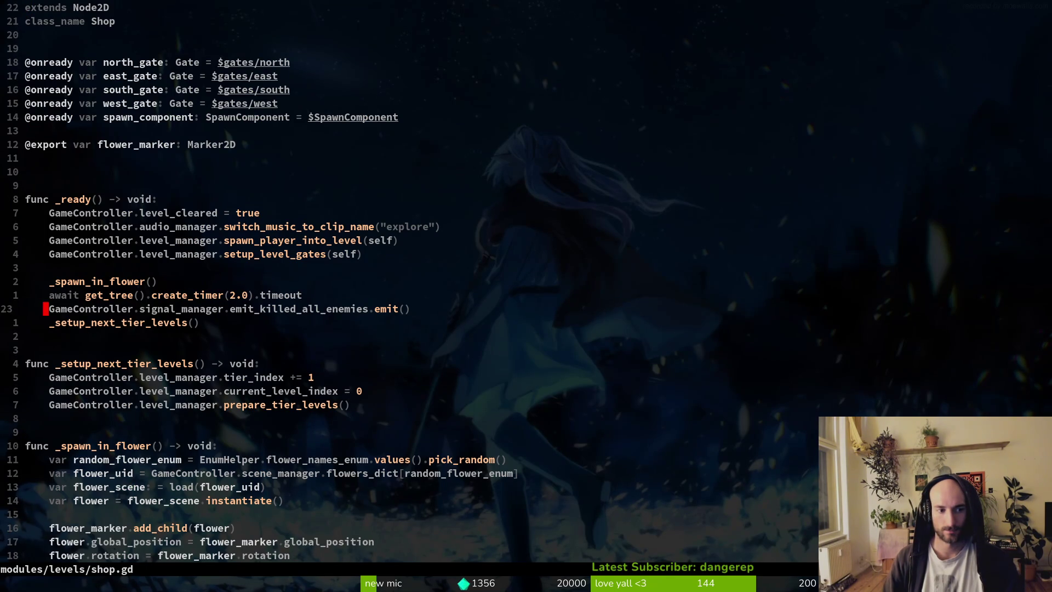
pyautogui.hotkey('shift', 'v')
pyautogui.press('Escape')
pyautogui.press('j')
pyautogui.press('j')
pyautogui.press('j')
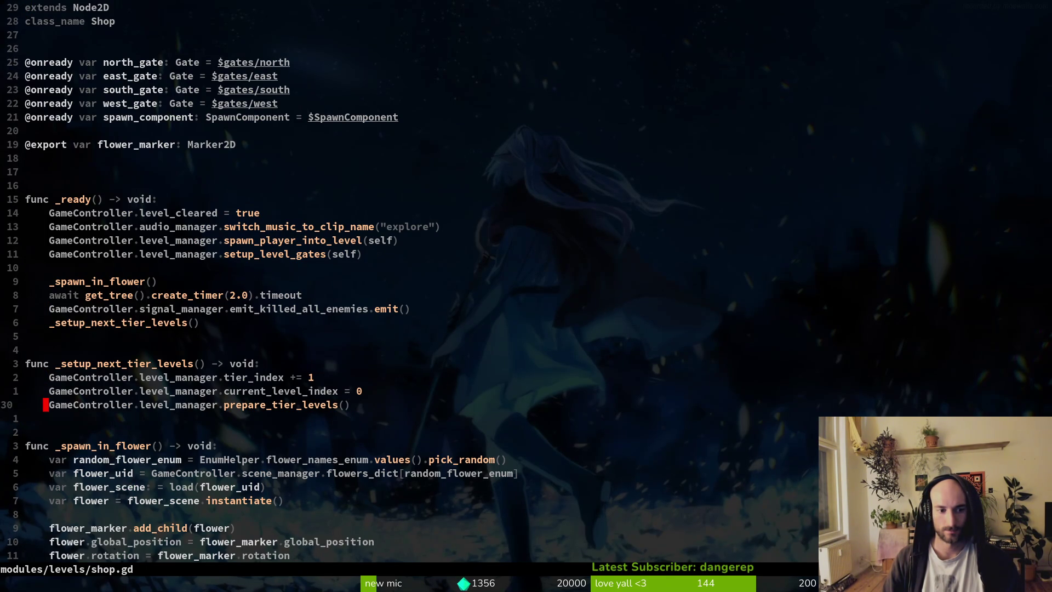
pyautogui.hotkey('alt', 'Tab')
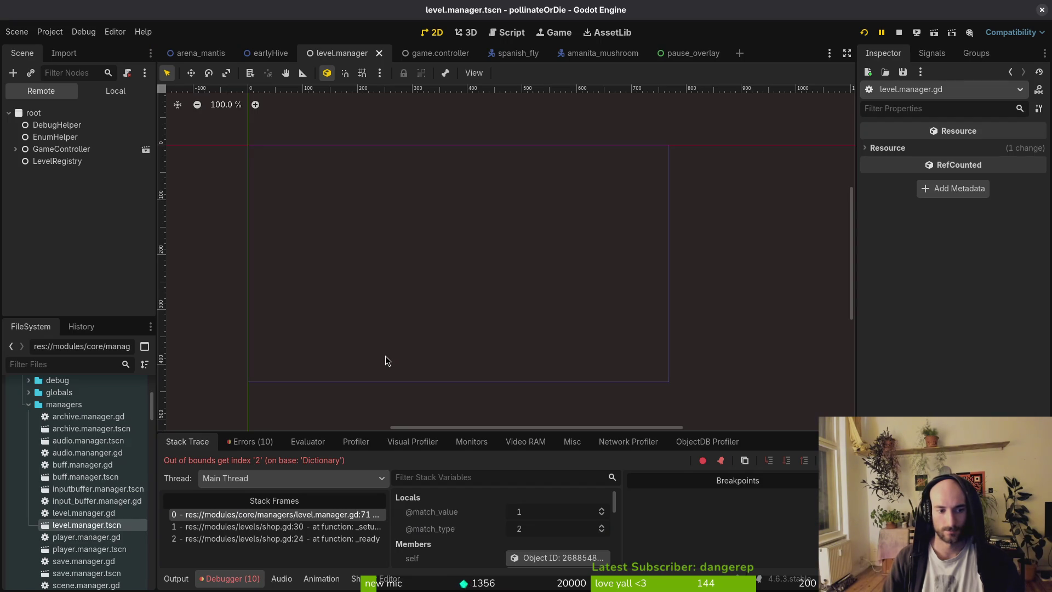
pyautogui.hotkey('alt', 'Tab')
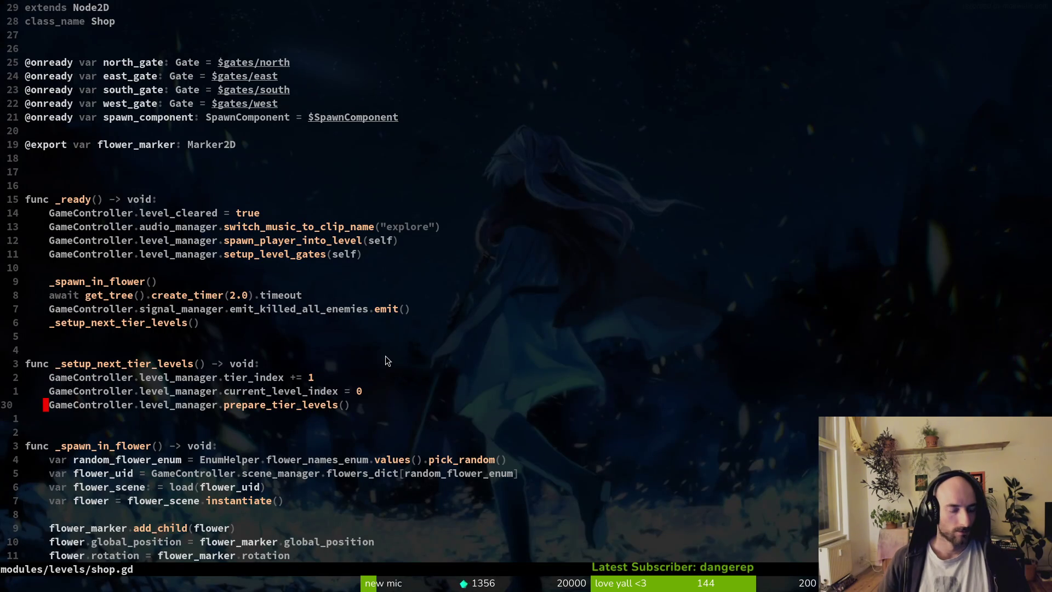
# Open level.manager.gd in a split and go to line 71
pyautogui.hotkey('ctrl', 'p')
pyautogui.write('levemana')
pyautogui.hotkey('ctrl', 'v')
pyautogui.write(':71')
pyautogui.press('Return')
pyautogui.hotkey('shift', 'v')
pyautogui.press('y')
# Save and close shop.gd, then compare line 71's desert_templates lookup against the Godot error
pyautogui.hotkey('ctrl', 'l')
pyautogui.write(':wq')
pyautogui.press('Return')
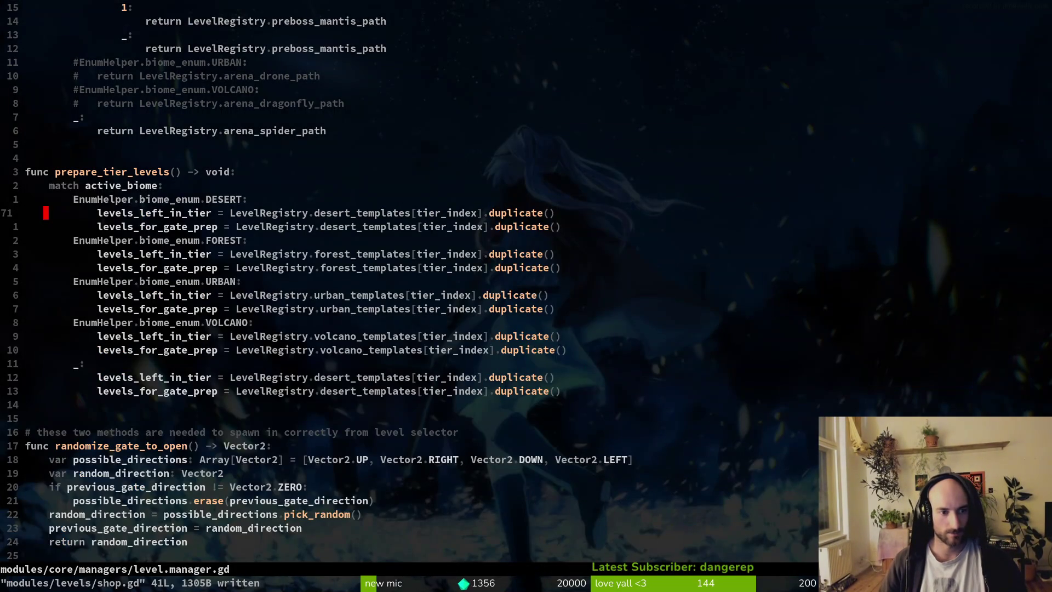
pyautogui.hotkey('ctrl', 'o')
pyautogui.hotkey('ctrl', 'i')
pyautogui.hotkey('shift', 'v')
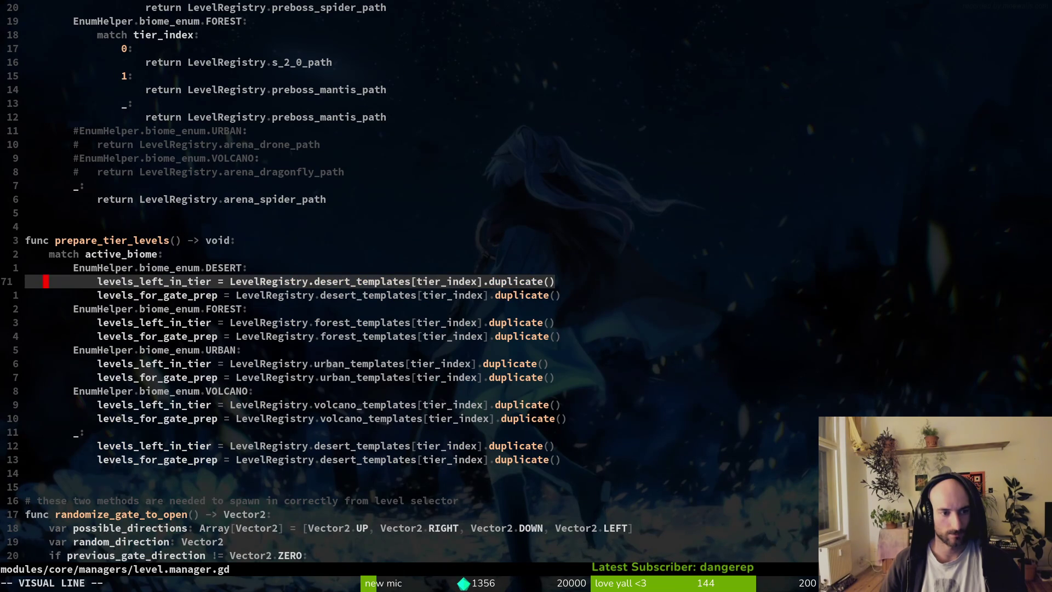
pyautogui.press('y')
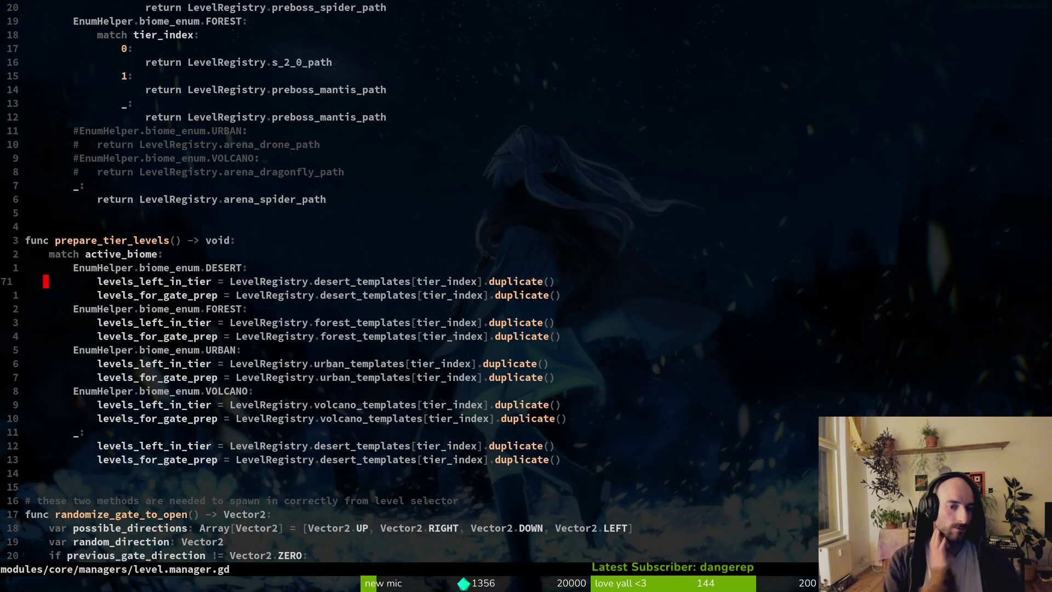
pyautogui.hotkey('ctrl', 'o')
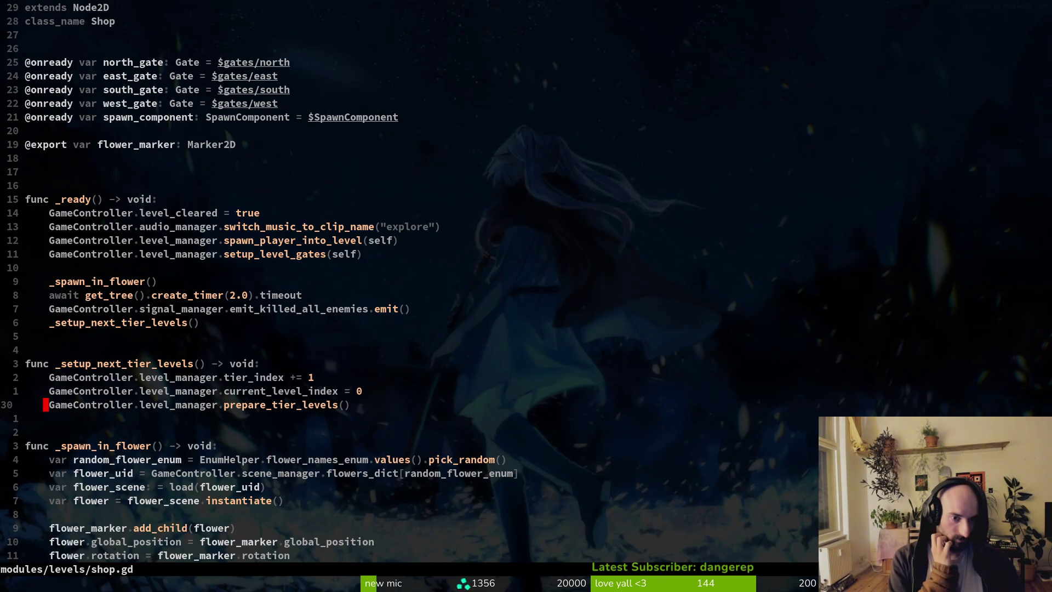
pyautogui.hotkey('ctrl', 'i')
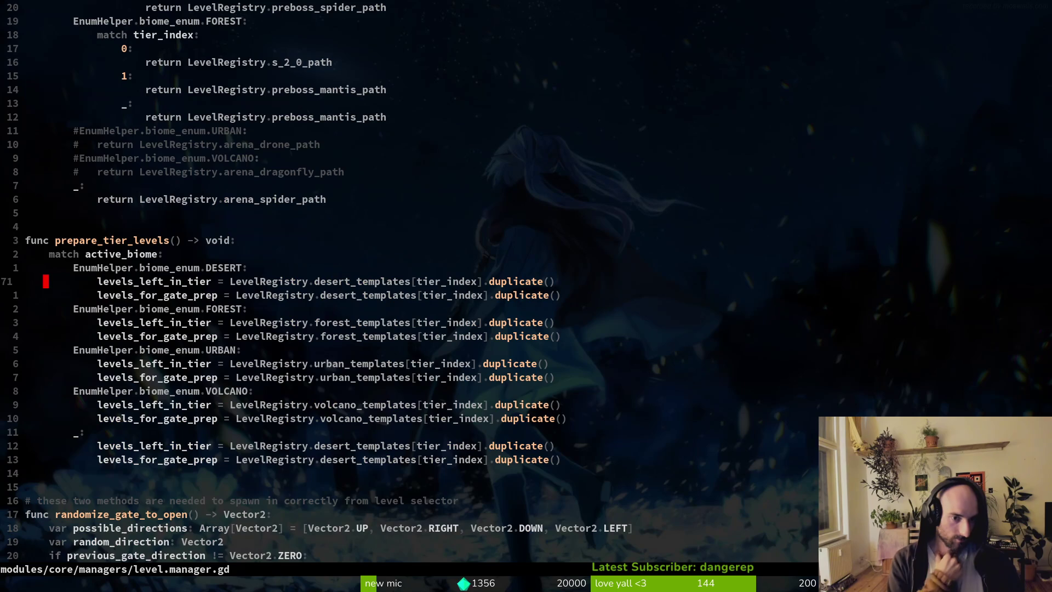
pyautogui.hotkey('alt', 'Tab')
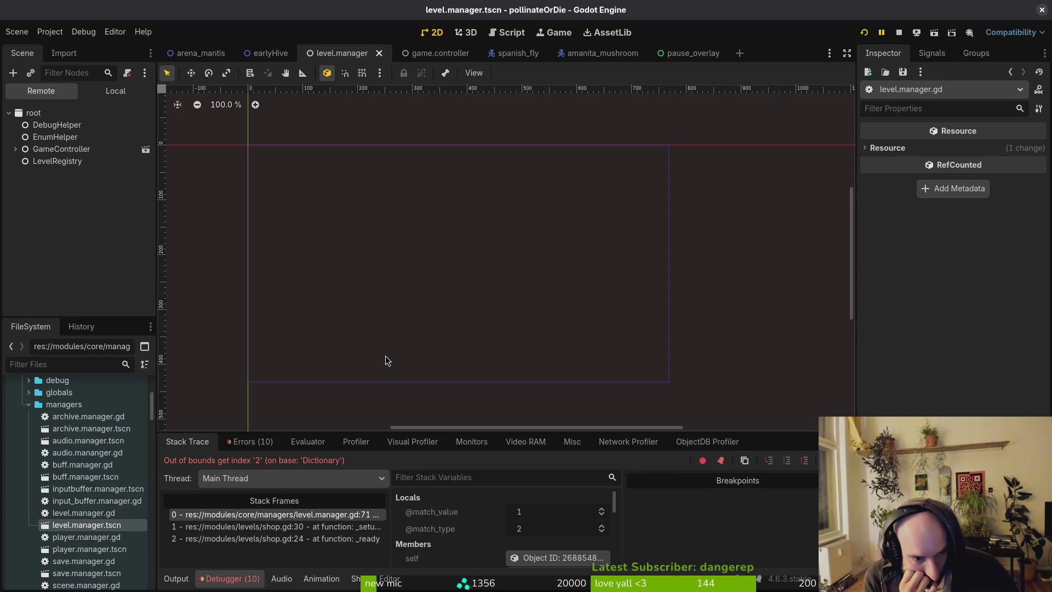
pyautogui.hotkey('alt', 'Tab')
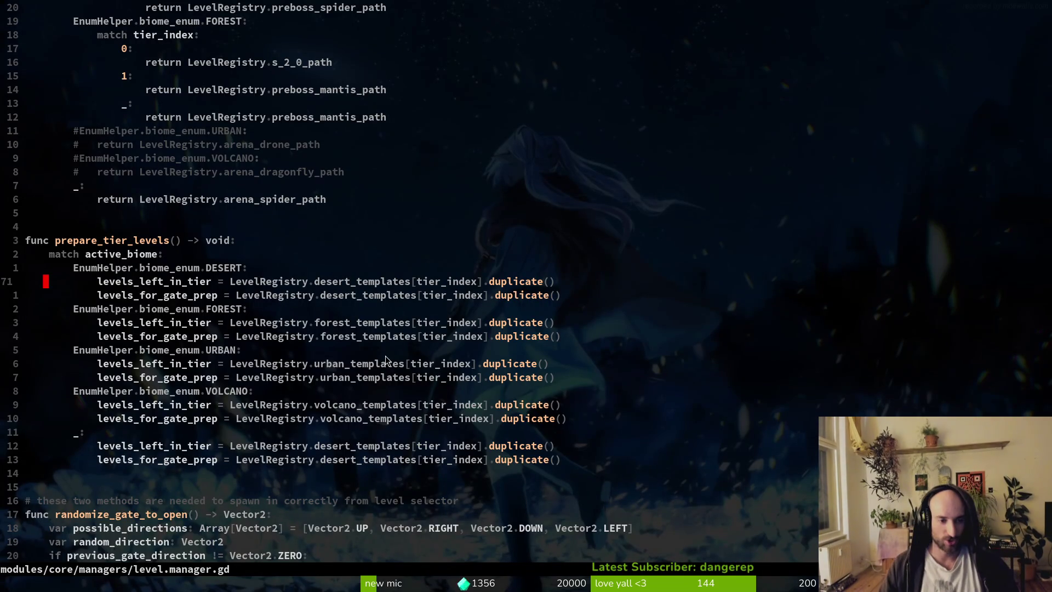
# Grep the project for get_shop_or_preboss_path_by_tier and open its usage in gate.gd
pyautogui.press('k')
pyautogui.hotkey('ctrl', 'u')
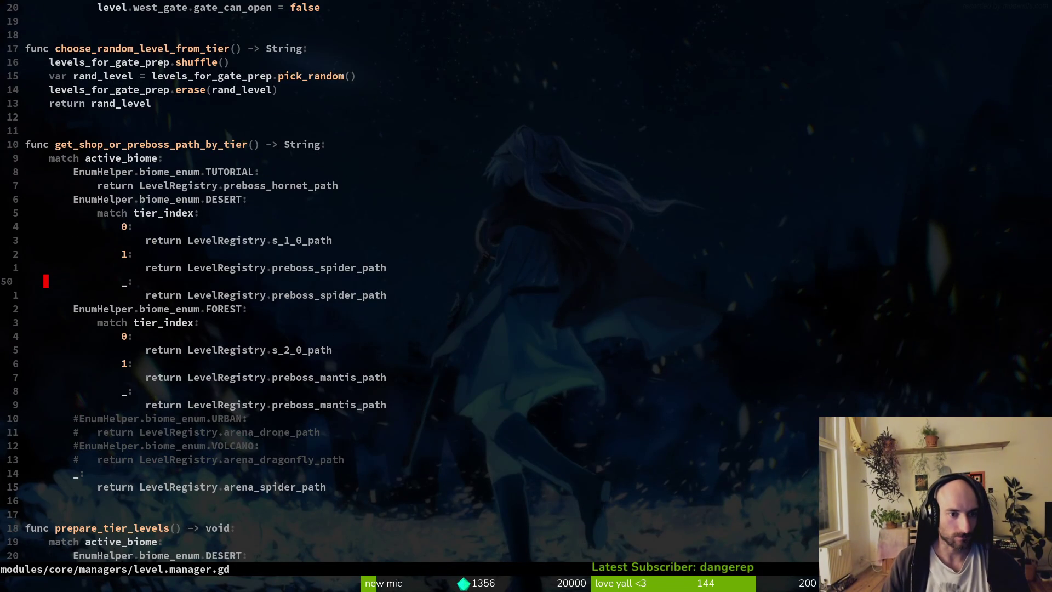
pyautogui.press('k')
pyautogui.press('k')
pyautogui.press('k')
pyautogui.press('v')
pyautogui.press('Escape')
pyautogui.press('w')
pyautogui.press('v')
pyautogui.press('e')
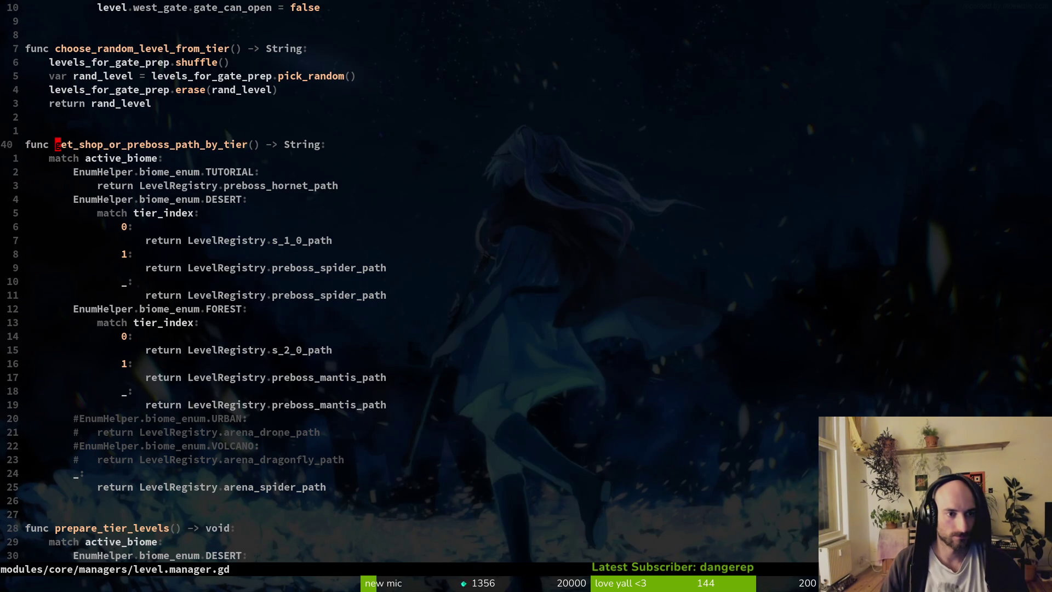
pyautogui.press('space')
pyautogui.press('f')
pyautogui.press('w')
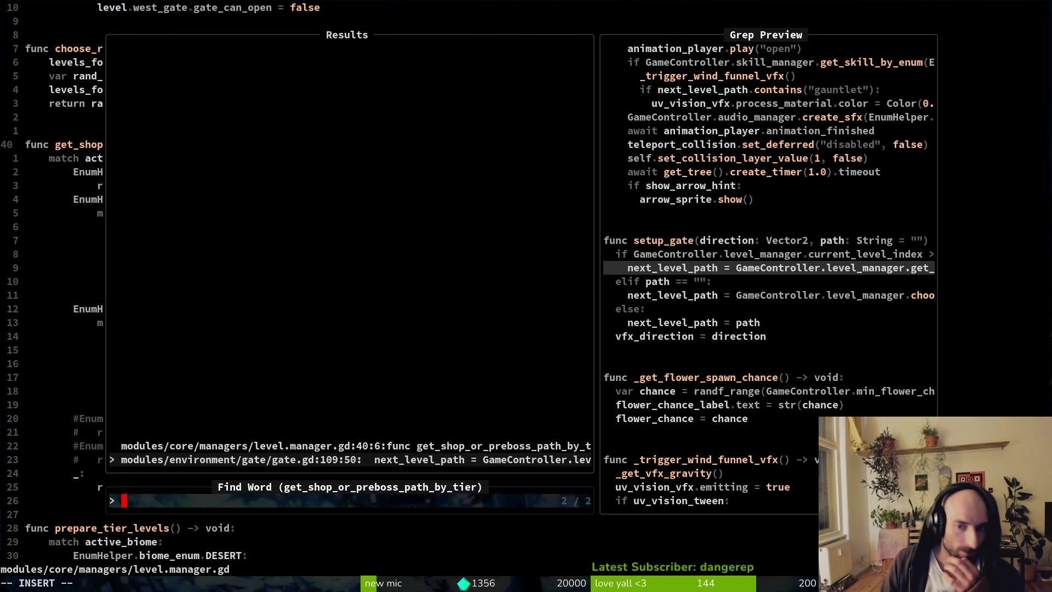
pyautogui.press('Return')
# Grep for setup_gate calls and open the setup_level_gates caller in level.manager.gd
pyautogui.press('k')
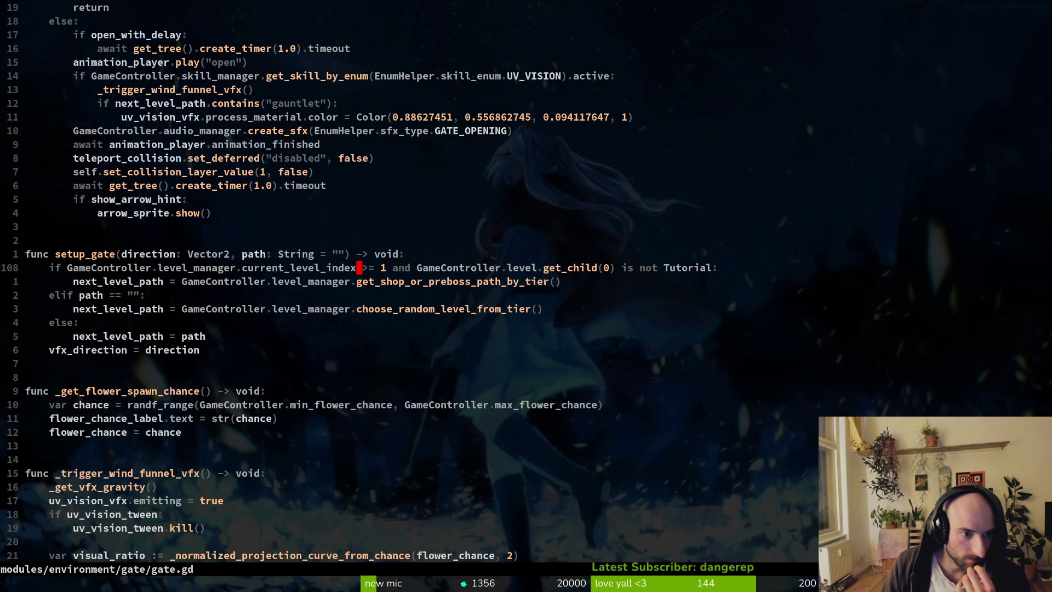
pyautogui.press('k')
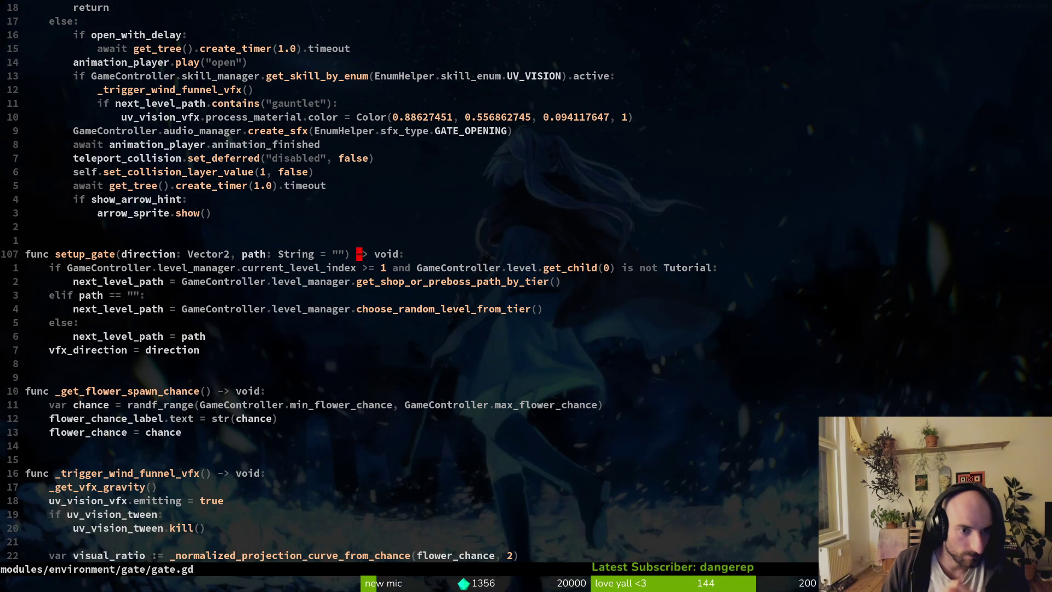
pyautogui.press('b')
pyautogui.press('b')
pyautogui.press('b')
pyautogui.press('b')
pyautogui.press('b')
pyautogui.press('b')
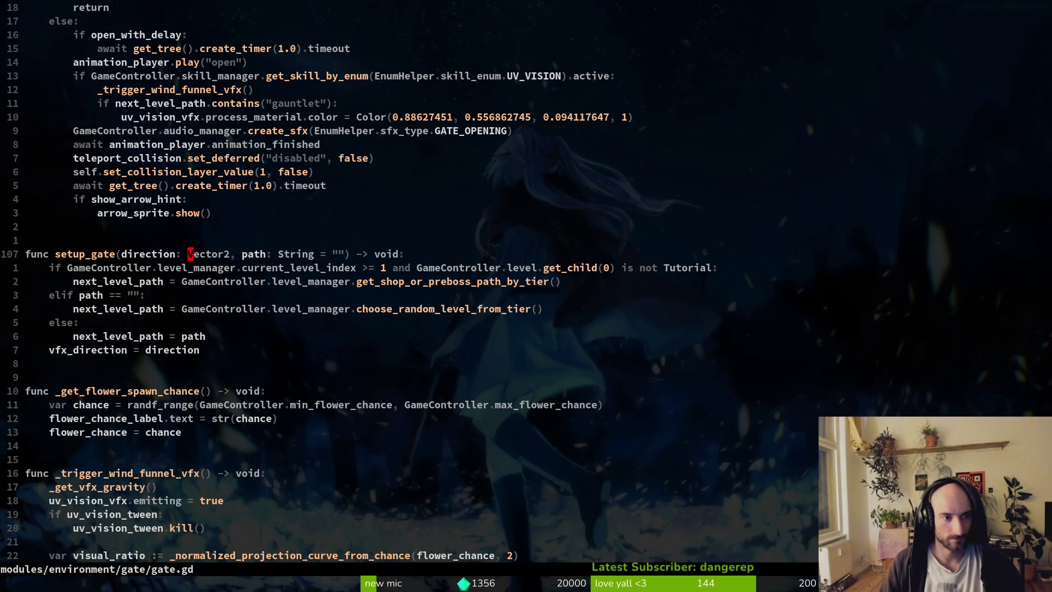
pyautogui.press('v')
pyautogui.press('e')
pyautogui.press('space')
pyautogui.press('f')
pyautogui.press('w')
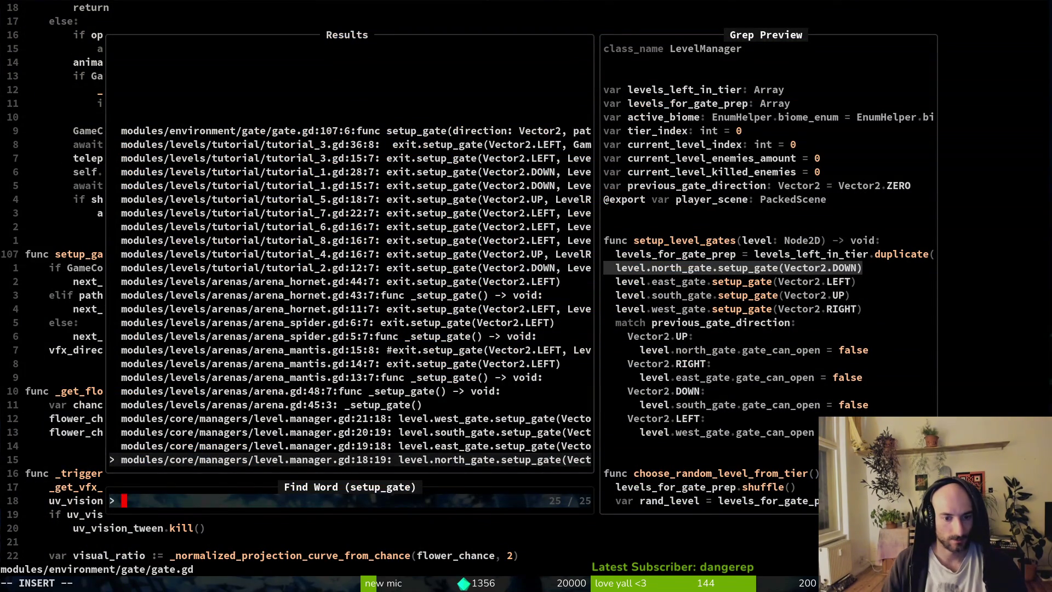
pyautogui.press('Return')
# Put the cursor on the setup_level_gates name in level.manager.gd
pyautogui.press('k')
pyautogui.press('k')
pyautogui.press('0')
pyautogui.press('v')
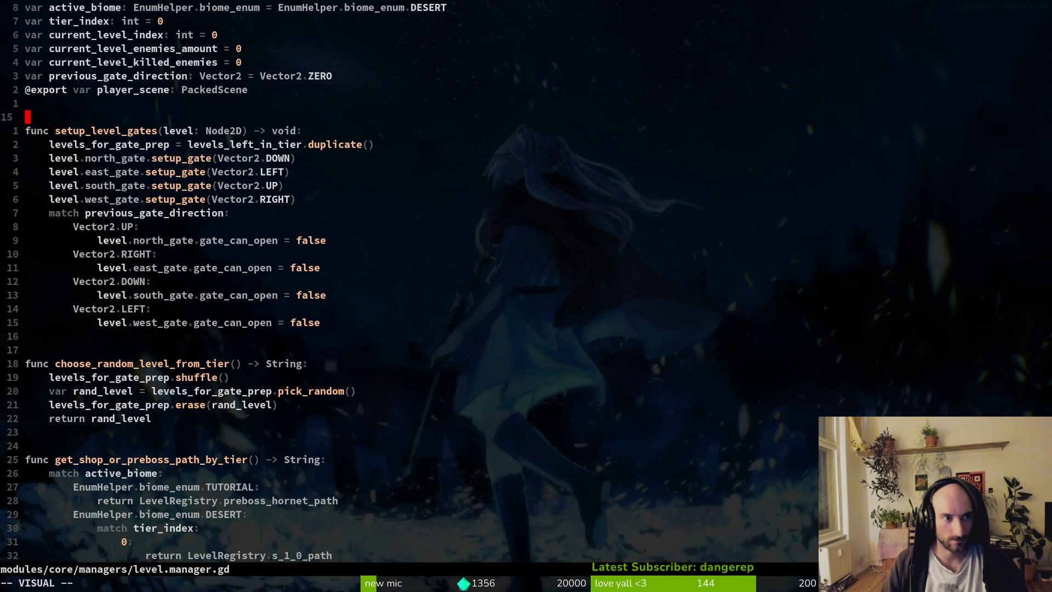
pyautogui.press('Escape')
pyautogui.press('w')
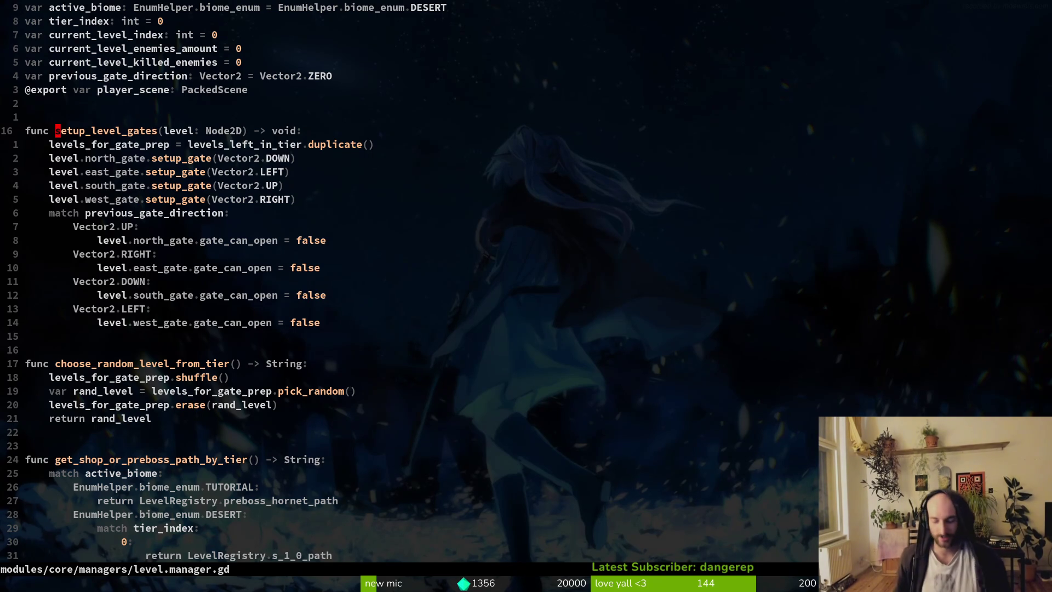
# Find and open shop.gd with the Telescope file finder
pyautogui.press('space')
pyautogui.press('f')
pyautogui.press('f')
pyautogui.write('hsop')
pyautogui.press('Up')
pyautogui.press('Up')
pyautogui.press('Up')
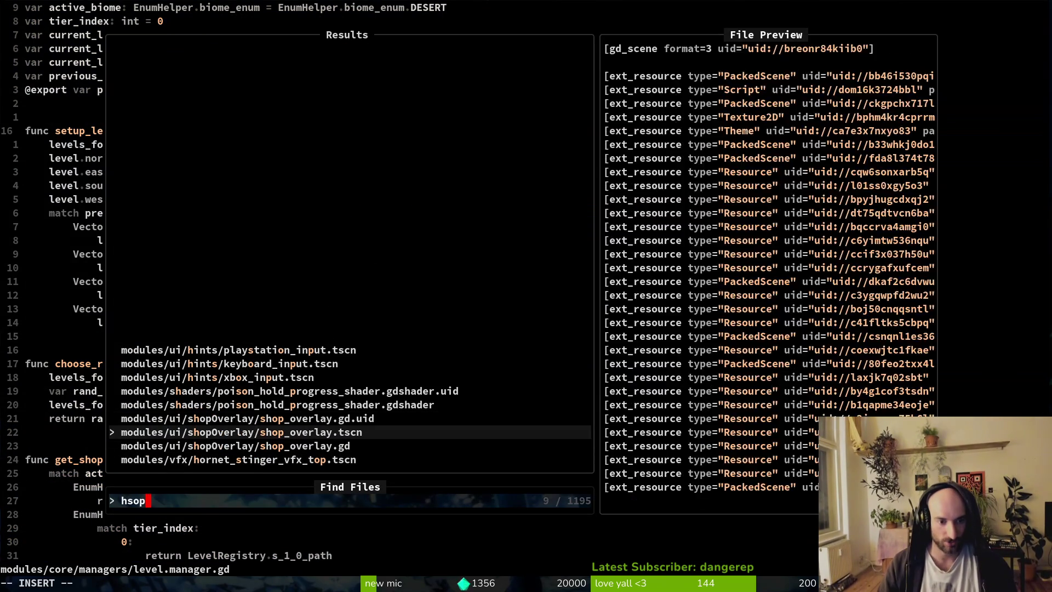
pyautogui.press('BackSpace')
pyautogui.press('BackSpace')
pyautogui.press('BackSpace')
pyautogui.press('BackSpace')
pyautogui.write('shop')
pyautogui.press('Return')
# Locate the setup_level_gates call line in shop.gd's _ready
pyautogui.press('k')
pyautogui.press('9')
pyautogui.press('k')
pyautogui.press('3')
pyautogui.press('k')
pyautogui.press('j')
pyautogui.press('y')
pyautogui.press('y')
pyautogui.press('j')
pyautogui.hotkey('shift', 'v')
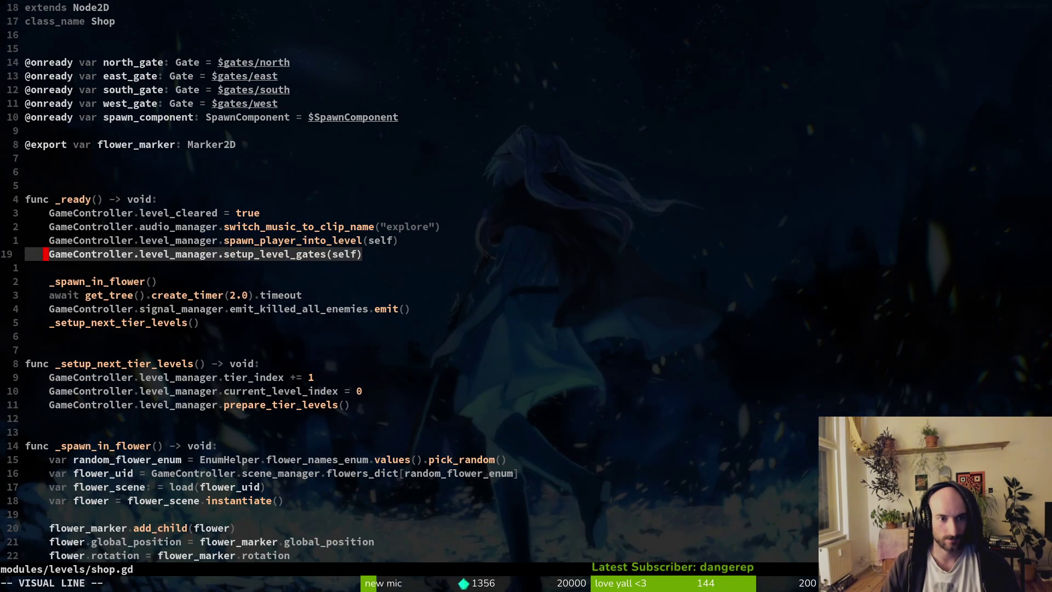
pyautogui.press('Escape')
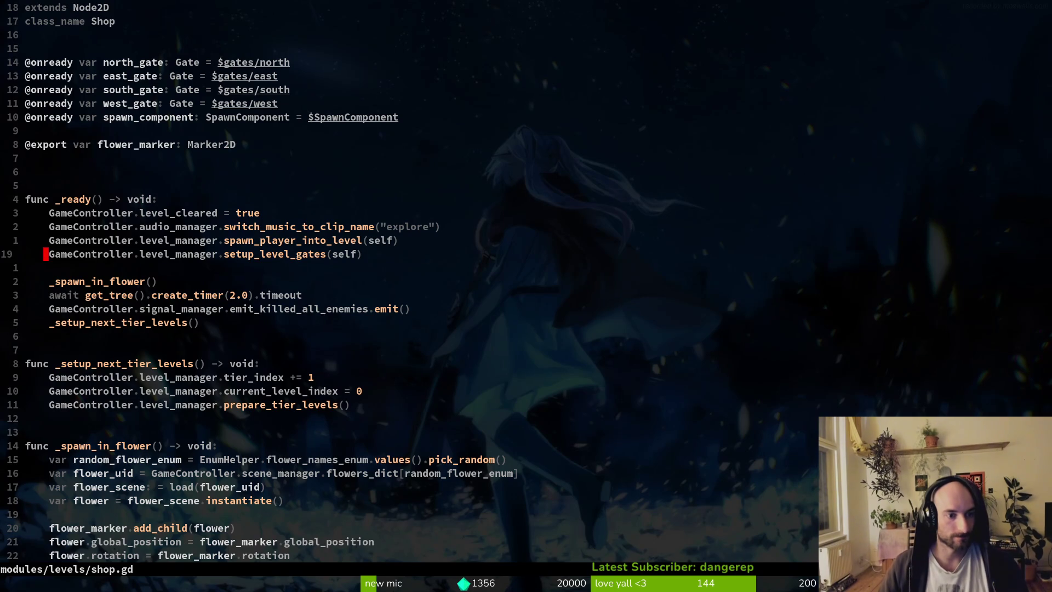
# Move the setup_level_gates call below _setup_next_tier_levels() and save shop.gd
pyautogui.hotkey('shift', 'v')
pyautogui.hotkey('shift', 'j')
pyautogui.hotkey('shift', 'j')
pyautogui.hotkey('shift', 'j')
pyautogui.press('Escape')
pyautogui.write(':w')
pyautogui.press('Return')
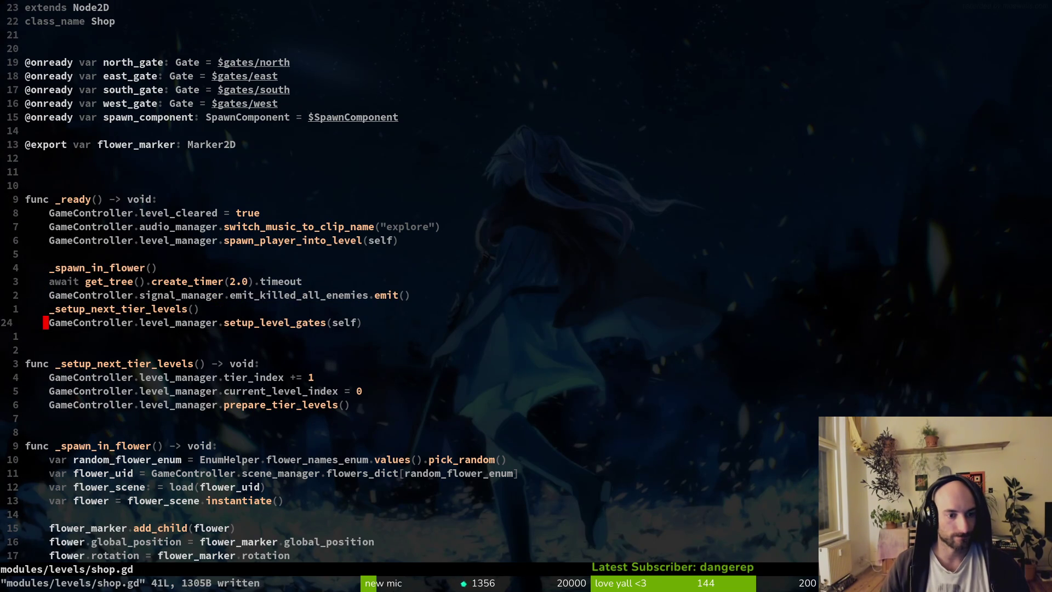
# Move the _setup_next_tier_levels() line up under spawn_player_into_level
pyautogui.press('k')
pyautogui.press('k')
pyautogui.press('k')
pyautogui.press('j')
pyautogui.press('j')
pyautogui.press('j')
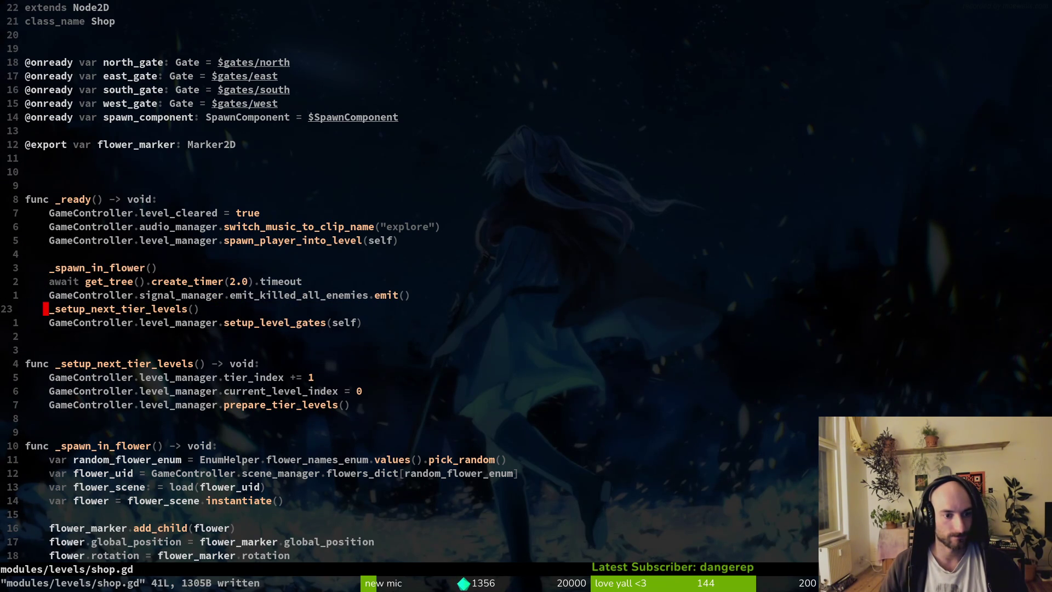
pyautogui.press('j')
pyautogui.press('k')
pyautogui.hotkey('shift', 'v')
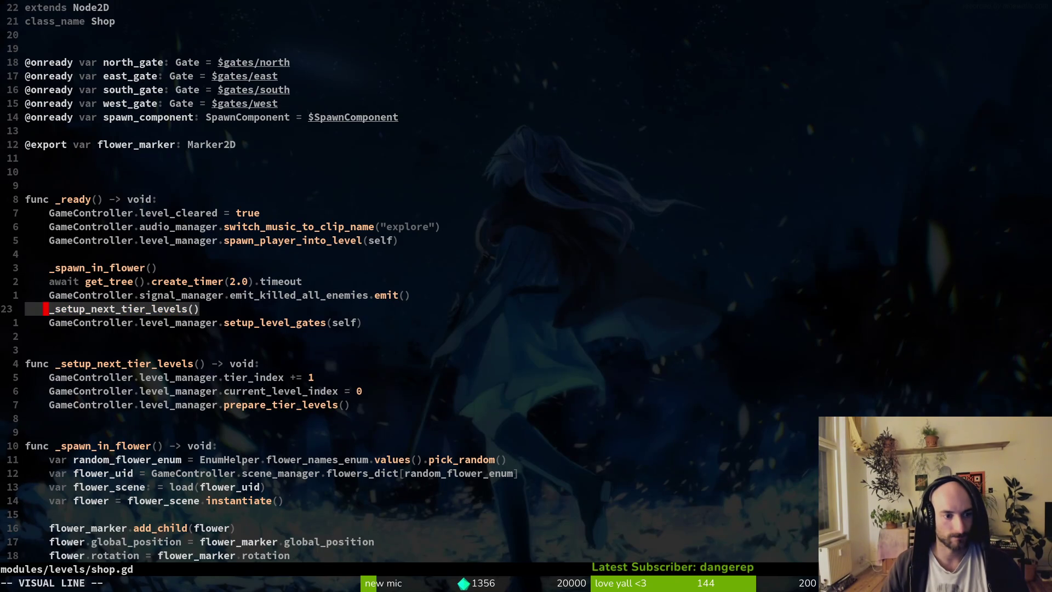
pyautogui.hotkey('shift', 'k')
pyautogui.hotkey('shift', 'k')
pyautogui.hotkey('shift', 'k')
pyautogui.press('Escape')
pyautogui.press('j')
pyautogui.press('j')
pyautogui.press('j')
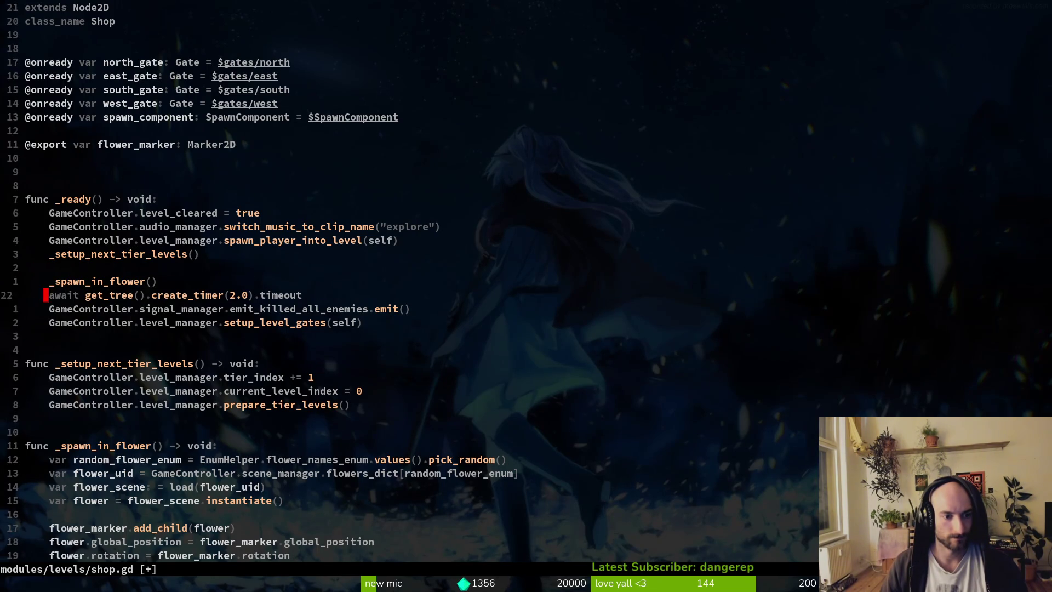
# Finish reordering the calls in _ready and save shop.gd with :w
pyautogui.hotkey('shift', 'v')
pyautogui.hotkey('shift', 'k')
pyautogui.hotkey('shift', 'k')
pyautogui.hotkey('shift', 'k')
pyautogui.press('Escape')
pyautogui.write(':w')
pyautogui.press('Return')
pyautogui.press('j')
pyautogui.press('j')
pyautogui.press('j')
pyautogui.hotkey('alt', 'Tab')
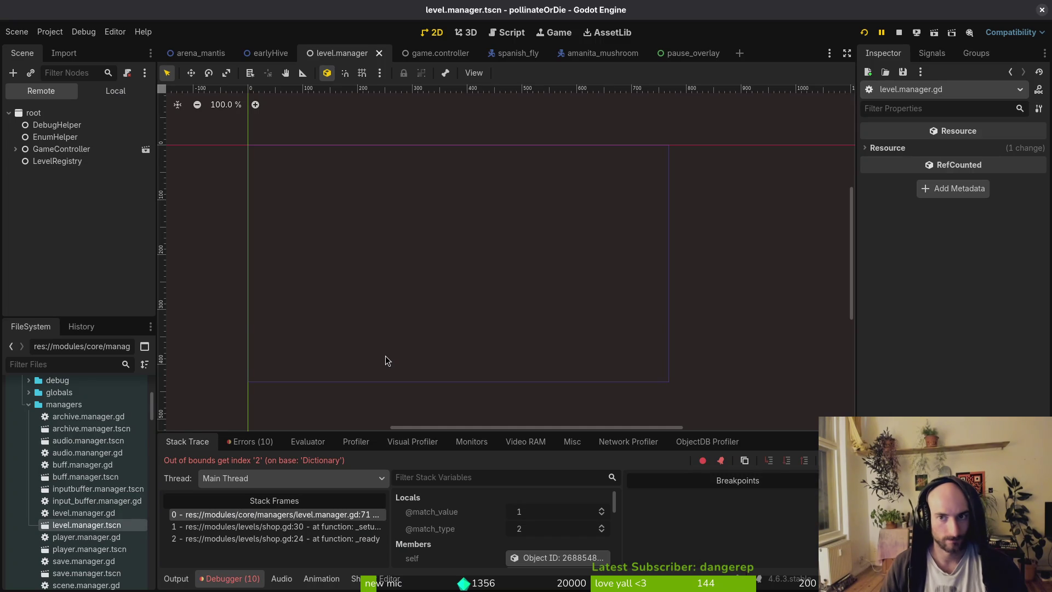
# Run the game with F5, continue from the menu, and clear the first room
pyautogui.hotkey('alt', 'Tab')
pyautogui.hotkey('alt', 'Tab')
pyautogui.press('F5')
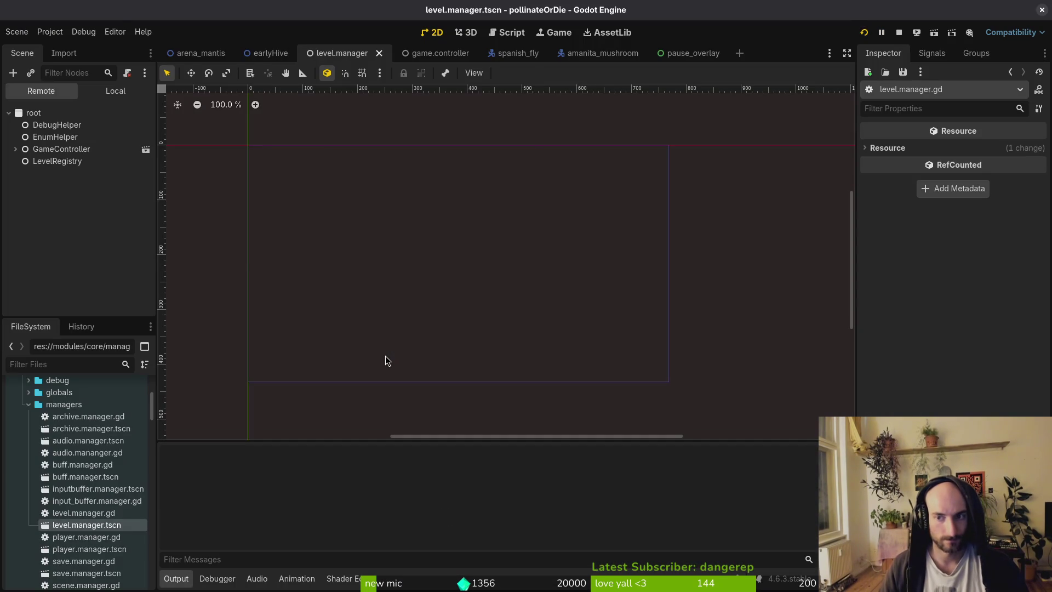
pyautogui.press('Return')
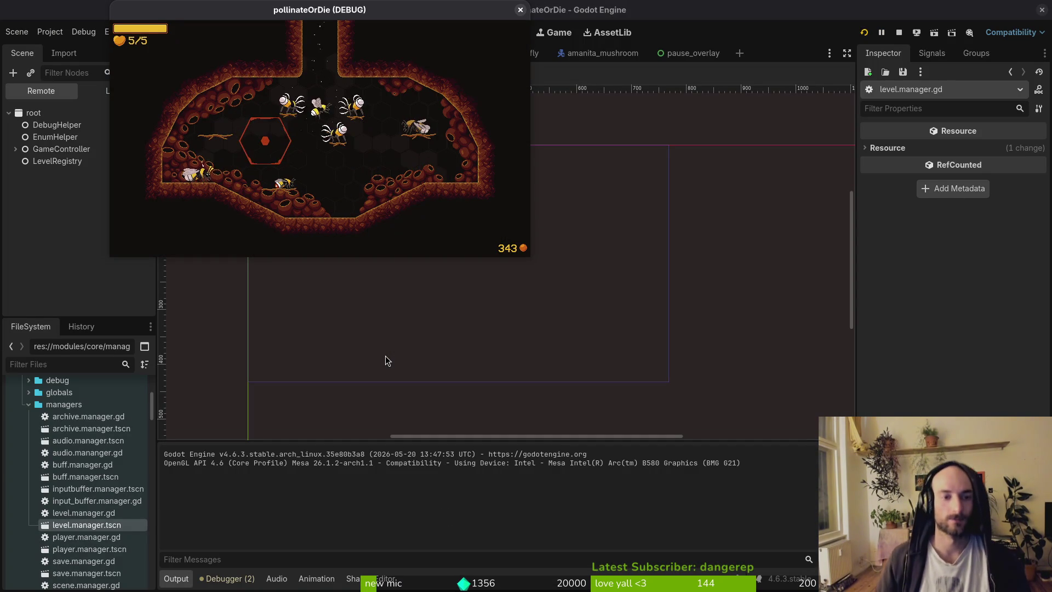
pyautogui.press('Up')
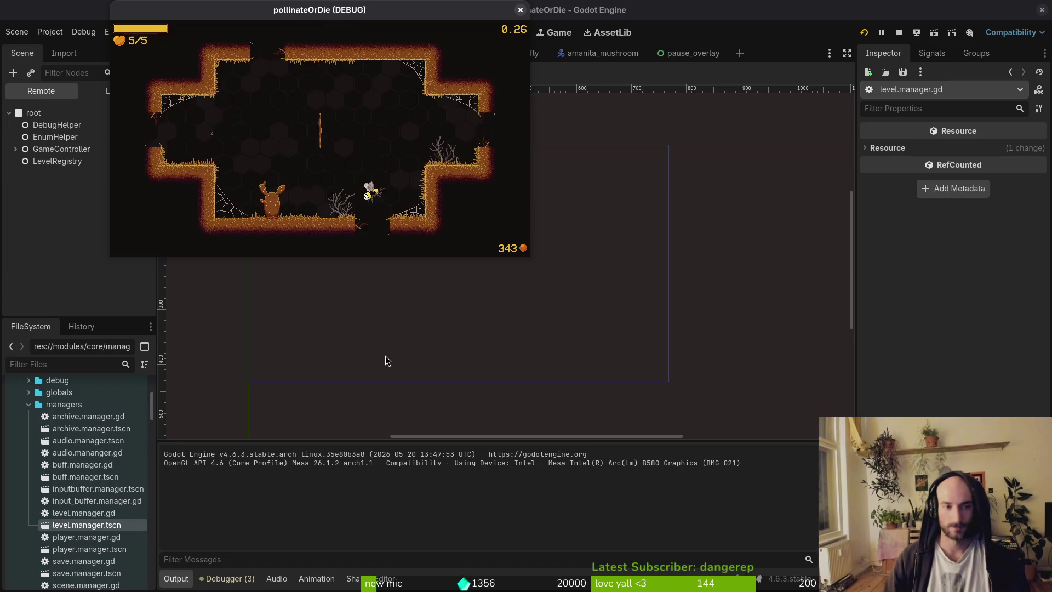
pyautogui.press('Down')
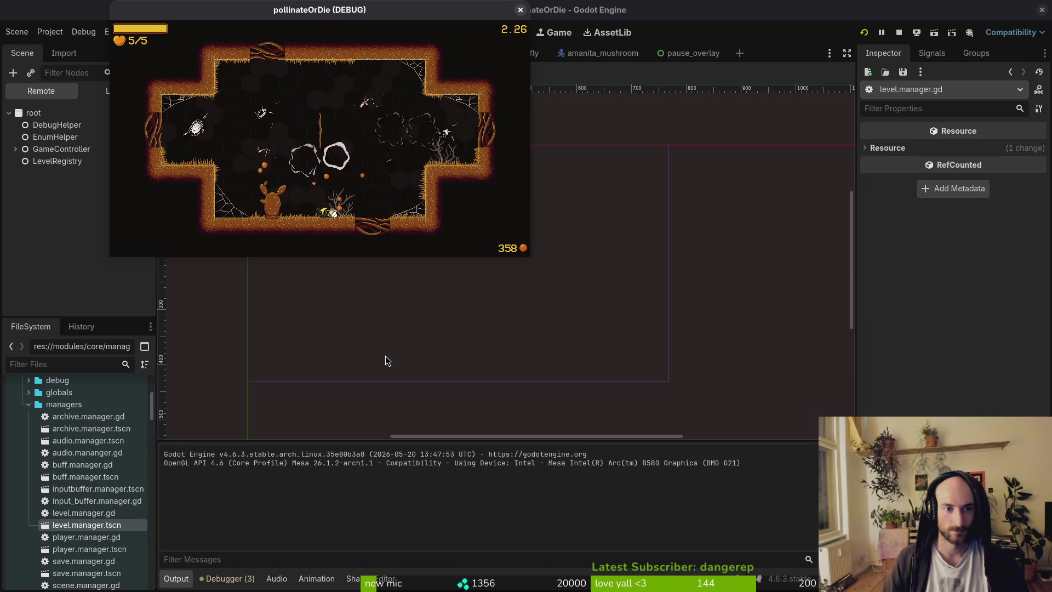
pyautogui.press('Right')
pyautogui.press('Up')
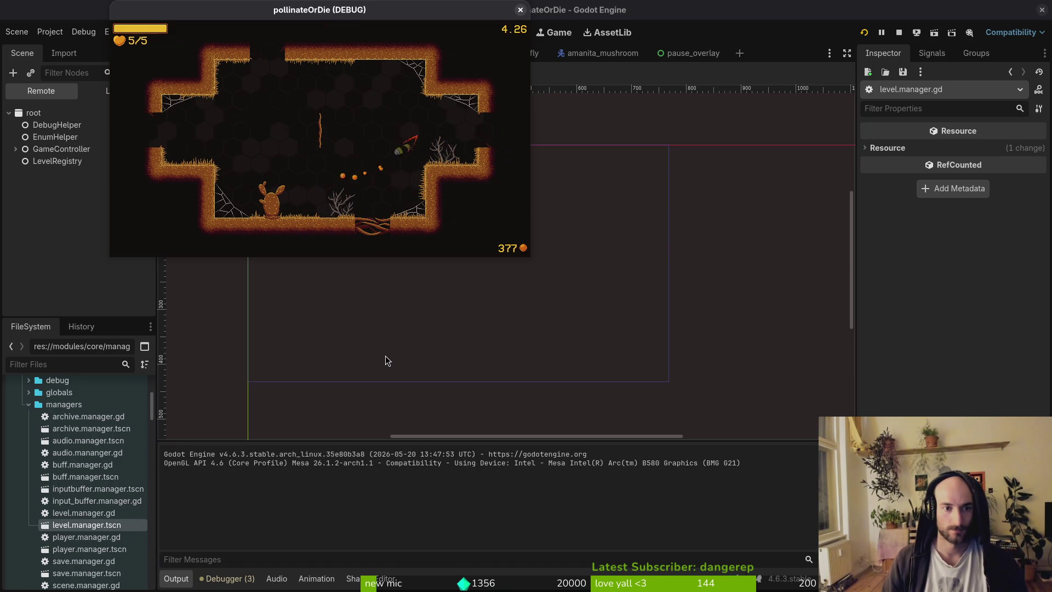
pyautogui.press('Right')
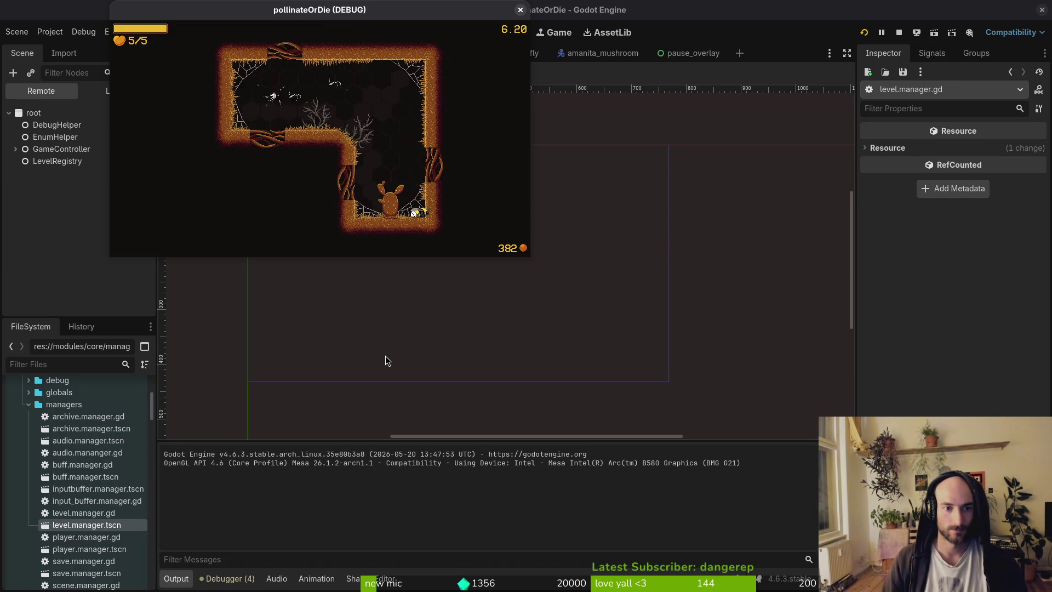
# Fight through the next room, fly the bee to the plant and grow it
pyautogui.press('Up')
pyautogui.press('Left')
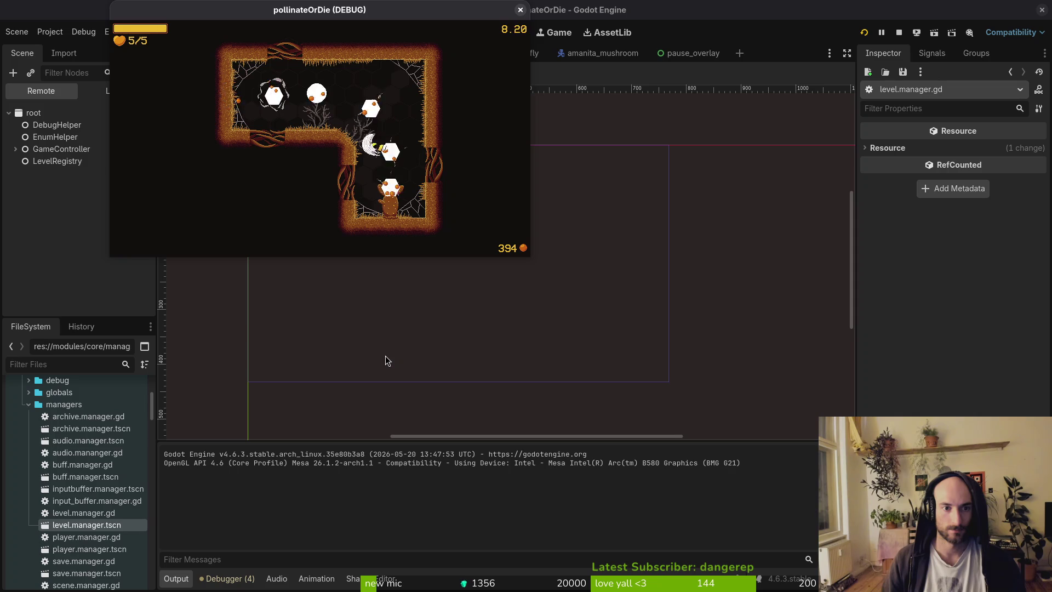
pyautogui.press('Right')
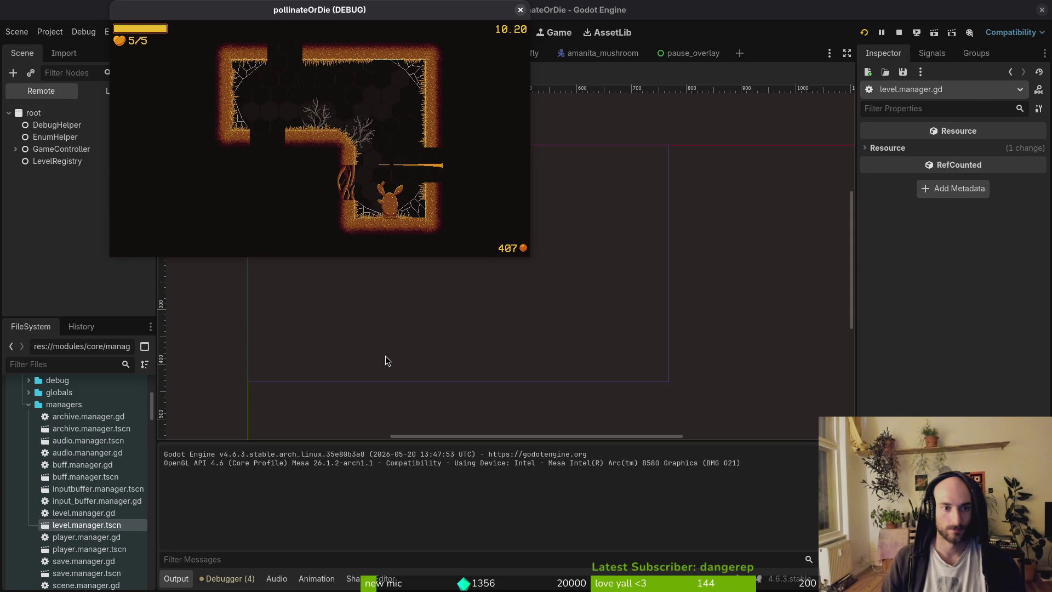
pyautogui.press('Right')
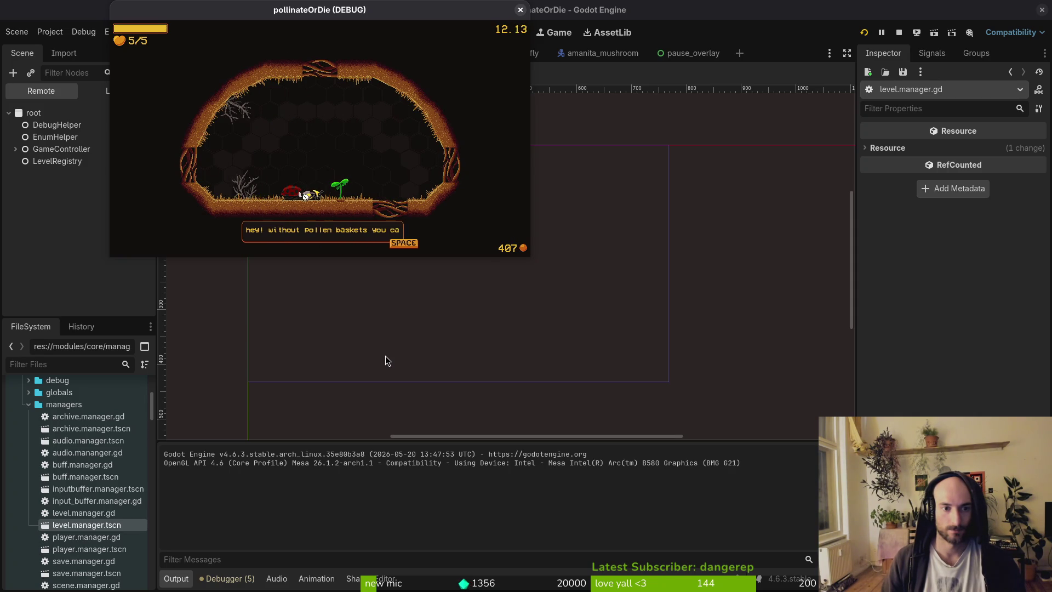
pyautogui.press('space')
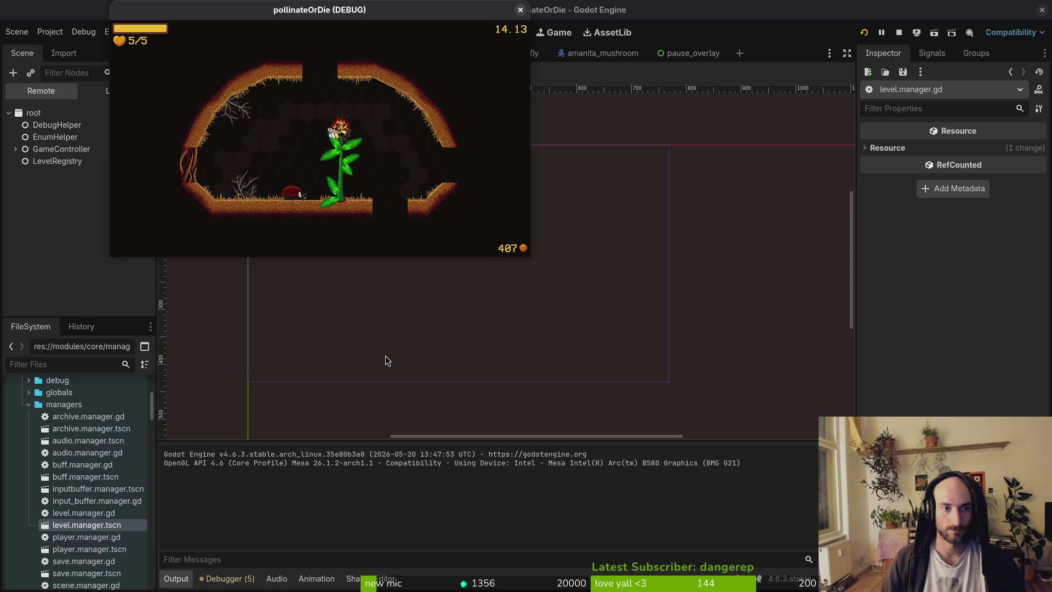
pyautogui.press('Up')
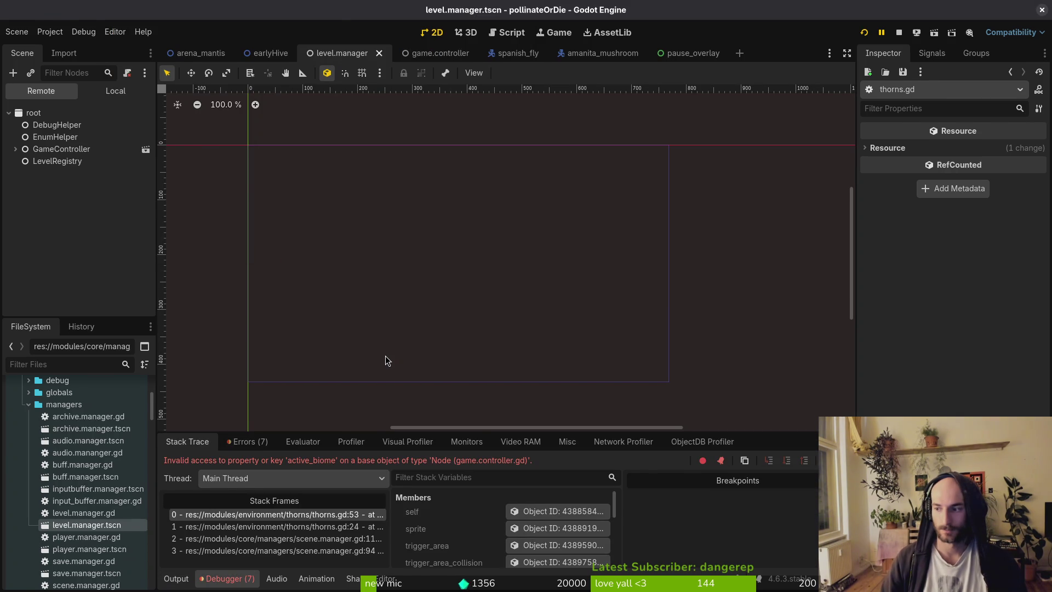
# Open thorns.gd through the file finder
pyautogui.hotkey('alt', 'Tab')
pyautogui.write('thorns')
pyautogui.press('Up')
pyautogui.press('Up')
pyautogui.press('Return')
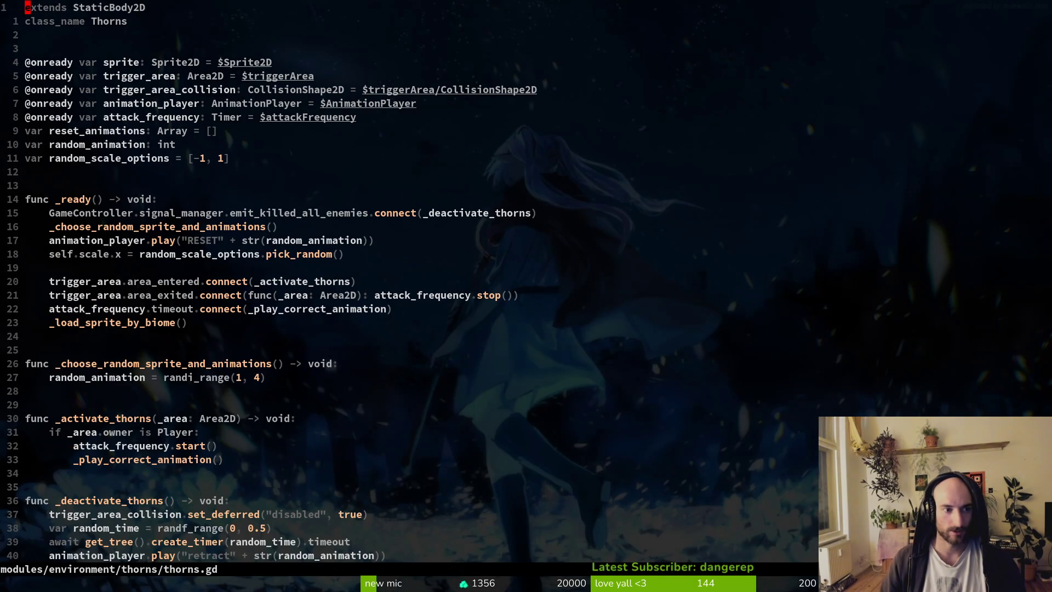
# Insert 'level_manager.' before active_biome on the match line and save thorns.gd
pyautogui.press('4')
pyautogui.press('7')
pyautogui.press('j')
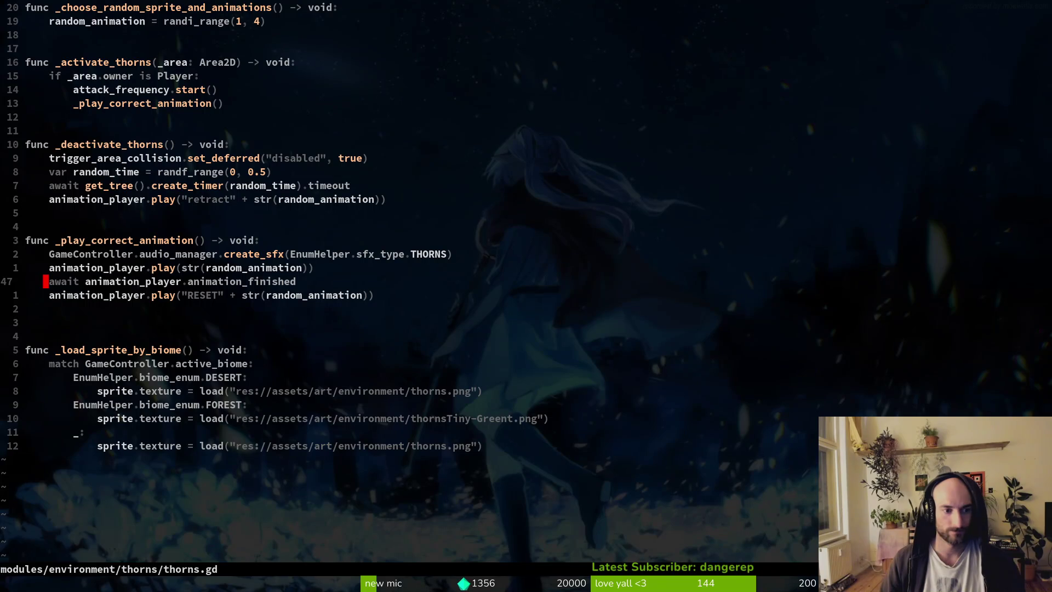
pyautogui.press('j')
pyautogui.press('j')
pyautogui.press('j')
pyautogui.press('w')
pyautogui.press('w')
pyautogui.press('w')
pyautogui.write('ileve')
pyautogui.hotkey('ctrl', 'n')
pyautogui.hotkey('ctrl', 'n')
pyautogui.write('.')
pyautogui.press('Escape')
pyautogui.write(':w')
pyautogui.press('Return')
# Grep active_biome across the project, open arena_gate.gd at its use, and save it
pyautogui.press('space')
pyautogui.press('f')
pyautogui.press('w')
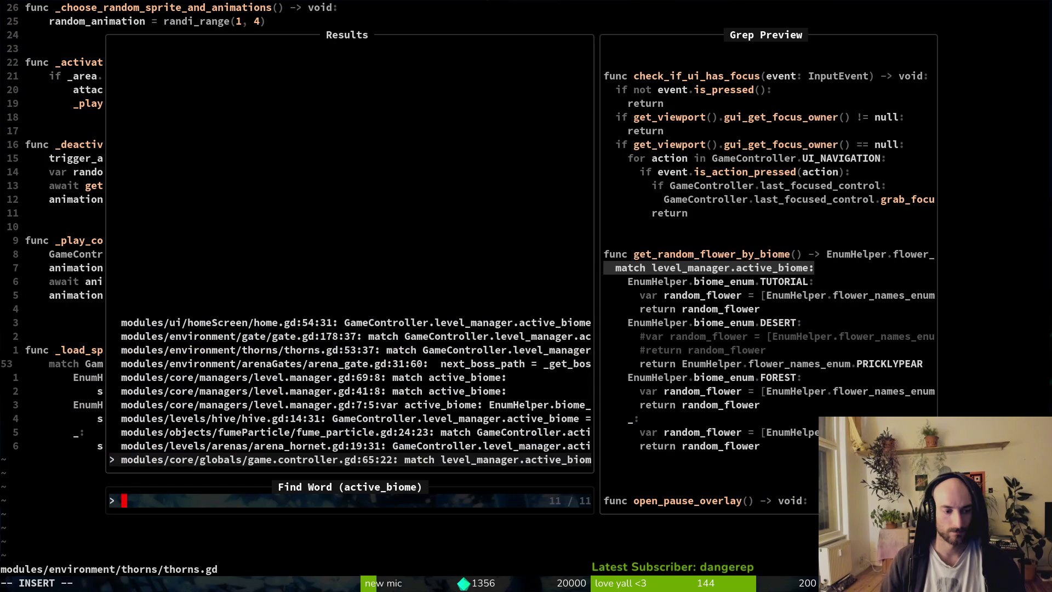
pyautogui.hotkey('ctrl', 'p')
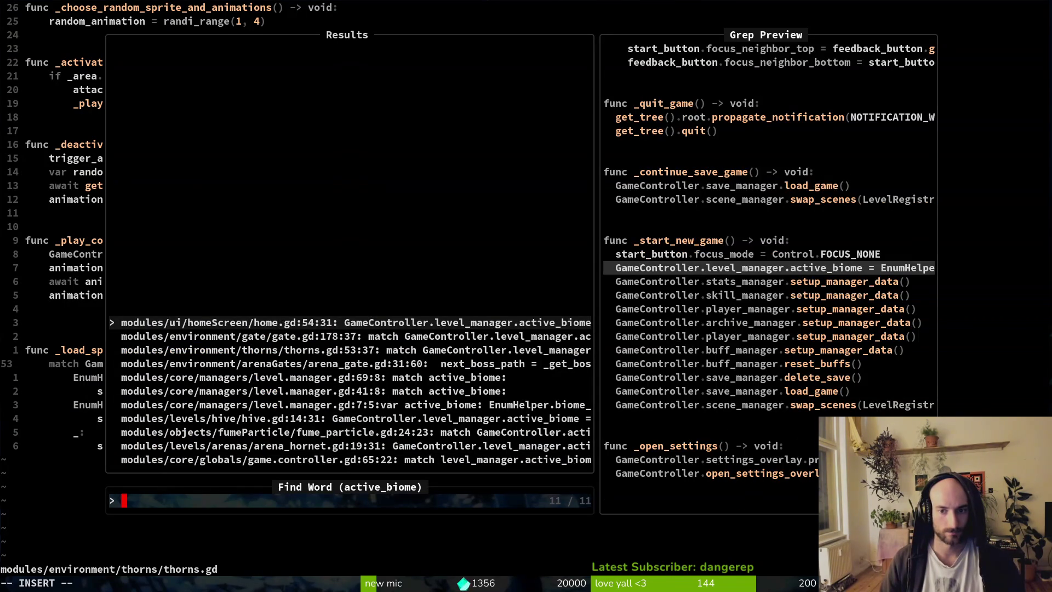
pyautogui.hotkey('ctrl', 'p')
pyautogui.hotkey('ctrl', 'p')
pyautogui.hotkey('ctrl', 'p')
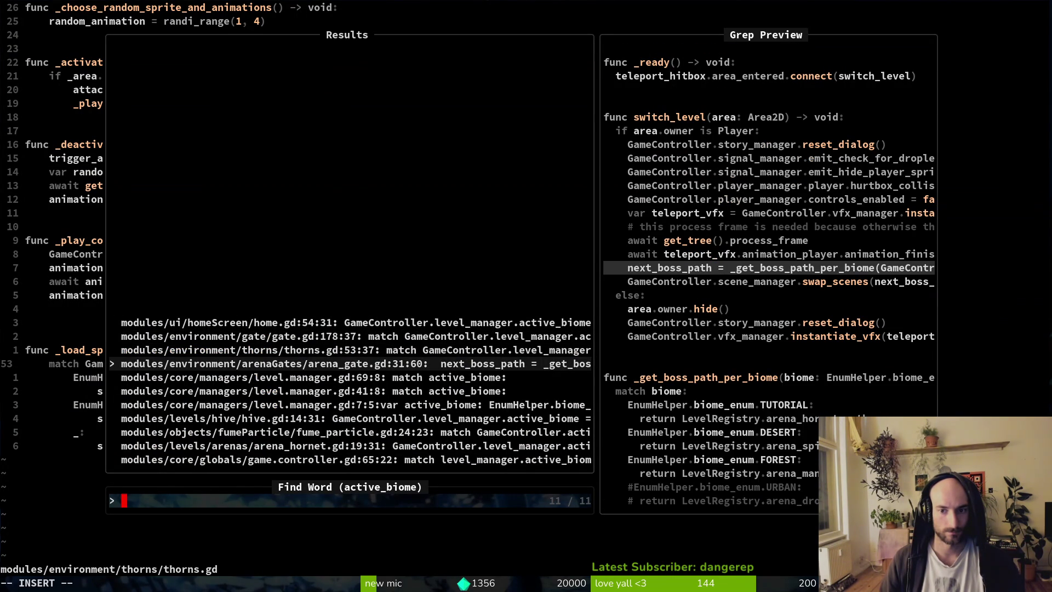
pyautogui.press('Return')
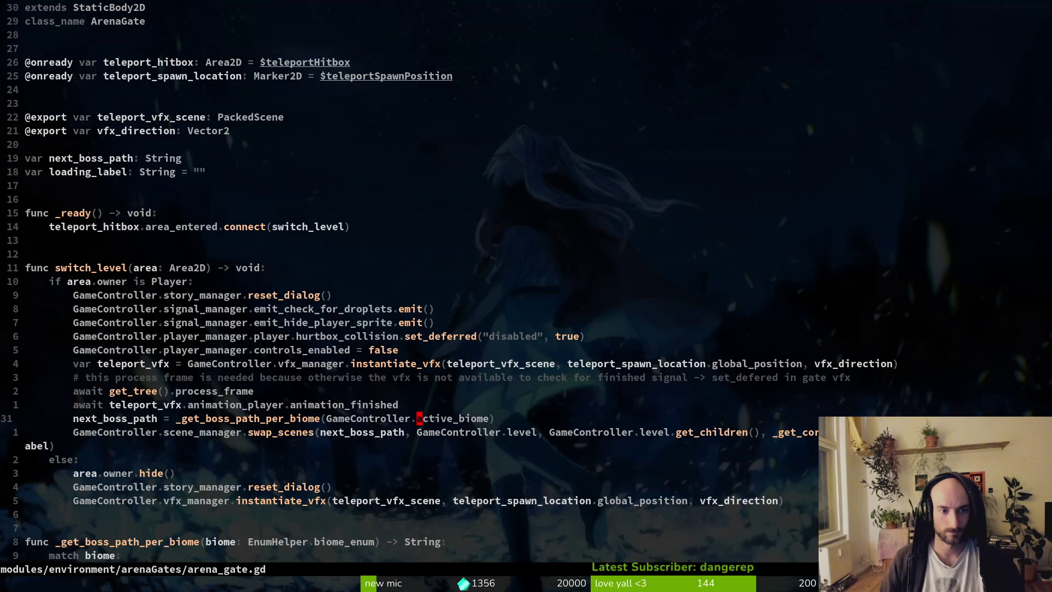
pyautogui.press('b')
pyautogui.press('b')
pyautogui.press('b')
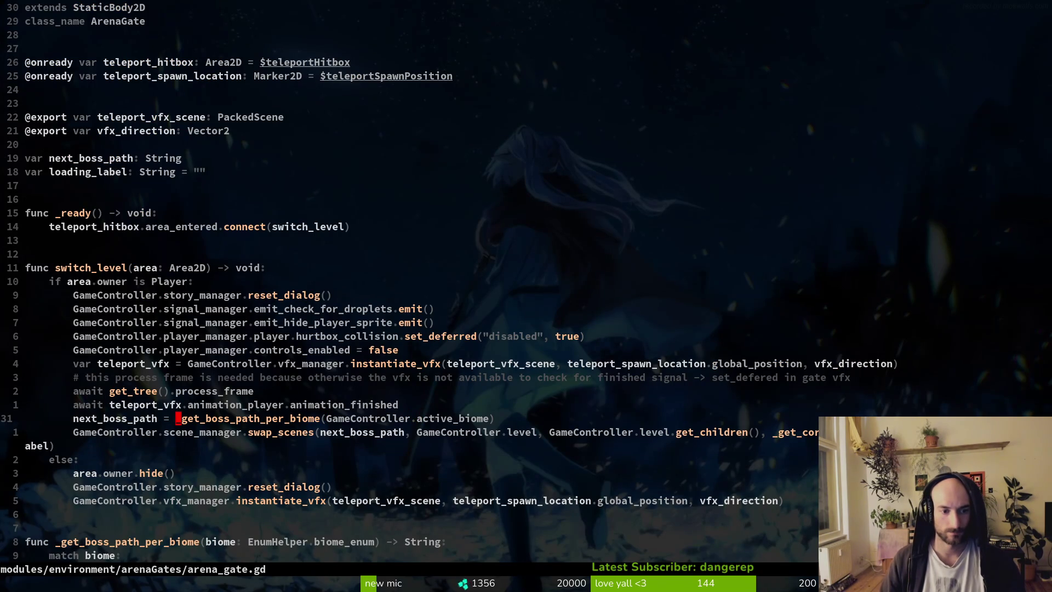
pyautogui.hotkey('ctrl', 'd')
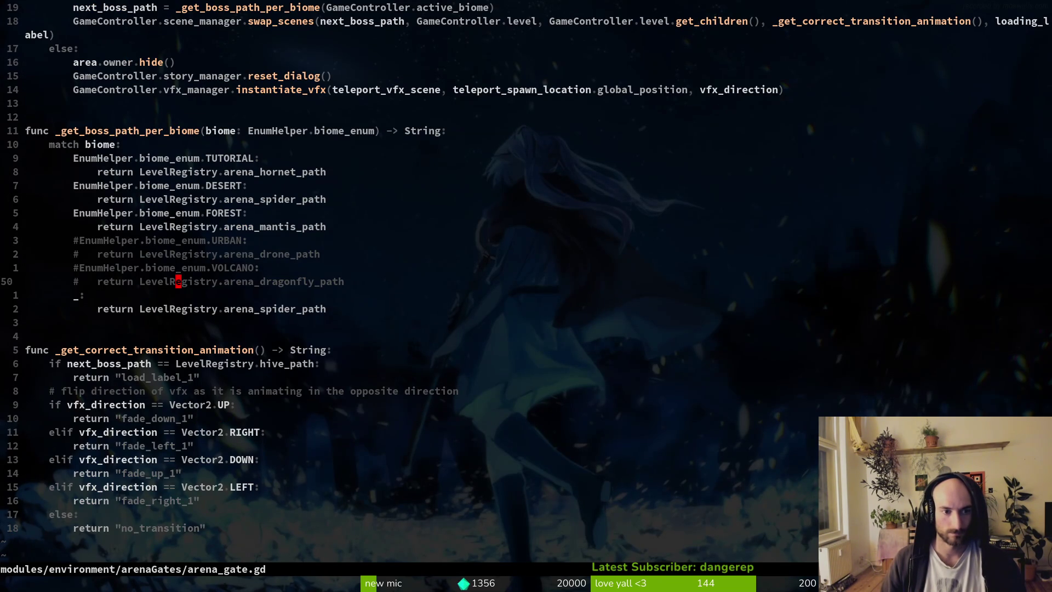
pyautogui.write(':w')
pyautogui.press('Return')
# Run the game briefly with F5, stop it with F8, and return to arena_gate.gd
pyautogui.hotkey('alt', 'Tab')
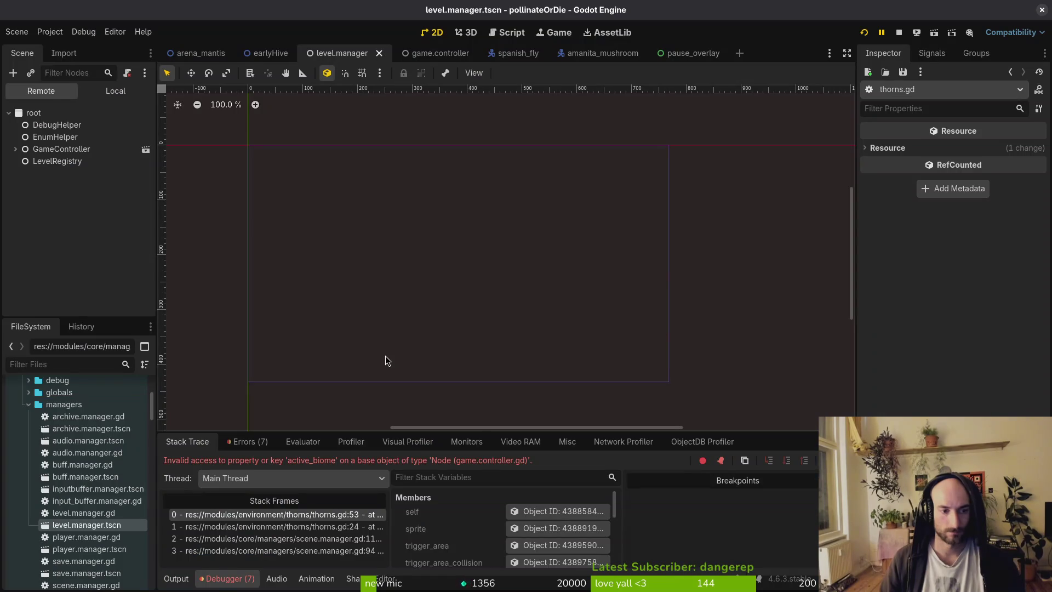
pyautogui.press('F5')
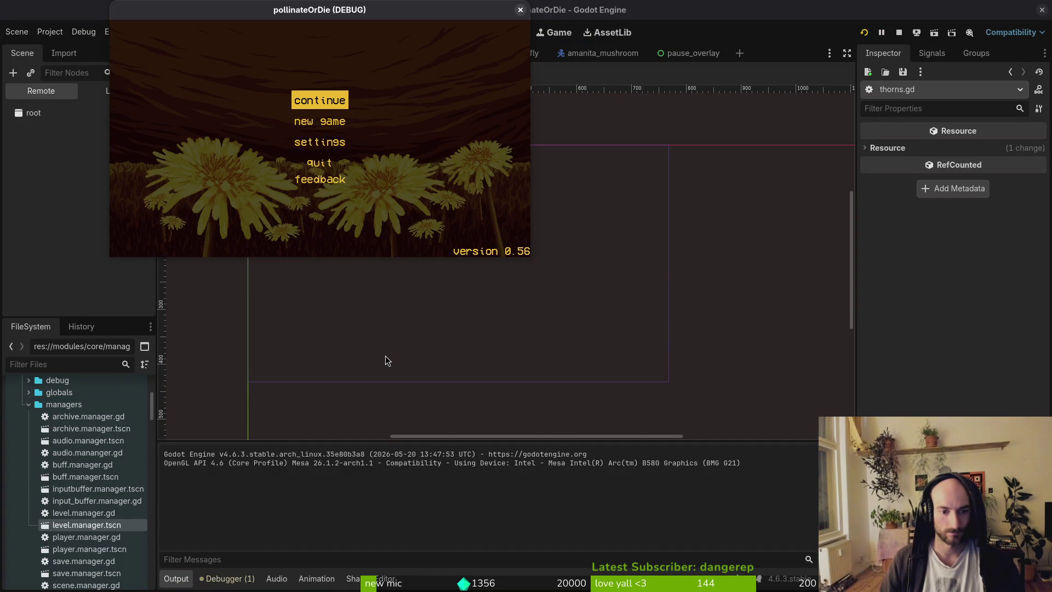
pyautogui.press('F8')
pyautogui.hotkey('alt', 'Tab')
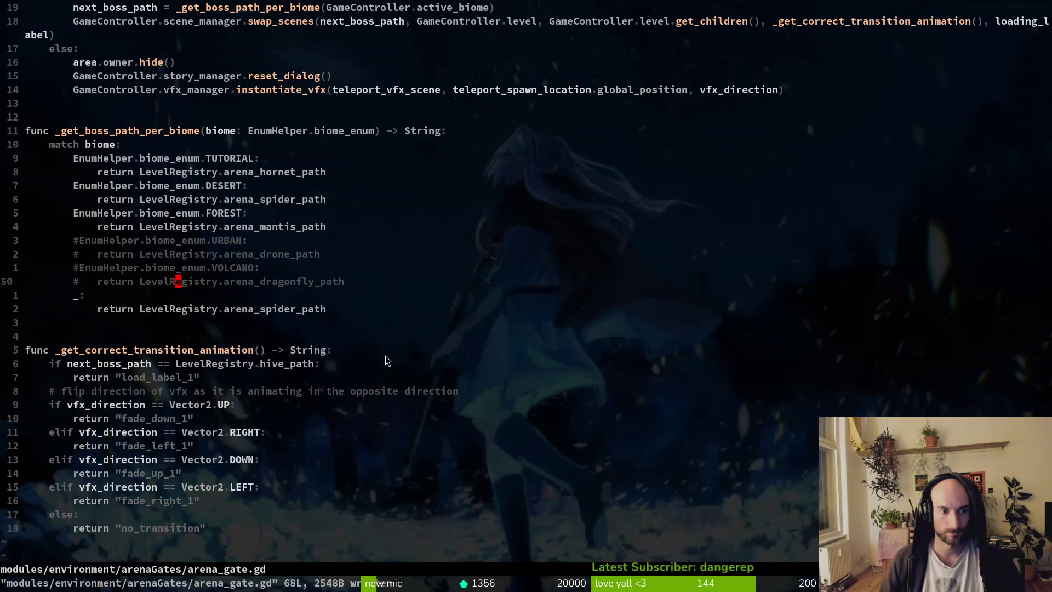
pyautogui.press('k')
pyautogui.press('k')
pyautogui.press('k')
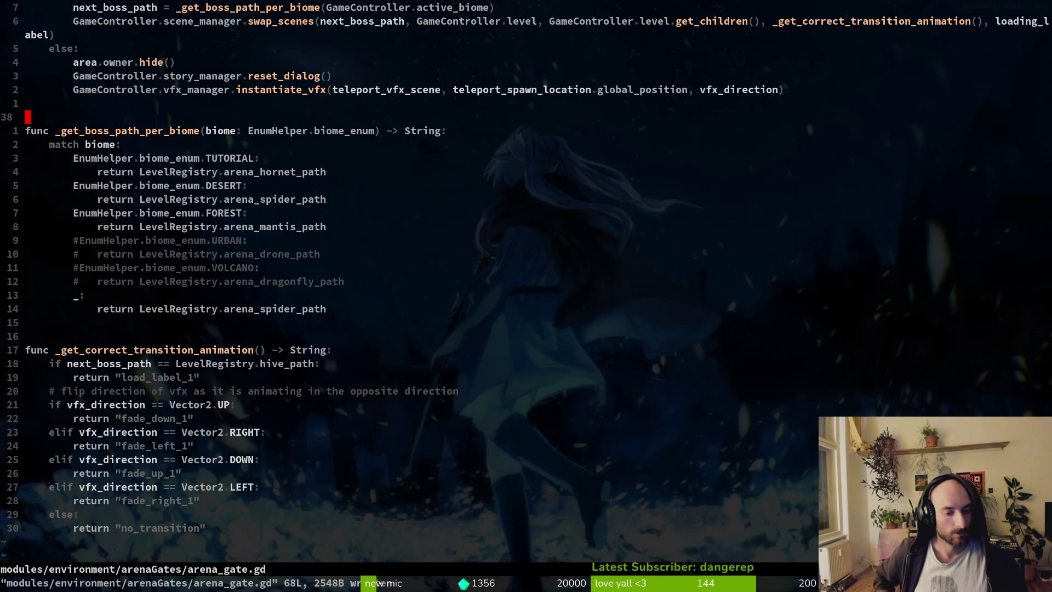
pyautogui.click(27, 336)
# Search for _get_correct_transition_animation and open its definition in arena_gate.gd
pyautogui.press('space')
pyautogui.press('f')
pyautogui.press('w')
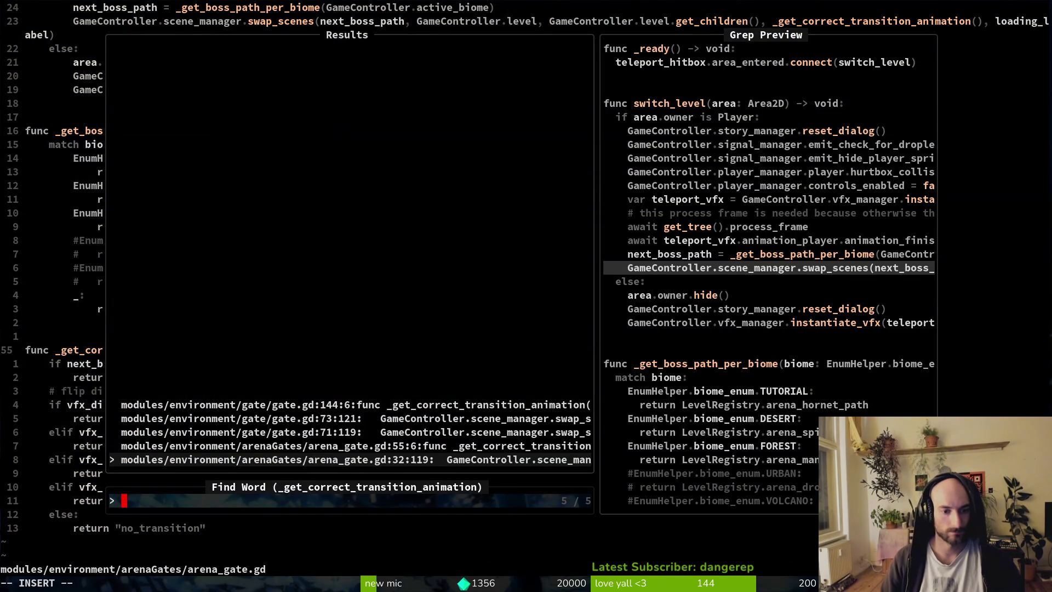
pyautogui.press('Up')
pyautogui.press('Up')
pyautogui.press('Up')
pyautogui.press('Down')
pyautogui.press('Down')
pyautogui.press('Down')
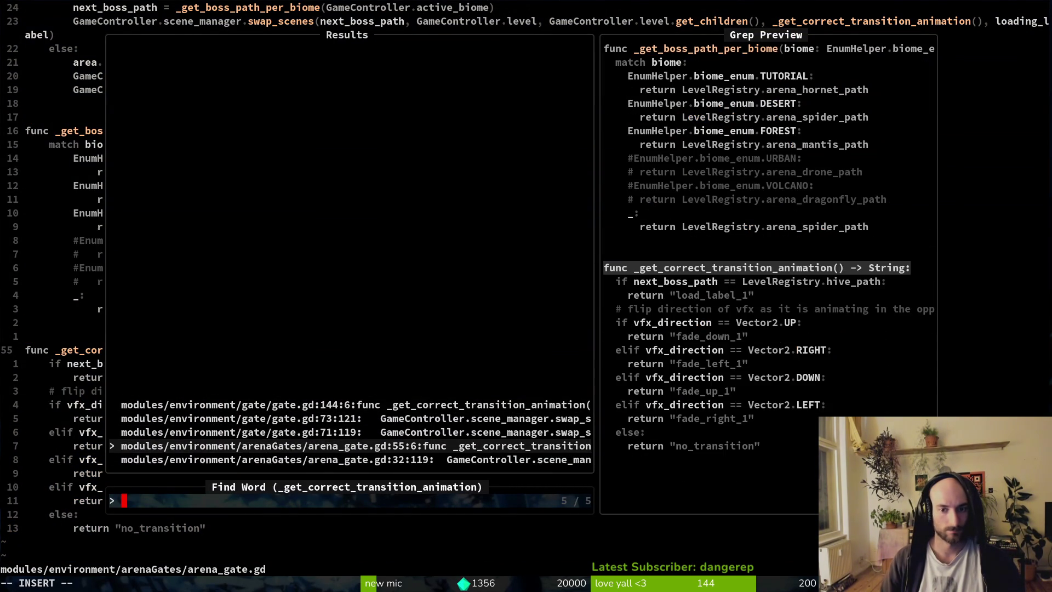
pyautogui.press('Down')
pyautogui.press('Up')
pyautogui.press('Return')
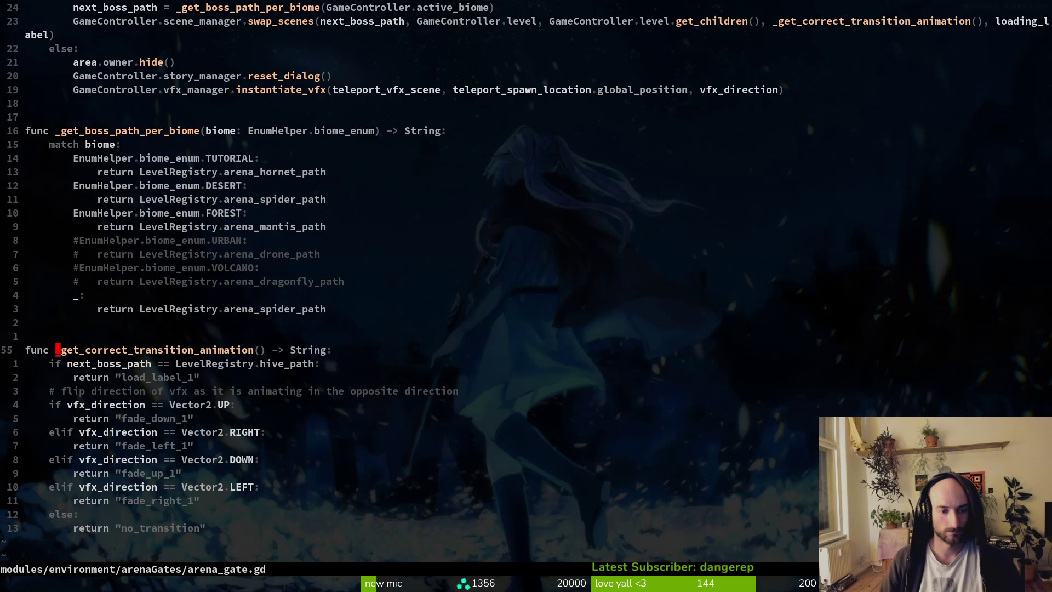
pyautogui.hotkey('alt', 'Tab')
pyautogui.press('F5')
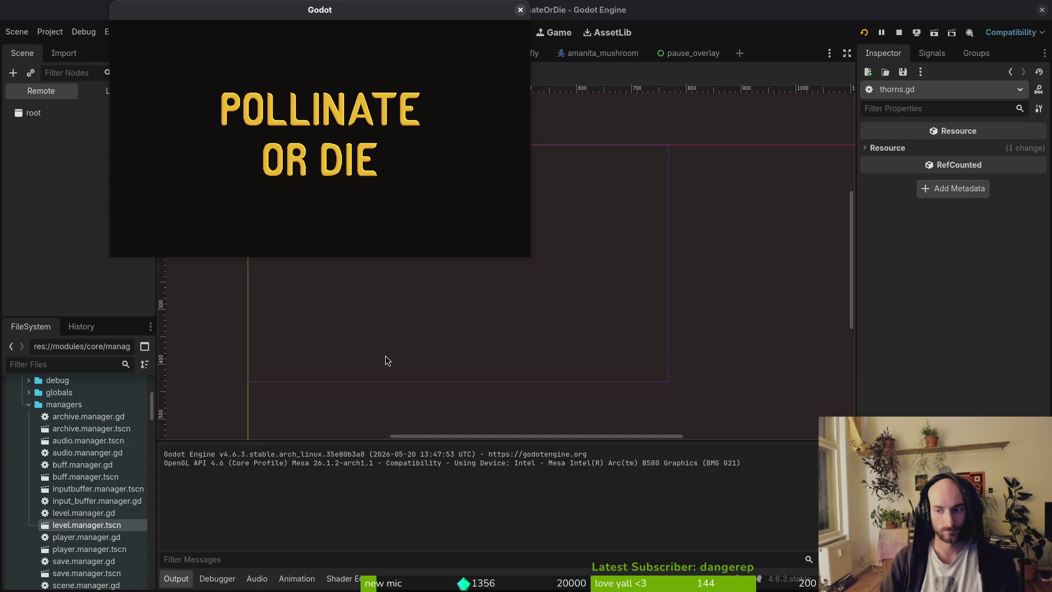
# Continue the saved game and fly the bee up and right through the rooms to the cactus
pyautogui.press('Return')
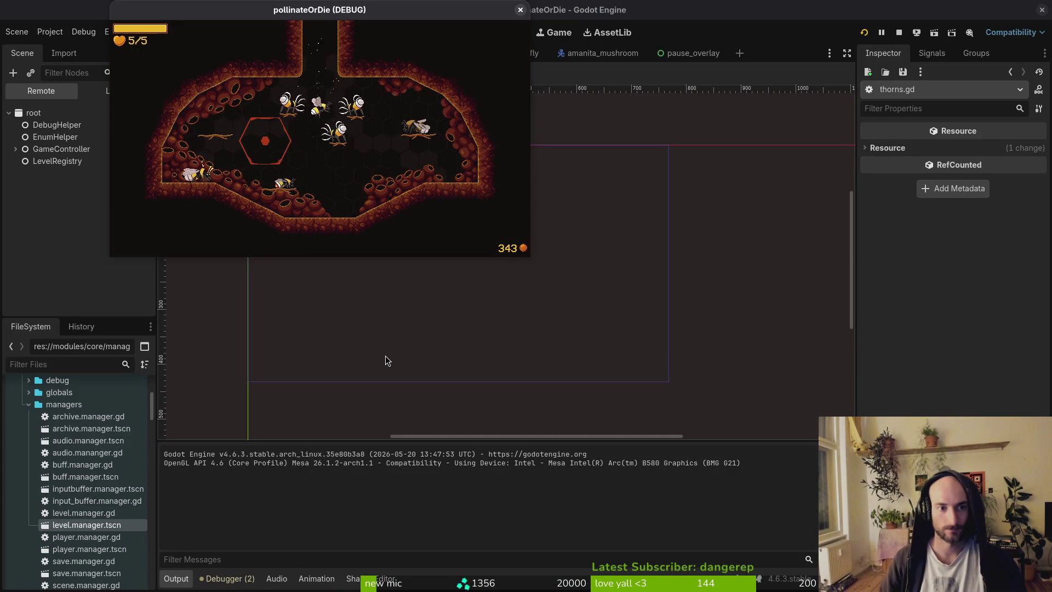
pyautogui.press('Up')
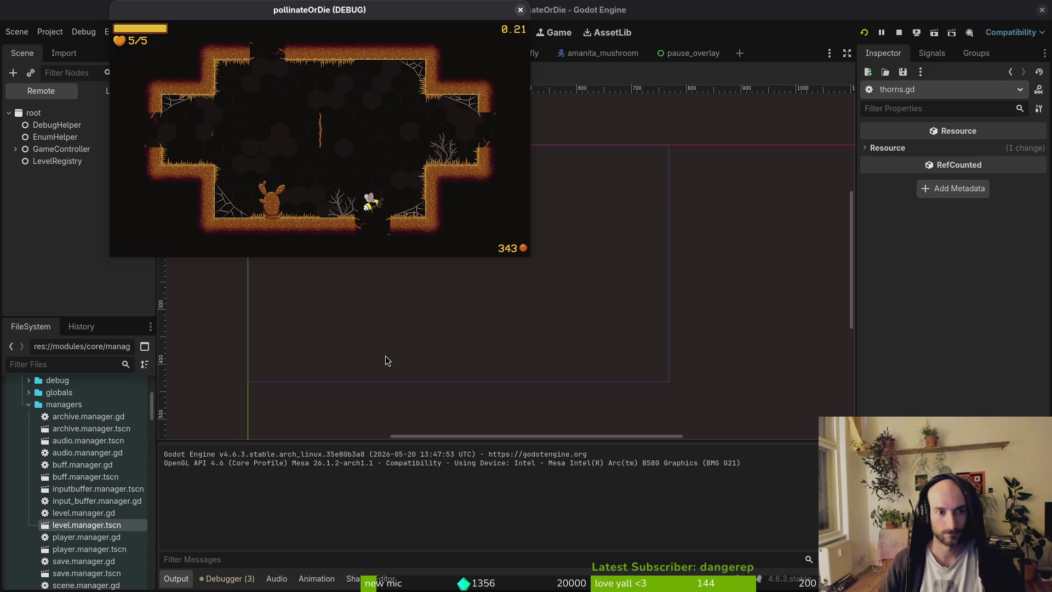
pyautogui.press('Up')
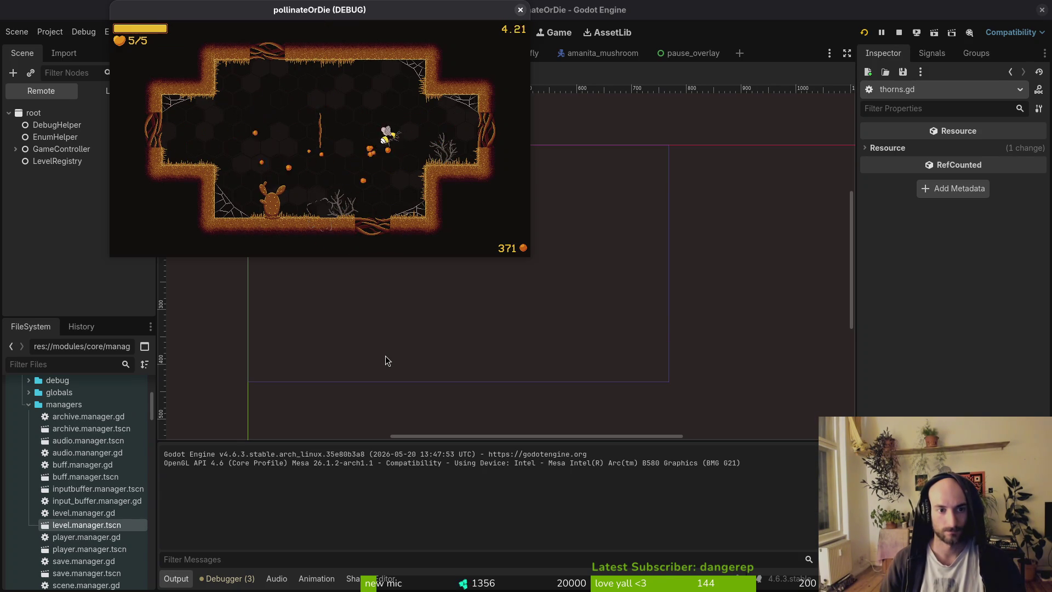
pyautogui.press('Right')
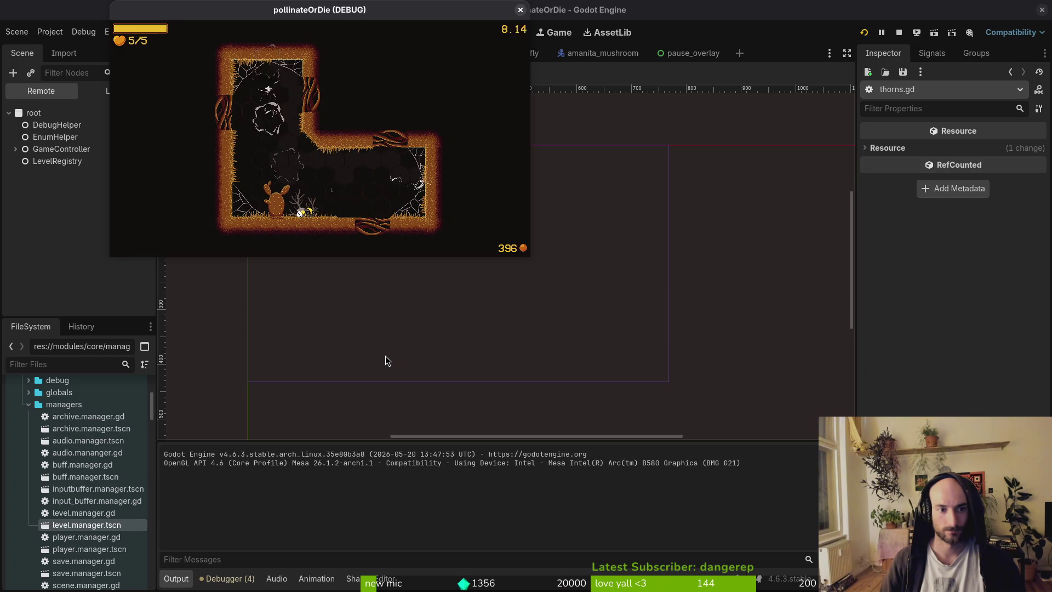
pyautogui.press('Right')
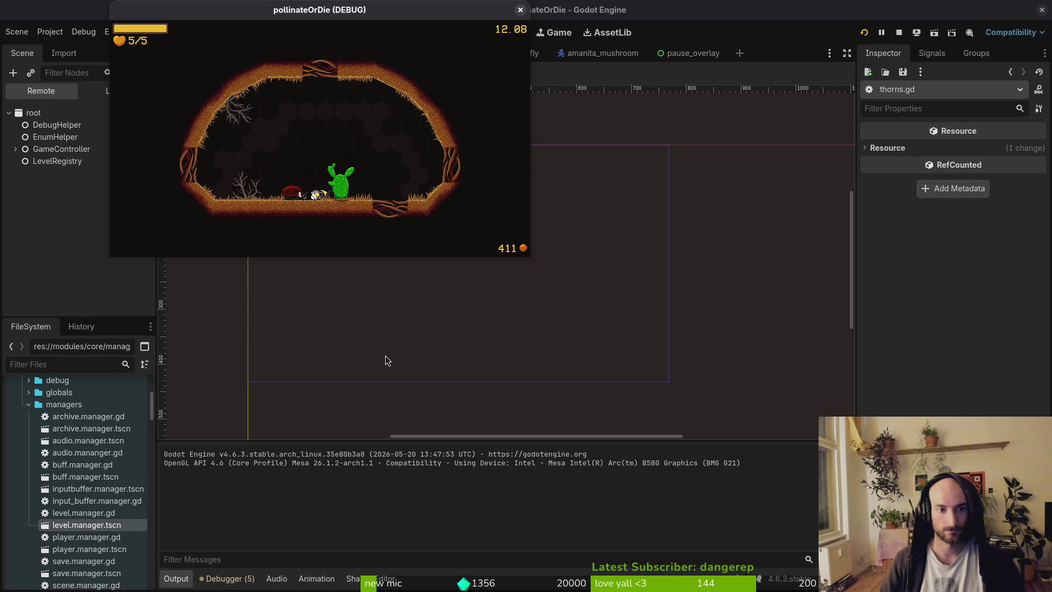
pyautogui.press('Right')
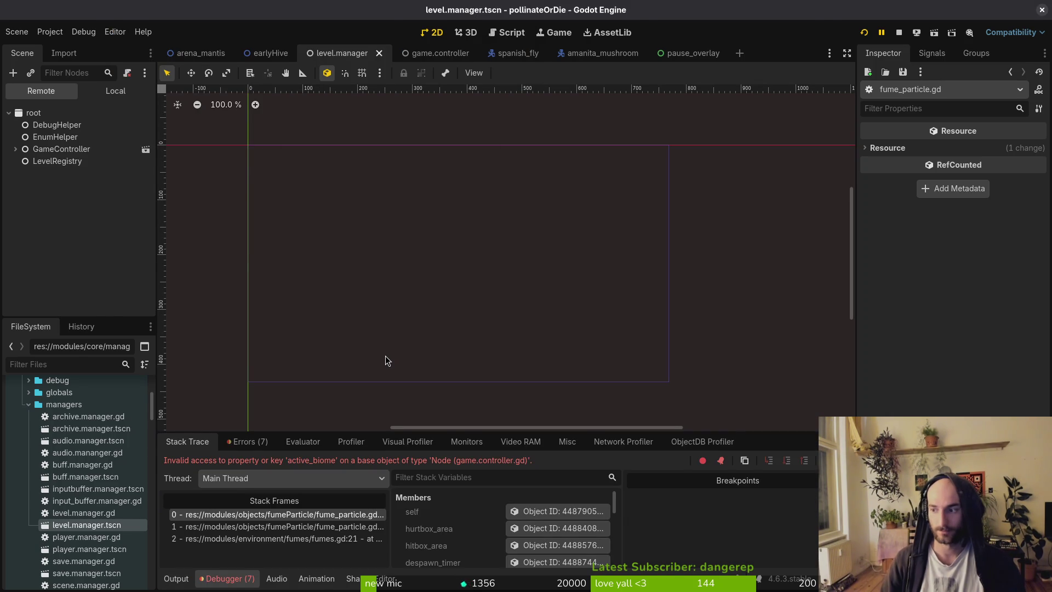
# In fume_particle.gd, insert 'level_manager.' on line 24 and save
pyautogui.hotkey('alt', 'Tab')
pyautogui.write('fumepart')
pyautogui.press('Return')
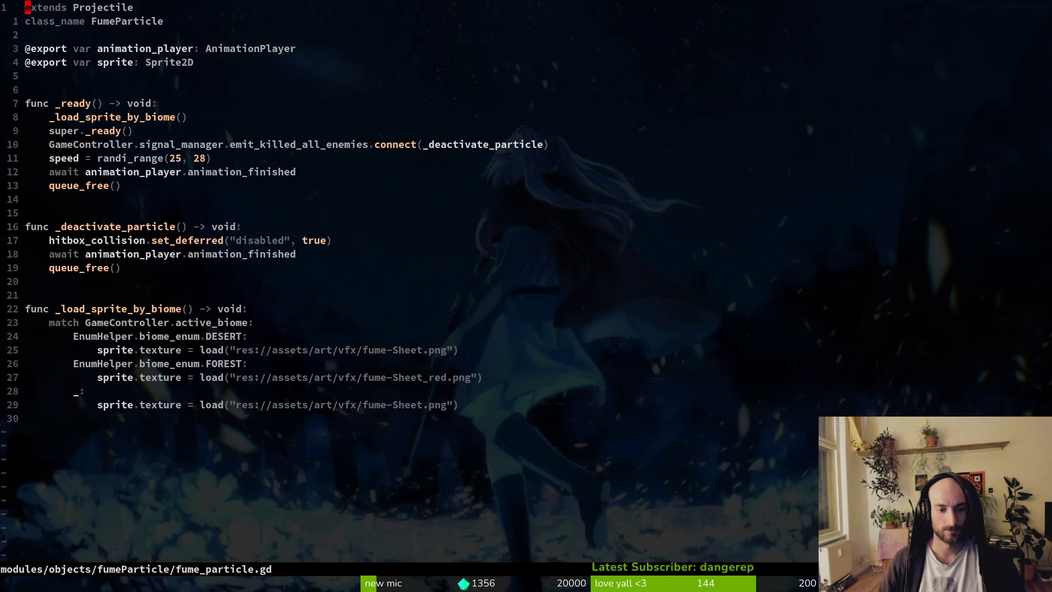
pyautogui.write('24G')
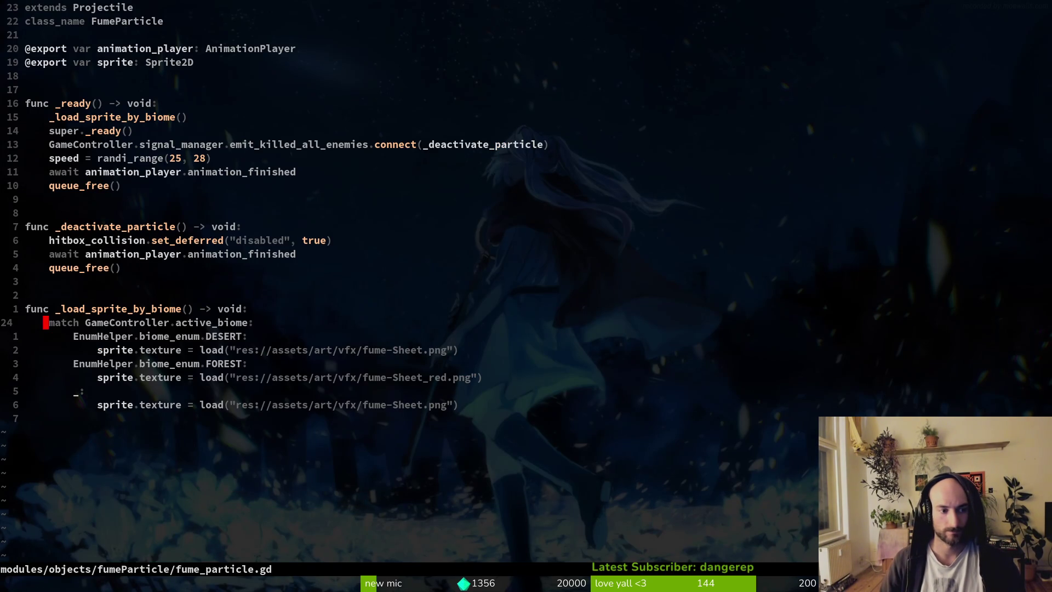
pyautogui.write('alevel_manager.')
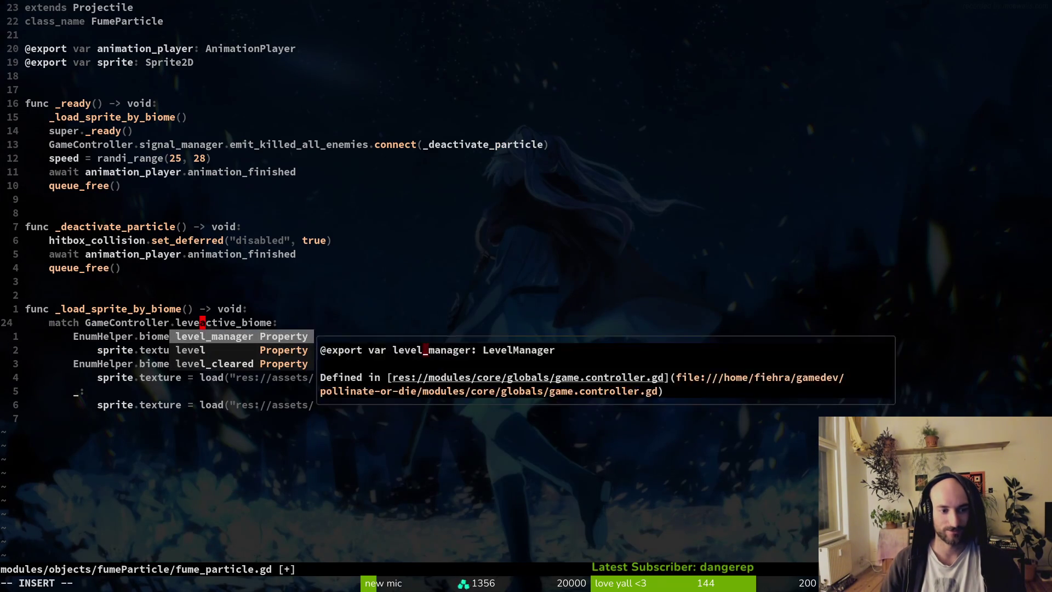
pyautogui.press('Escape')
pyautogui.write(':w')
pyautogui.press('Return')
# Search the project for remaining active_biome uses and preview the gate, hive, fume_particle and arena_gate matches
pyautogui.press('space')
pyautogui.press('p')
pyautogui.press('s')
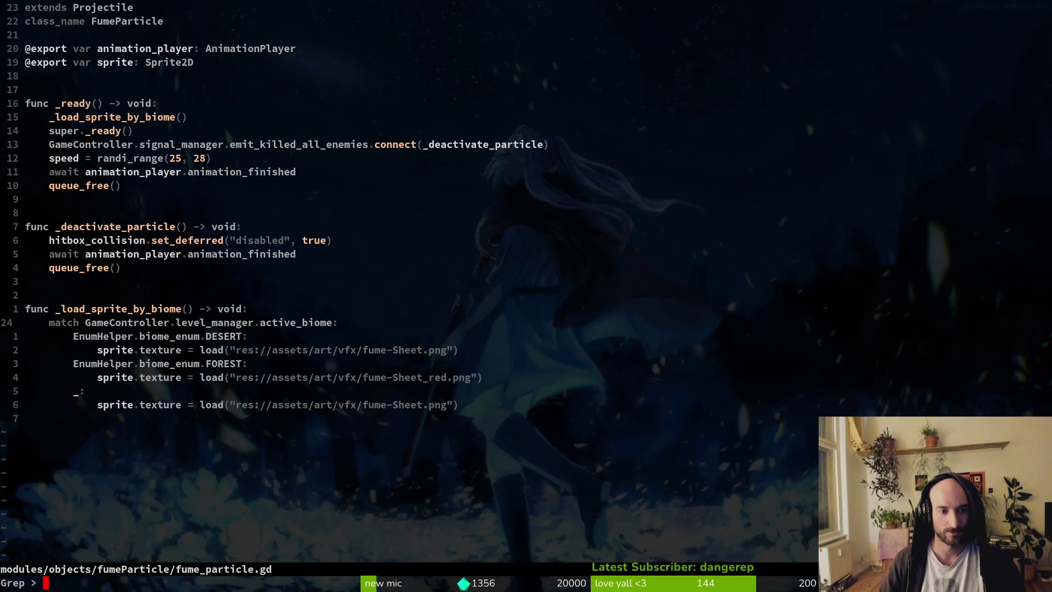
pyautogui.write('active_biome')
pyautogui.press('Return')
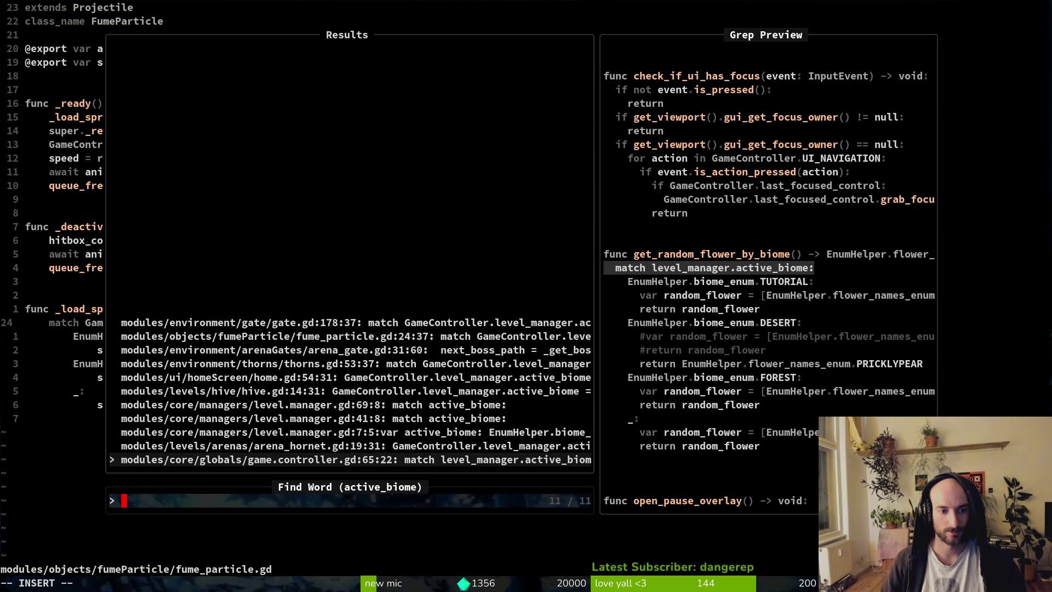
pyautogui.press('Down')
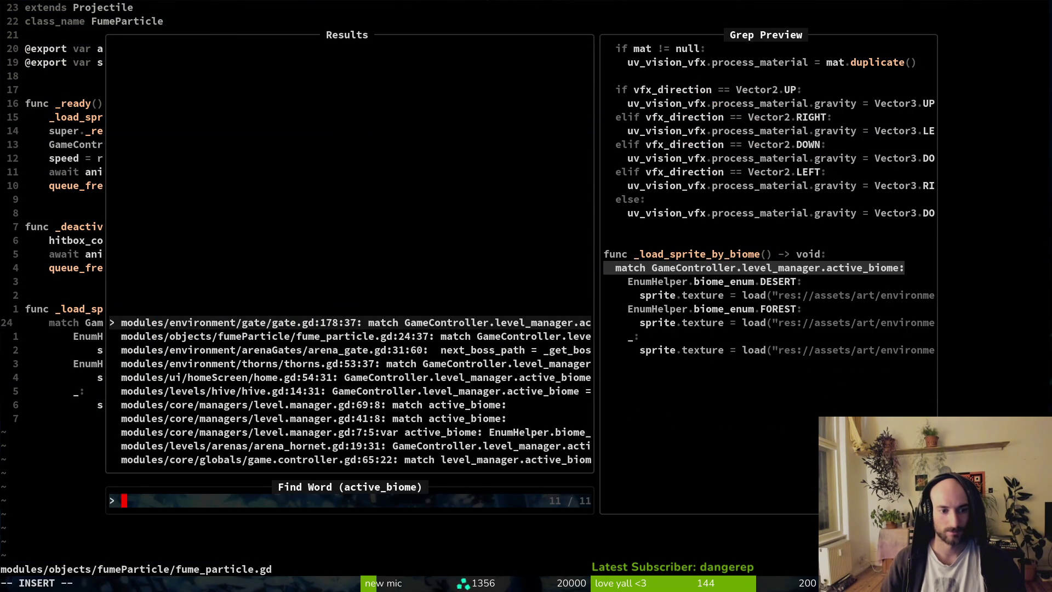
pyautogui.press('Down')
pyautogui.press('Down')
pyautogui.press('Down')
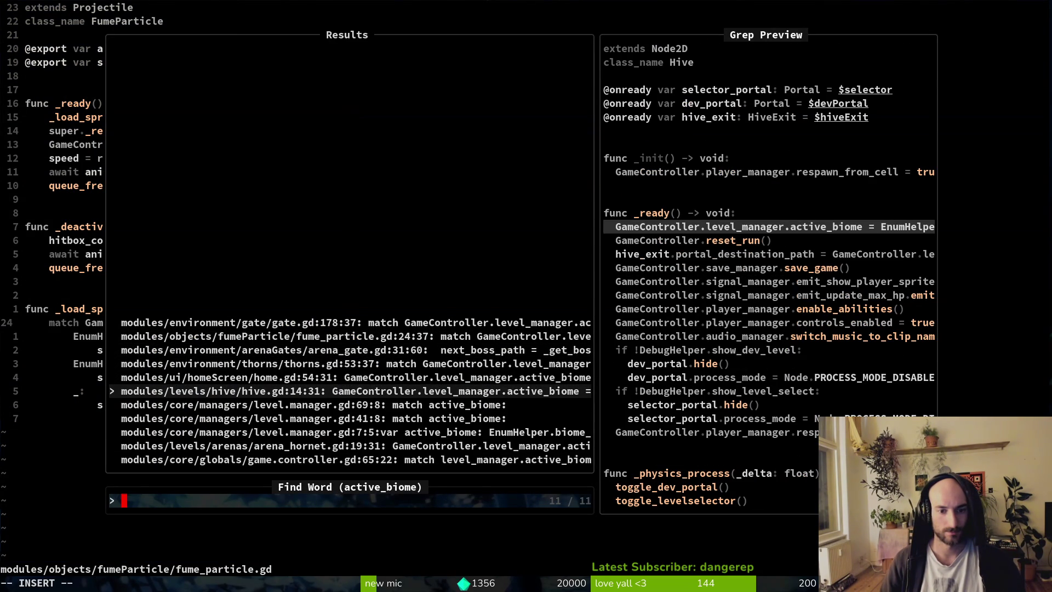
pyautogui.press('Up')
pyautogui.press('Up')
pyautogui.press('Up')
pyautogui.press('Down')
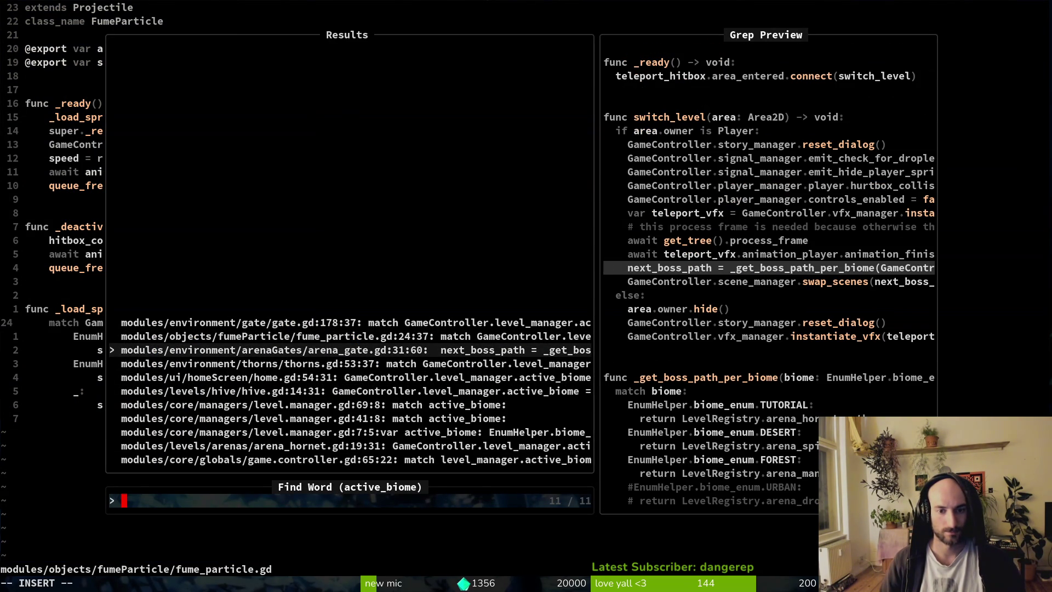
pyautogui.press('Down')
pyautogui.press('Up')
# Insert 'level_manager.' before active_biome in arena_gate.gd, save, and run the game in Godot
pyautogui.press('Return')
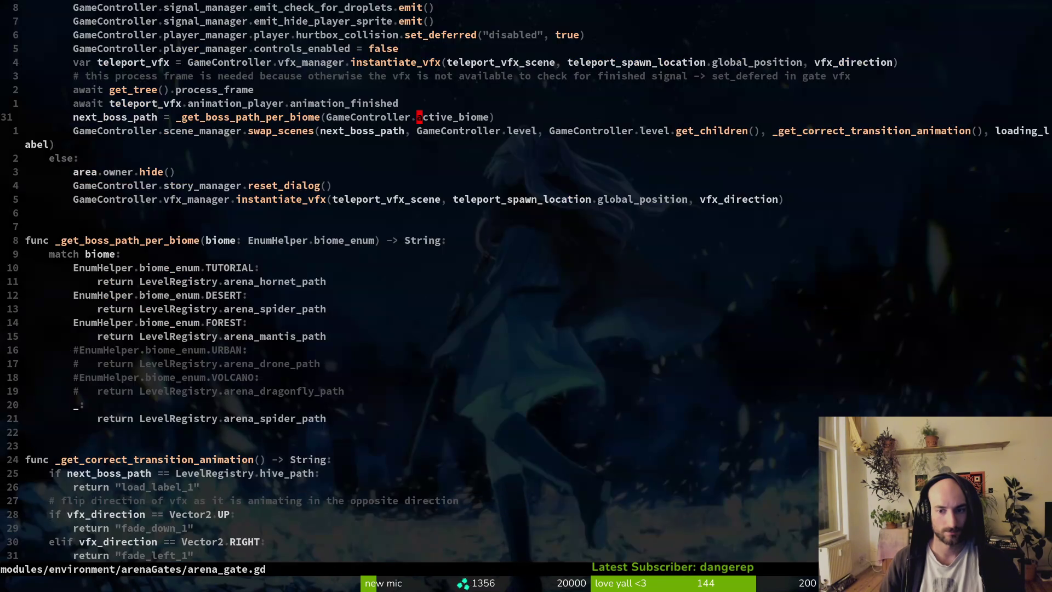
pyautogui.write('level_manager.')
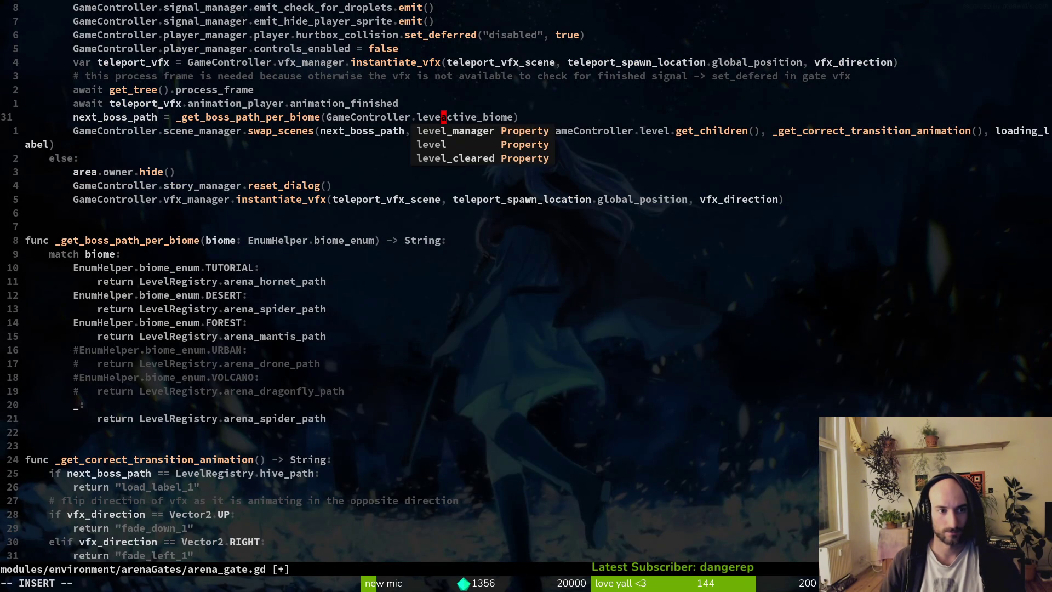
pyautogui.press('Escape')
pyautogui.write(':w')
pyautogui.press('Return')
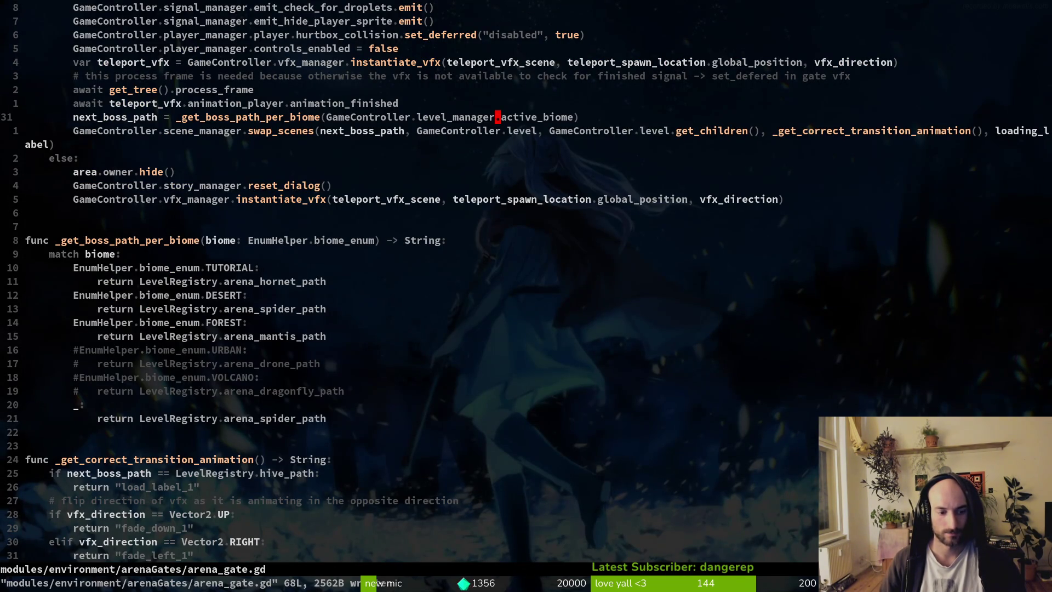
pyautogui.hotkey('alt', 'Tab')
pyautogui.press('F5')
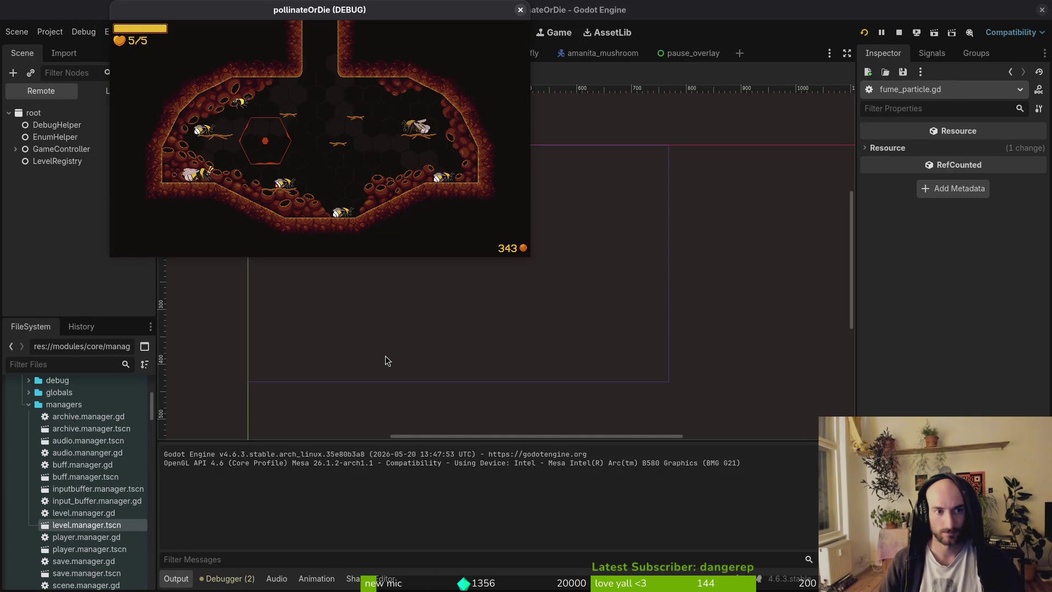
# Fly the bee up and right through the opening rooms into the next cave room
pyautogui.press('w')
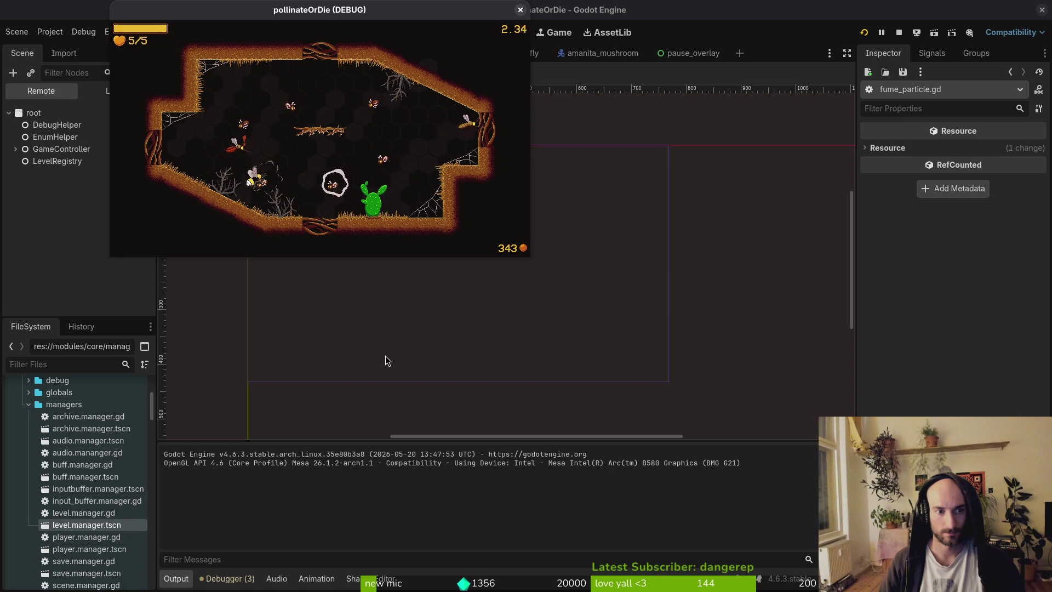
pyautogui.press('d')
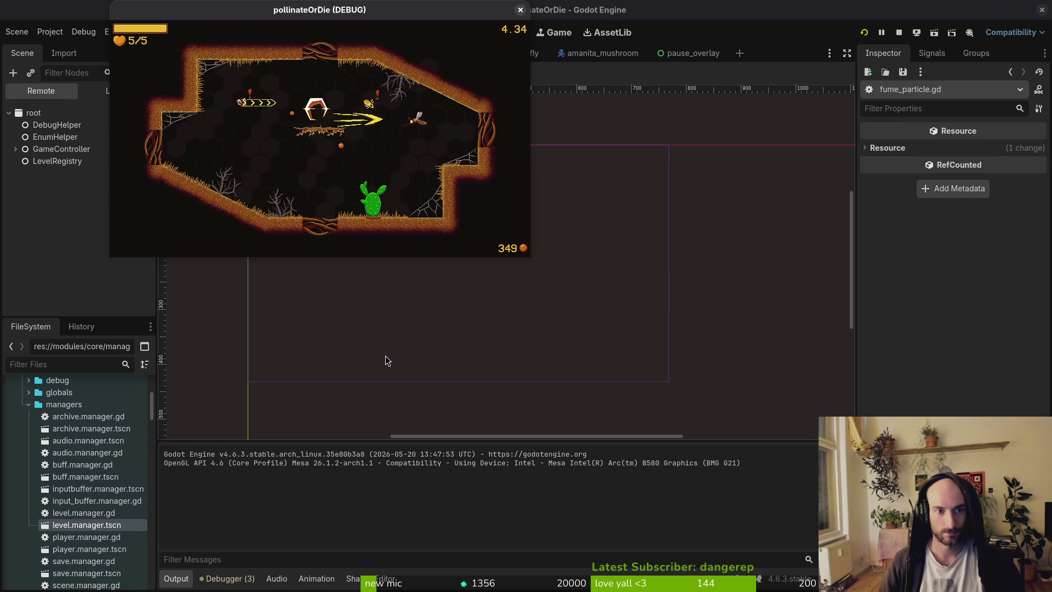
pyautogui.press('a')
pyautogui.press('a')
pyautogui.press('w')
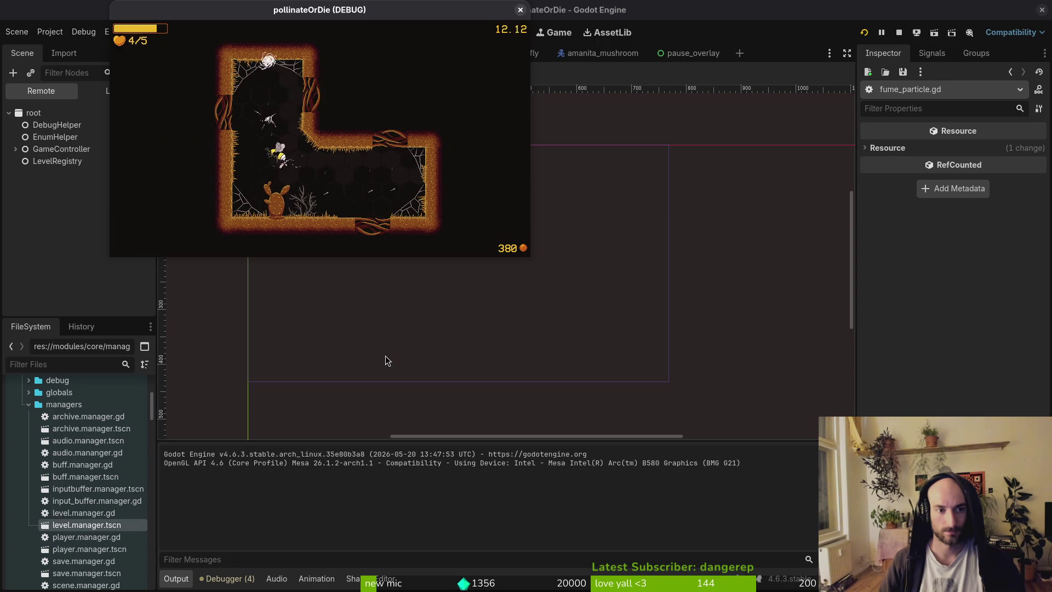
pyautogui.press('d')
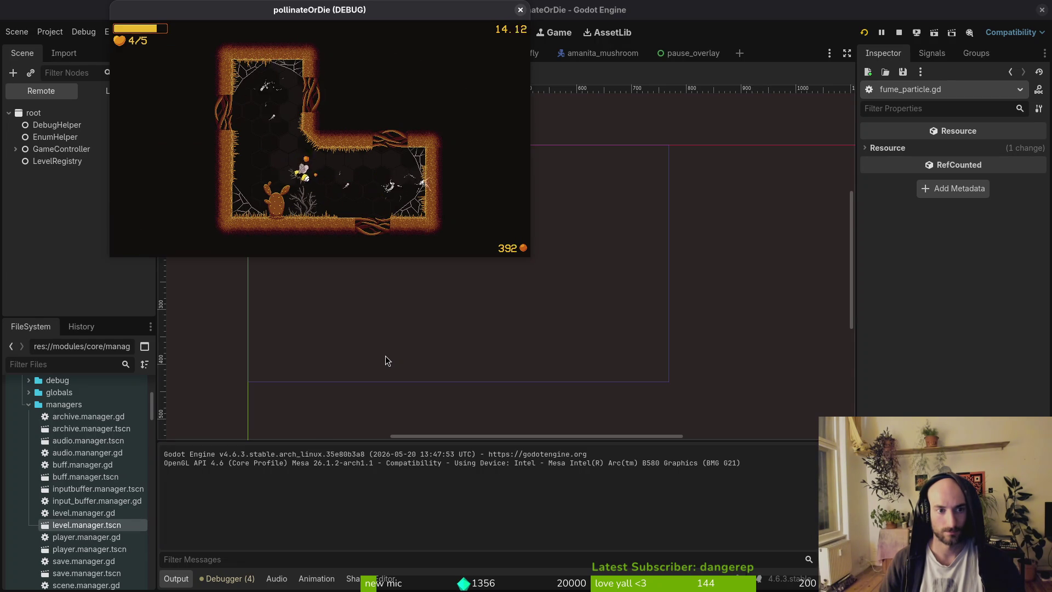
pyautogui.press('d')
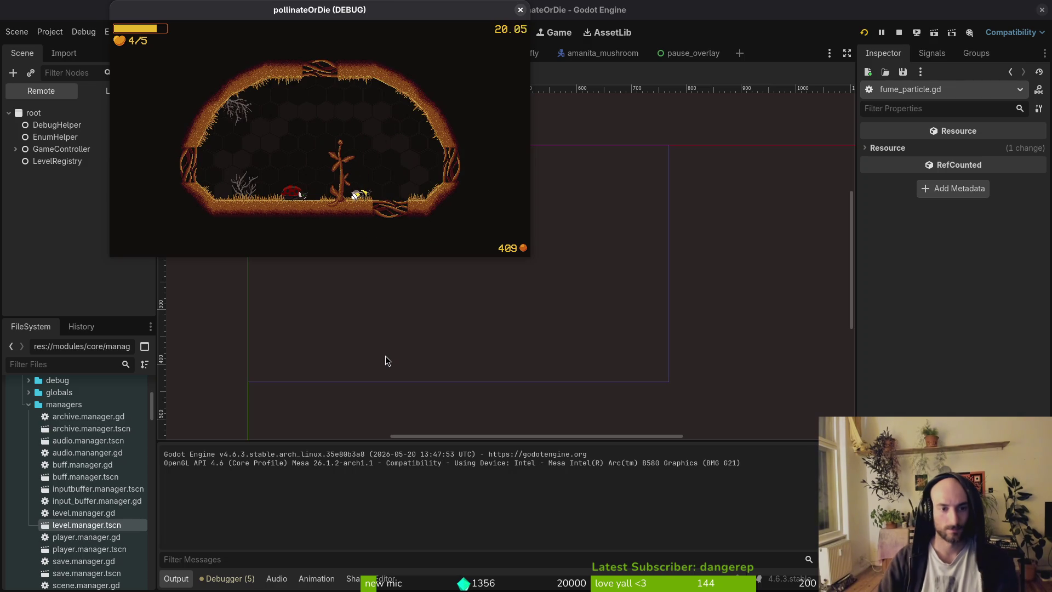
pyautogui.press('d')
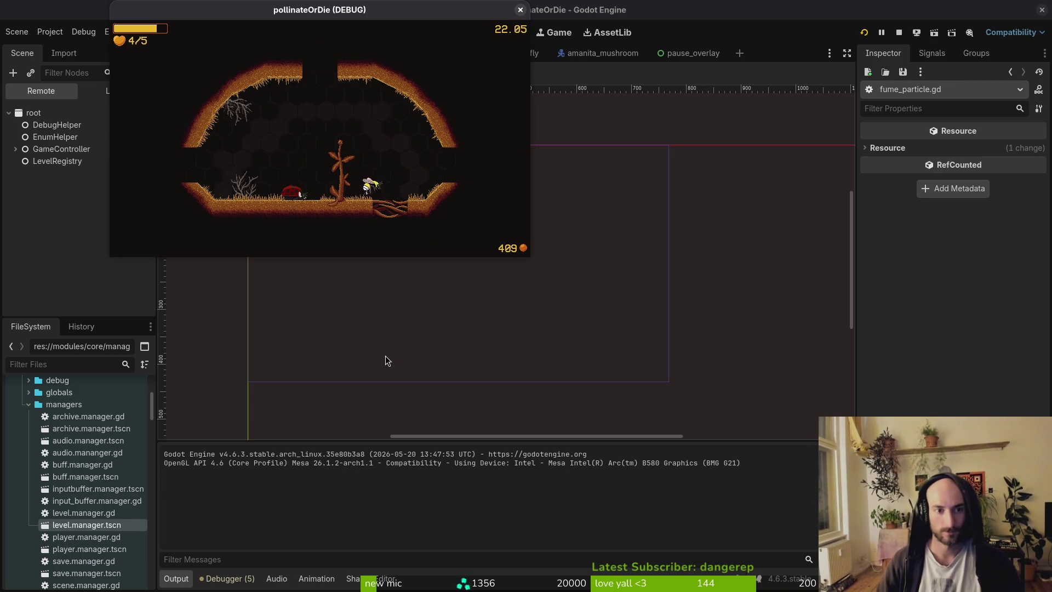
pyautogui.press('d')
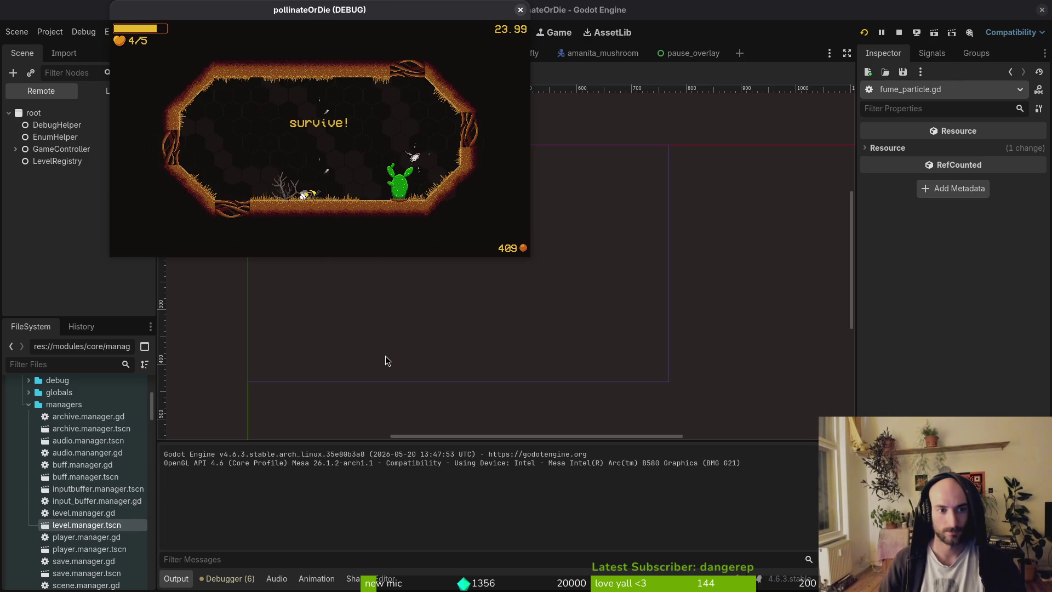
pyautogui.press('w')
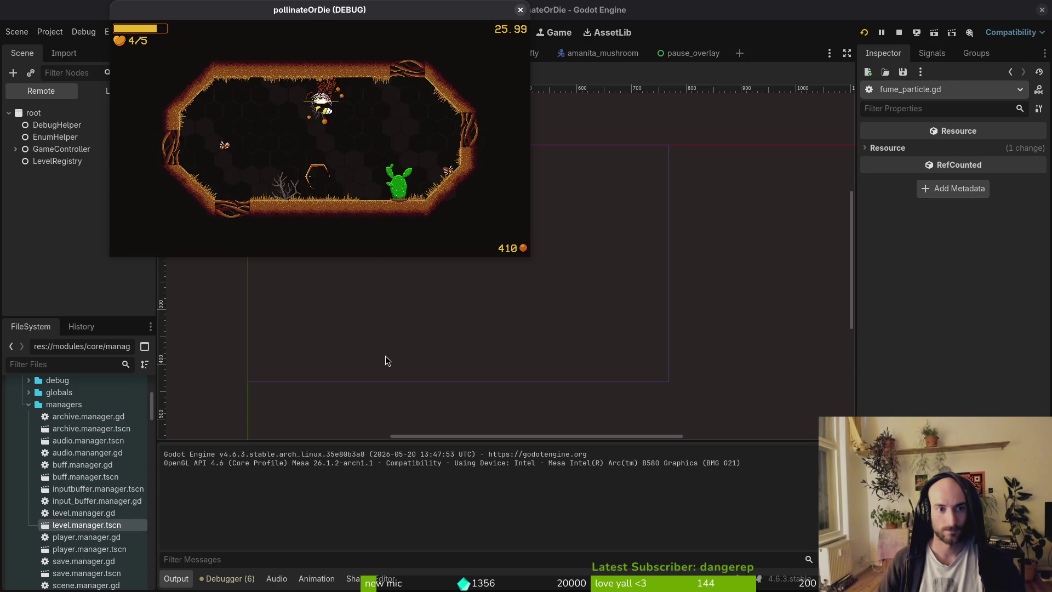
pyautogui.press('d')
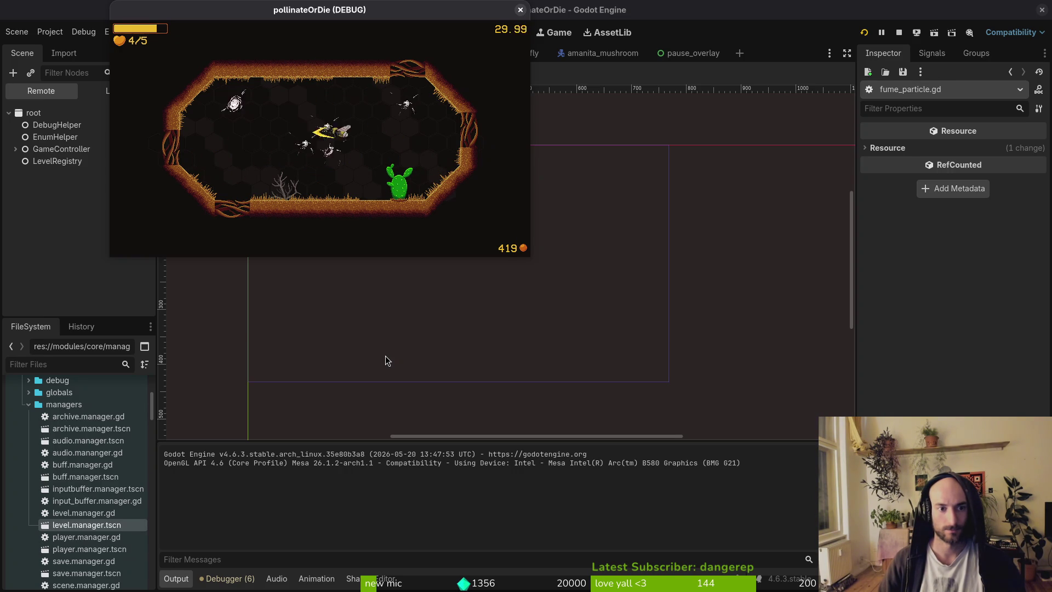
# Fight off the mosquitoes and newly spawned enemies with repeated slash attacks
pyautogui.press('space')
pyautogui.press('d')
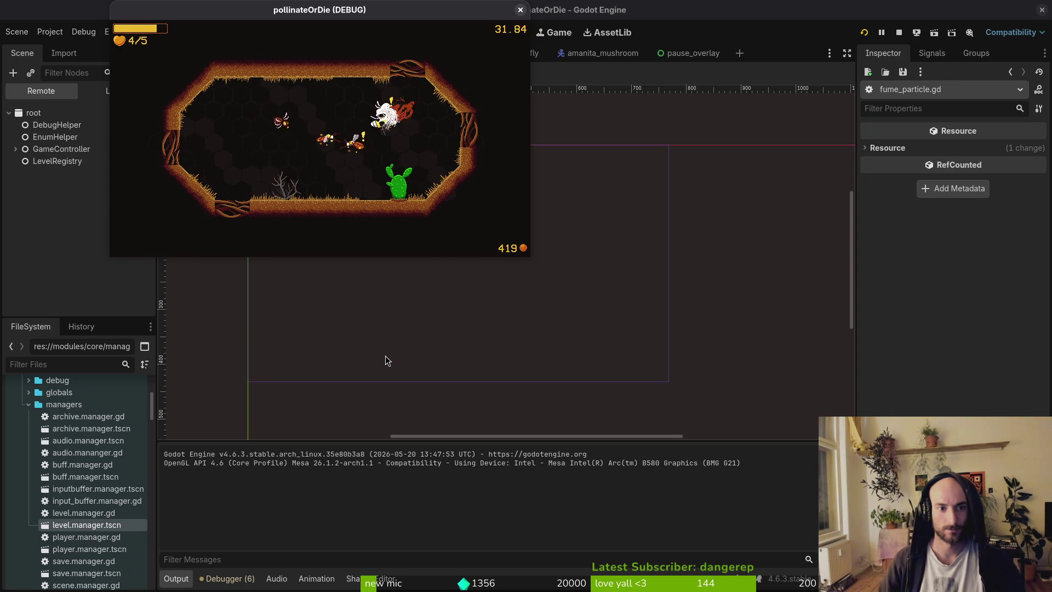
pyautogui.press('a')
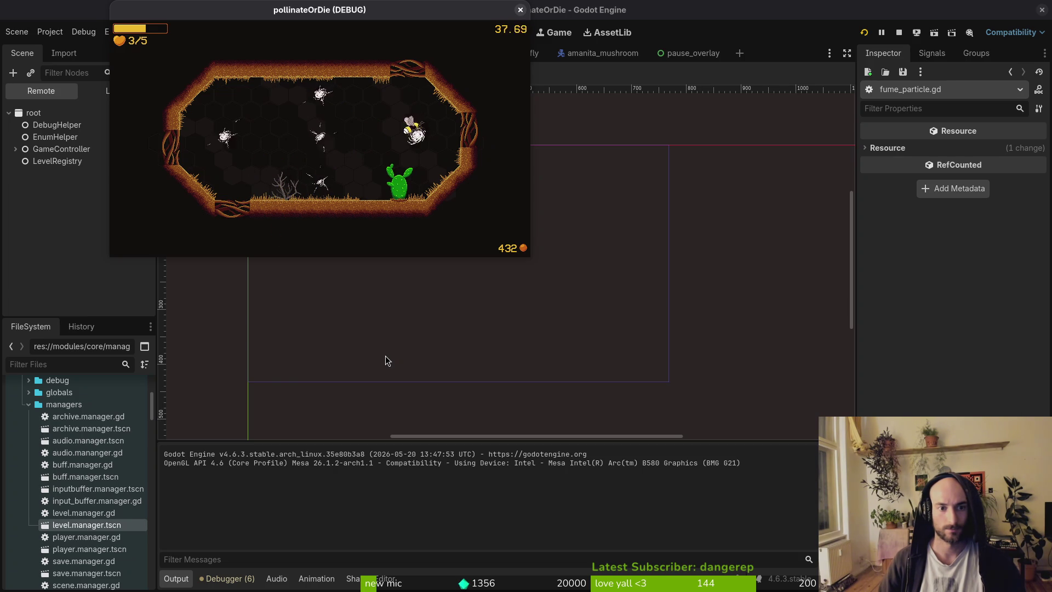
pyautogui.press('a')
pyautogui.press('space')
pyautogui.press('a')
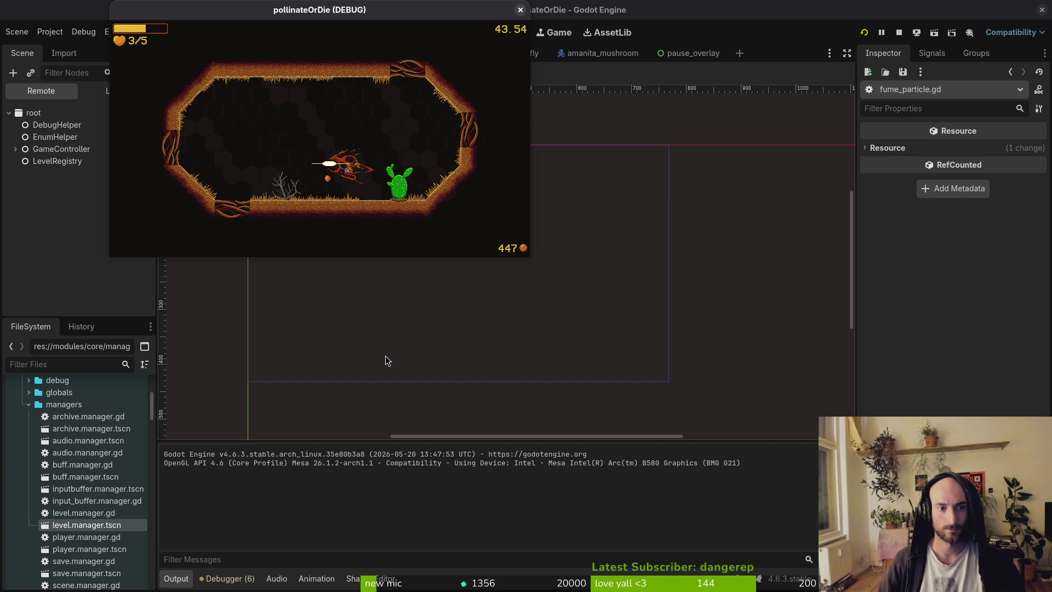
pyautogui.press('space')
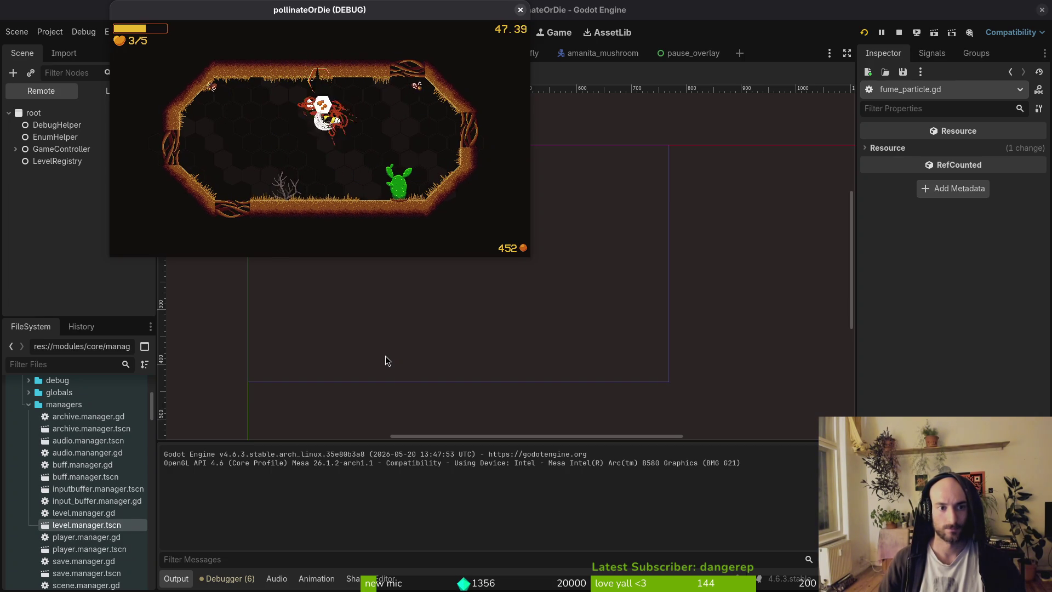
pyautogui.press('space')
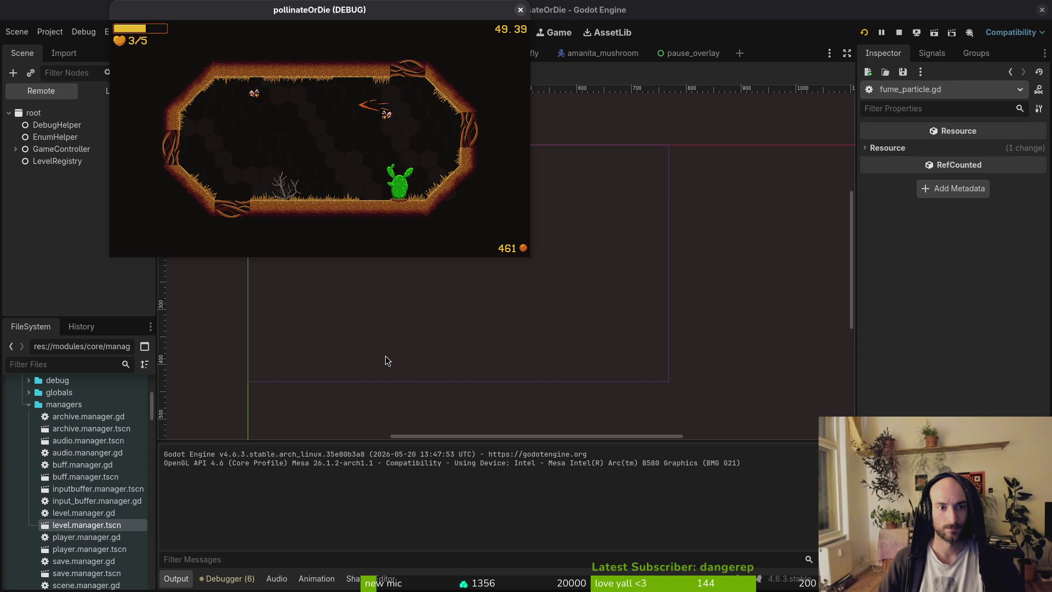
pyautogui.press('space')
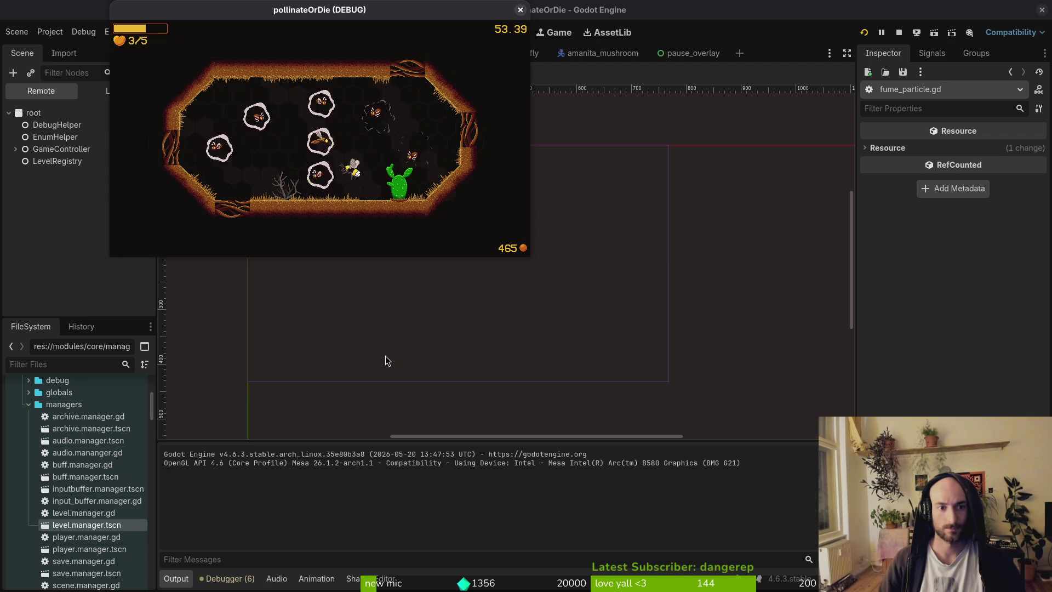
pyautogui.press('space')
pyautogui.press('space')
pyautogui.press('space')
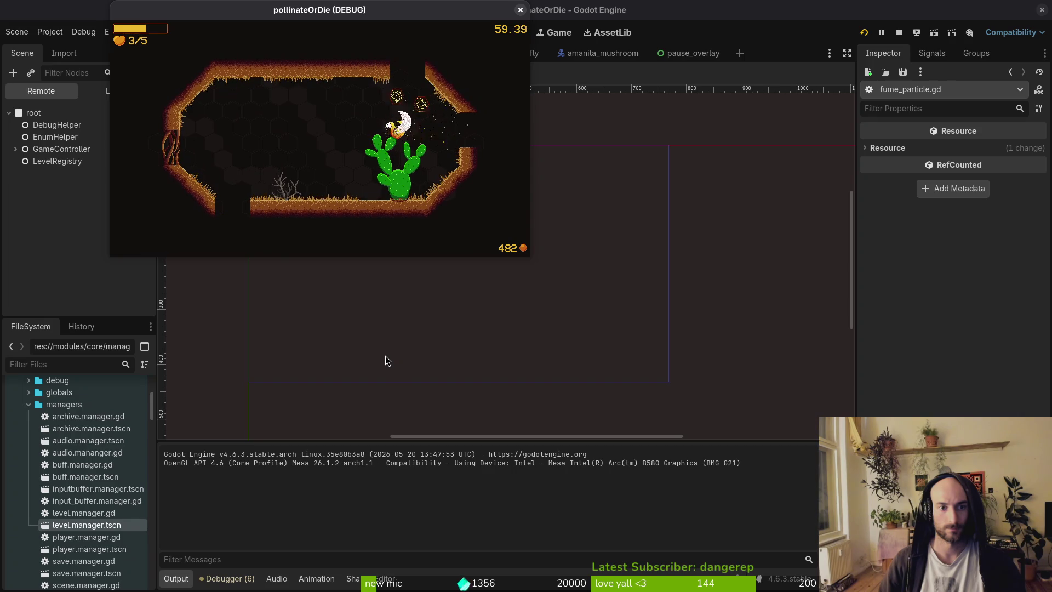
pyautogui.press('space')
pyautogui.press('space')
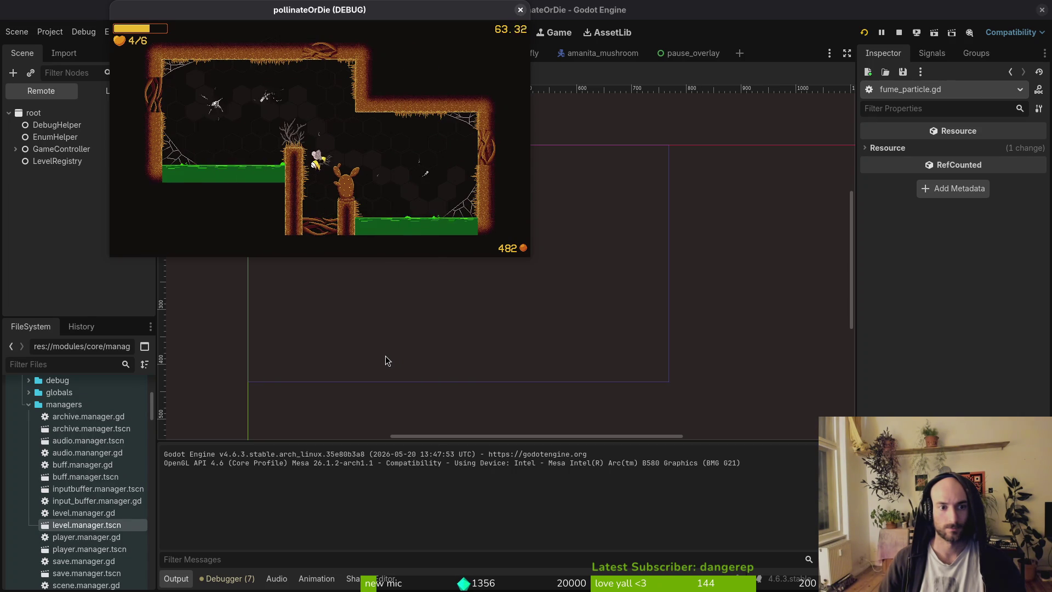
pyautogui.press('space')
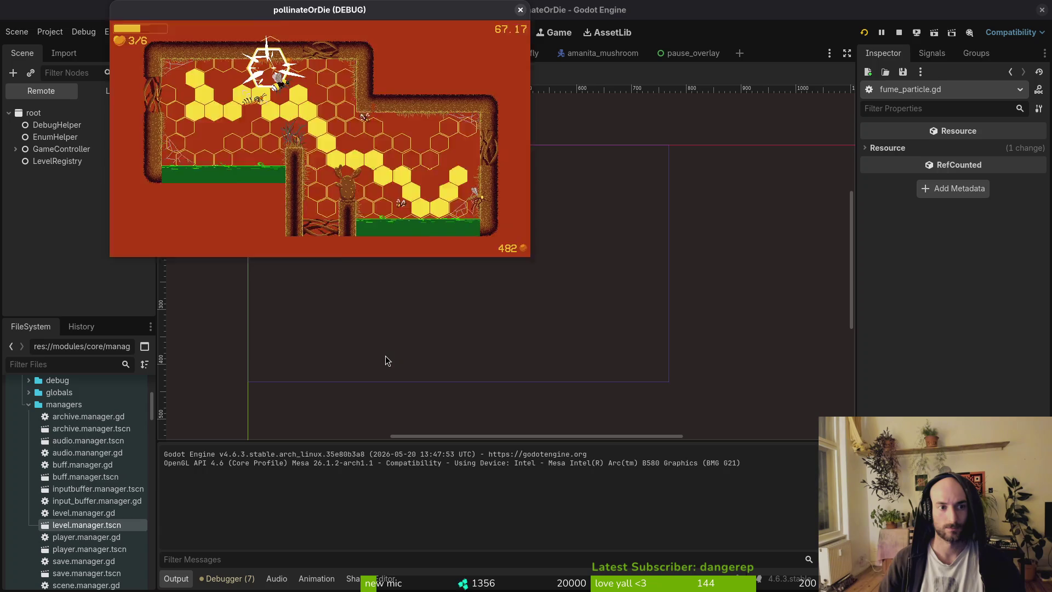
pyautogui.press('space')
# Move past the dead tree to the NPC, advance its dialog, and fly up toward the web
pyautogui.press('Right')
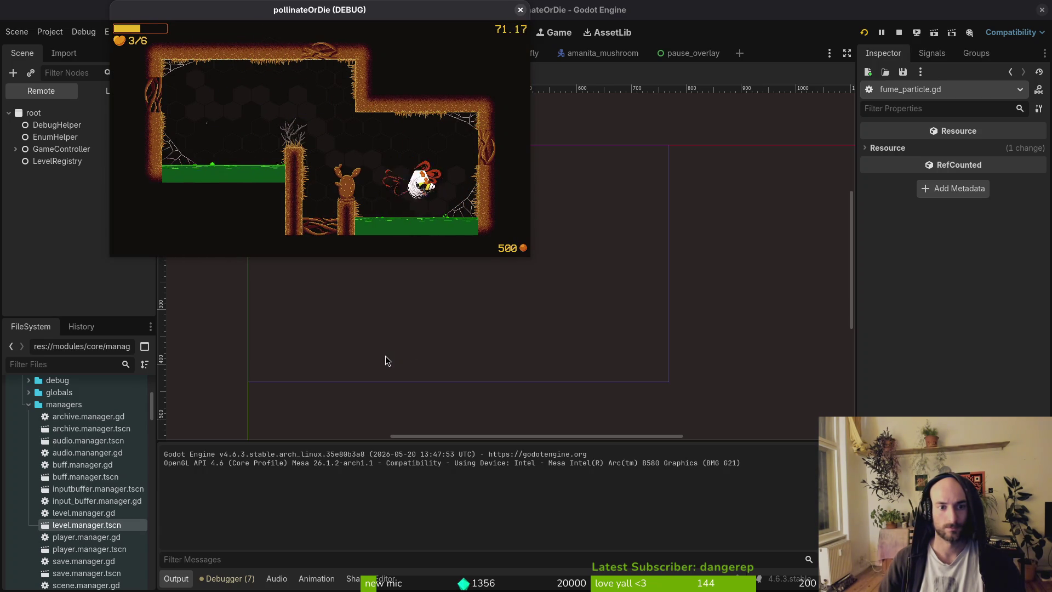
pyautogui.press('Left')
pyautogui.press('Right')
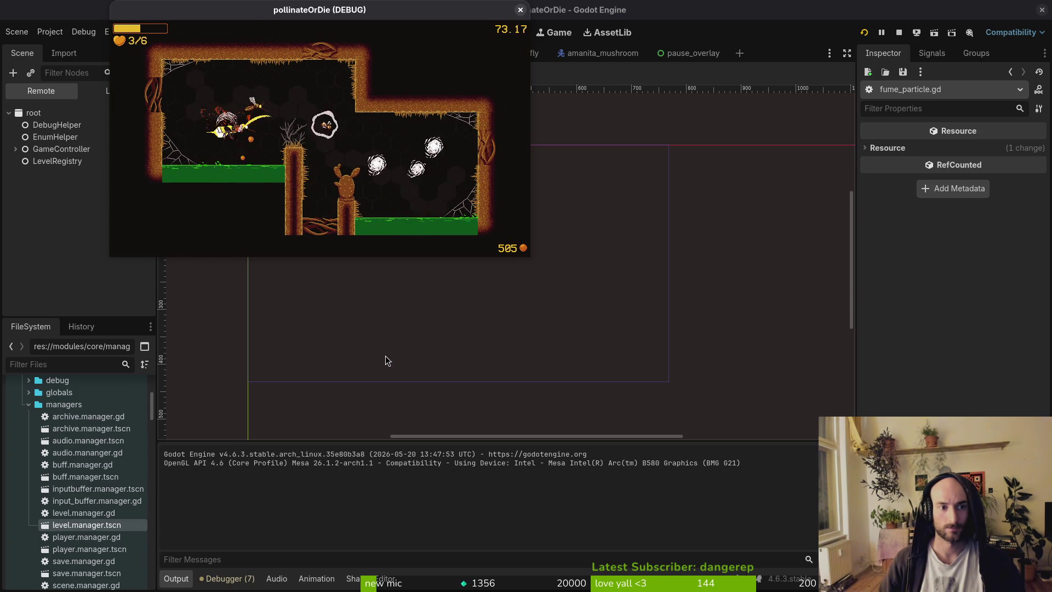
pyautogui.press('Right')
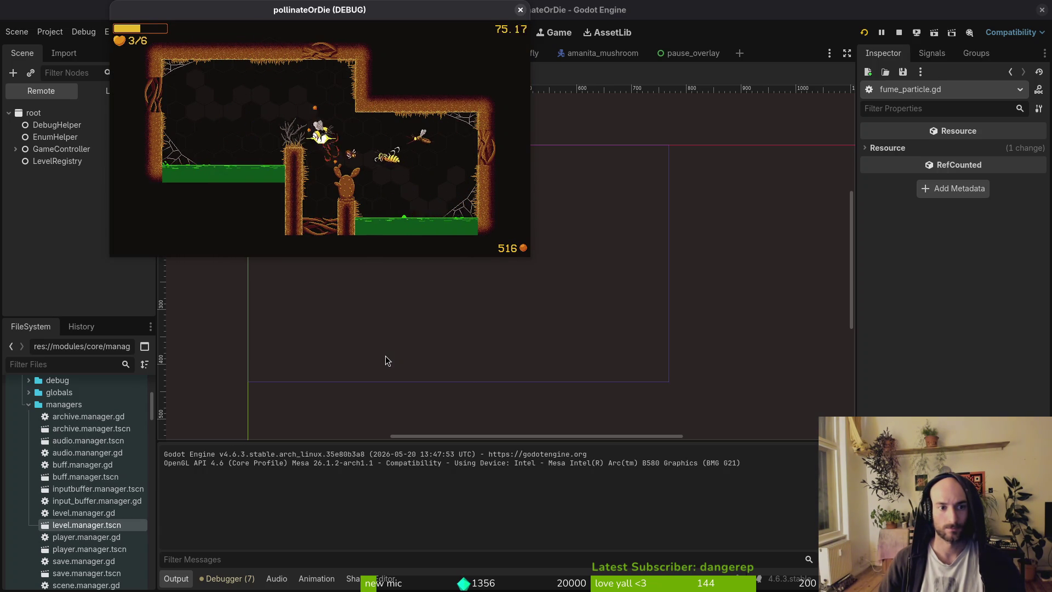
pyautogui.press('Right')
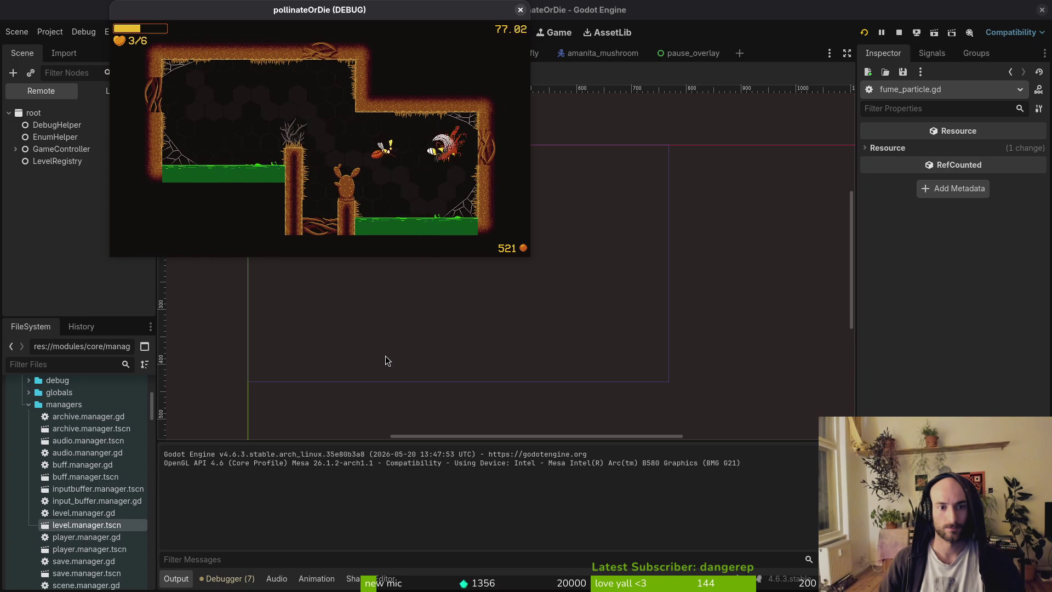
pyautogui.press('Left')
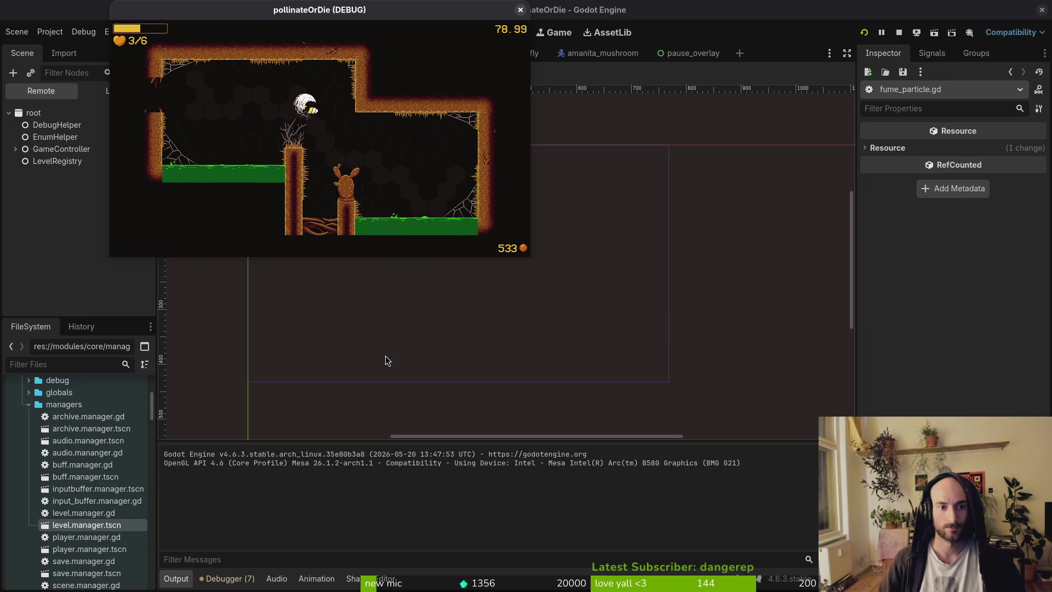
pyautogui.press('Left')
pyautogui.press('Right')
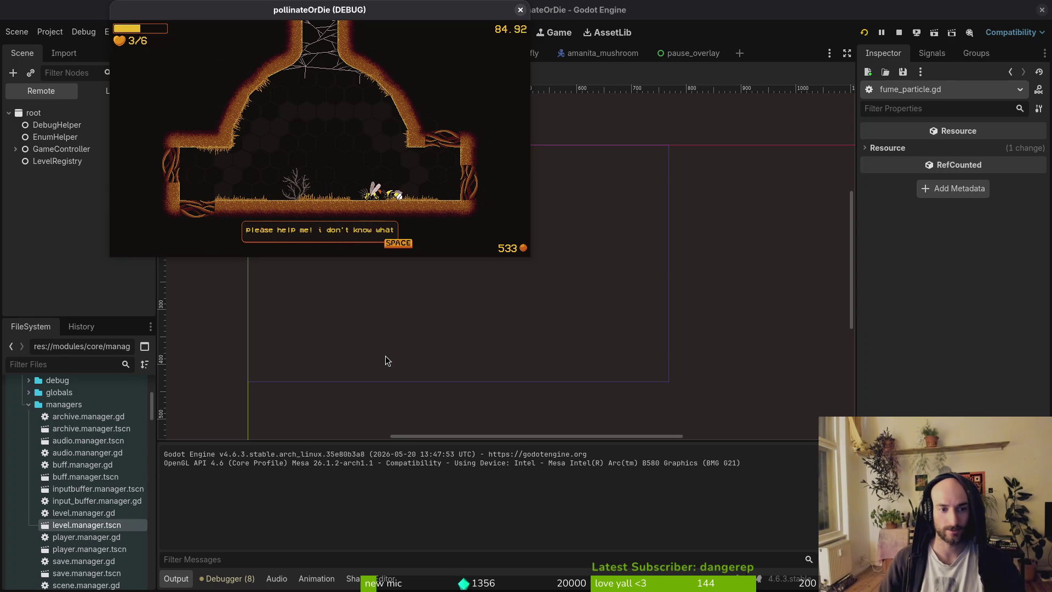
pyautogui.press('space')
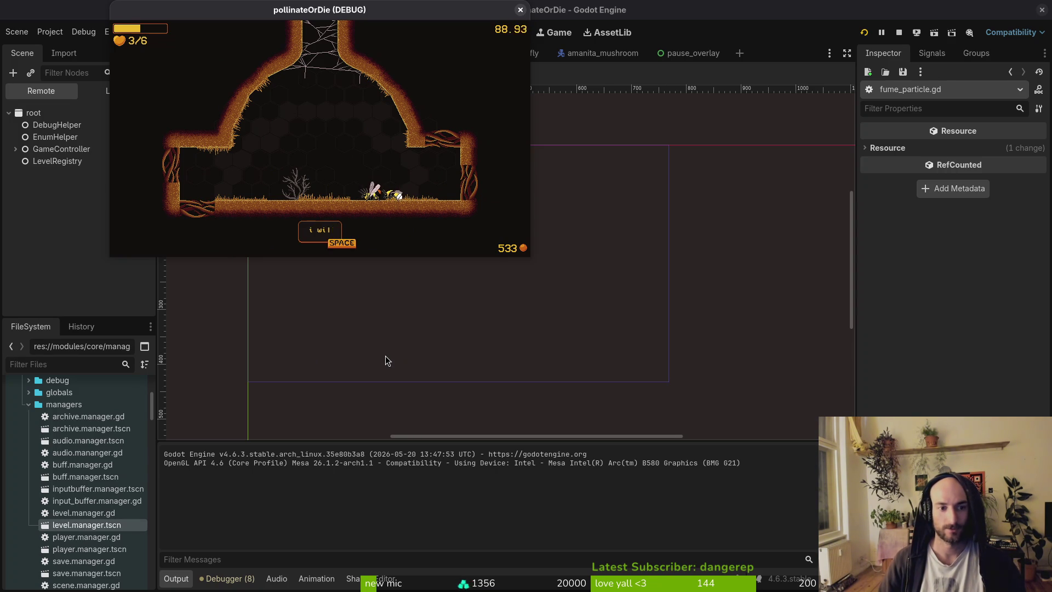
pyautogui.press('Up')
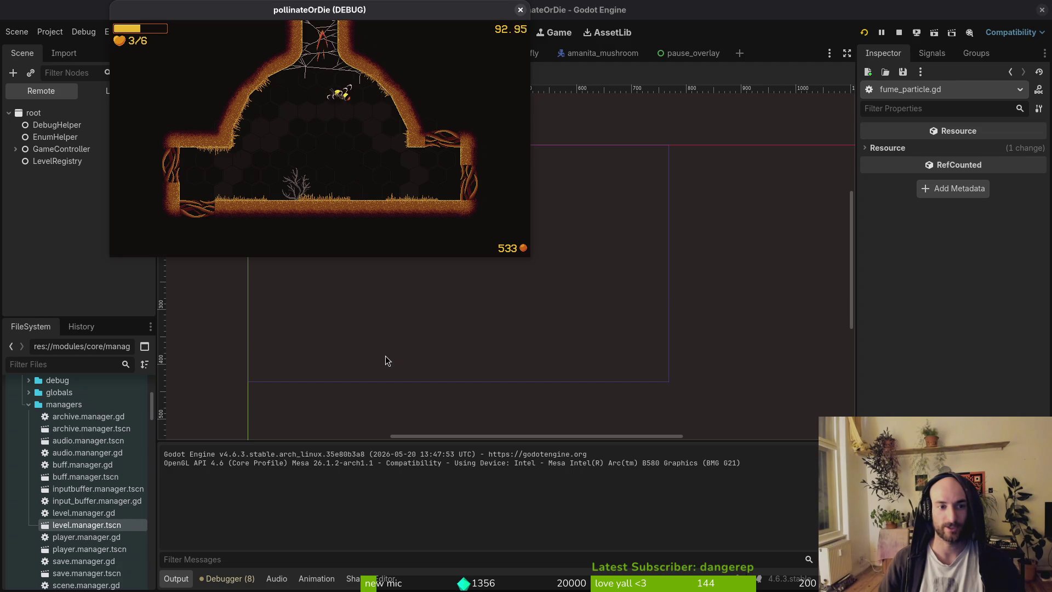
# Attack the spider boss while moving across the web and dodging falling rocks
pyautogui.press('space')
pyautogui.press('Right')
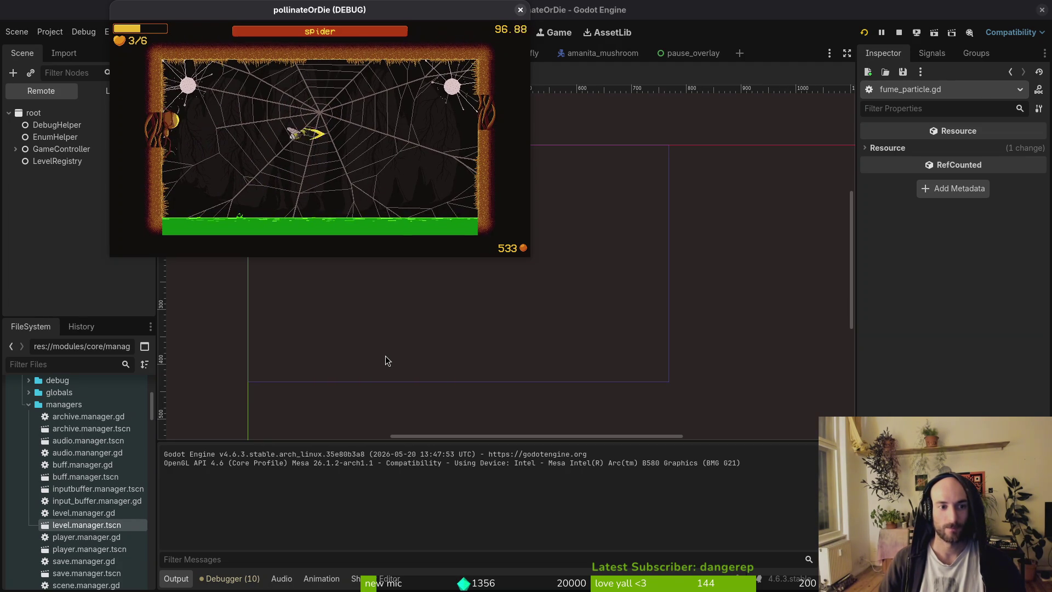
pyautogui.press('Left')
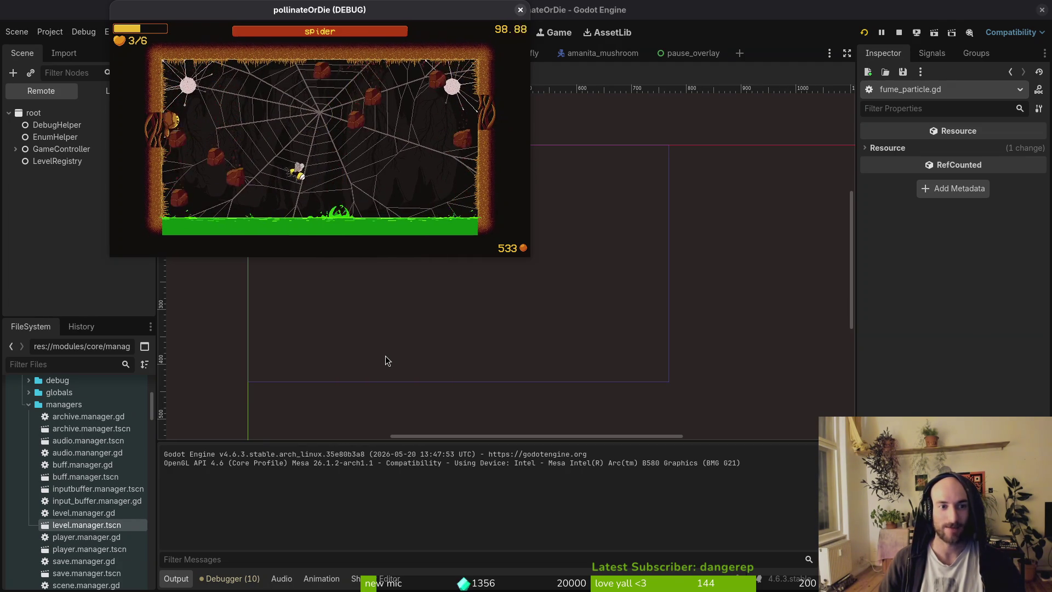
pyautogui.press('Up')
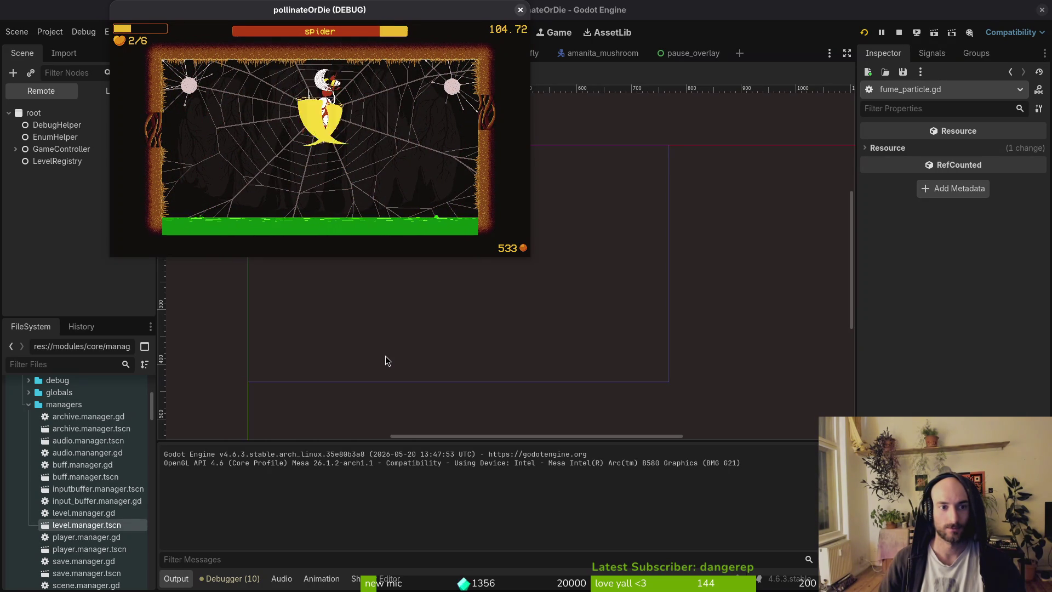
pyautogui.press('Right')
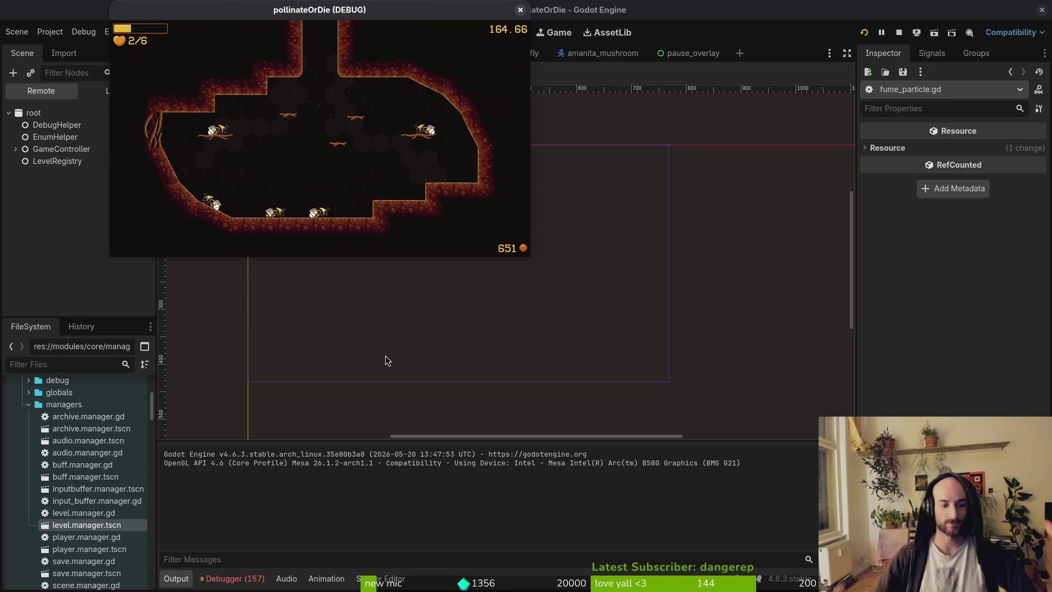
# Stop the game and review the runtime errors in the Debugger's Errors list
pyautogui.click(520, 11)
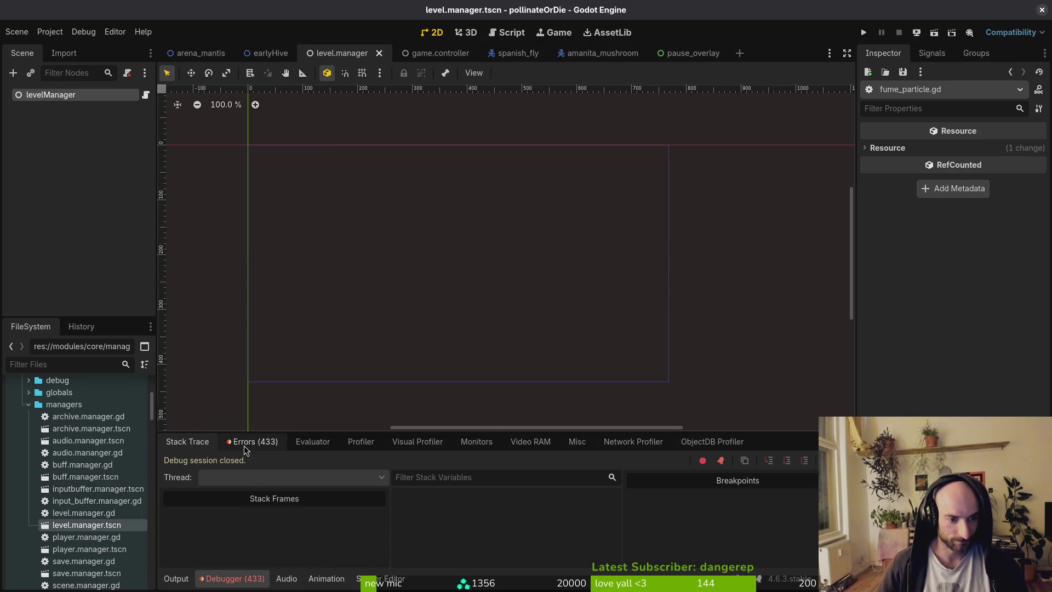
pyautogui.click(244, 449)
pyautogui.scroll(-5, 454, 512)
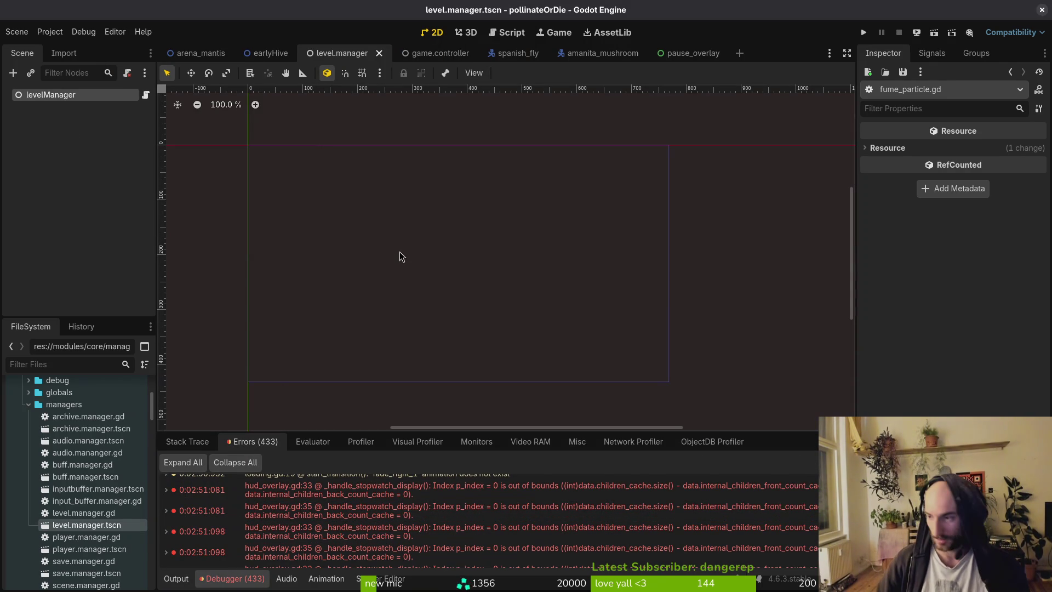
# Launch vim in the terminal, open hud_overlay.gd at line 35, and highlight that line
pyautogui.hotkey('alt', 'Tab')
pyautogui.press('Return')
pyautogui.write('vi')
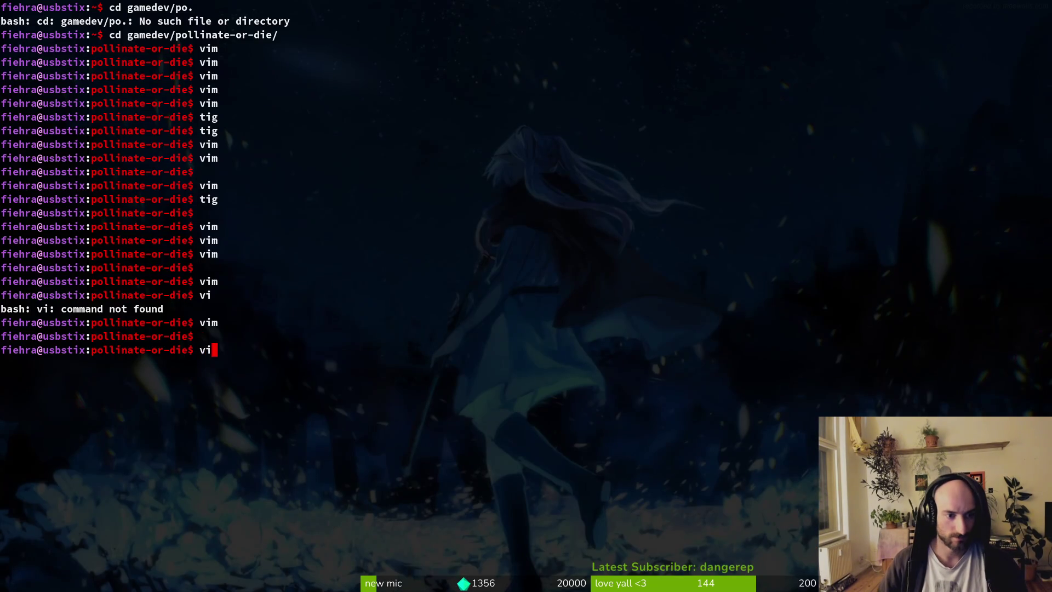
pyautogui.write('m')
pyautogui.press('Return')
pyautogui.write('huover')
pyautogui.press('Return')
pyautogui.write(':35')
pyautogui.press('Return')
pyautogui.hotkey('shift', 'v')
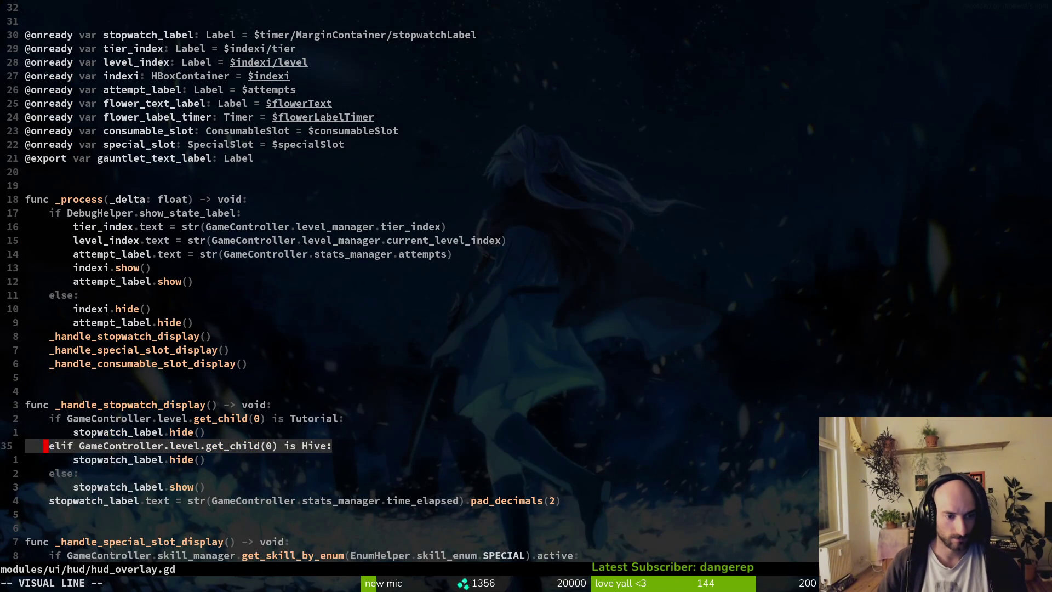
pyautogui.press('Escape')
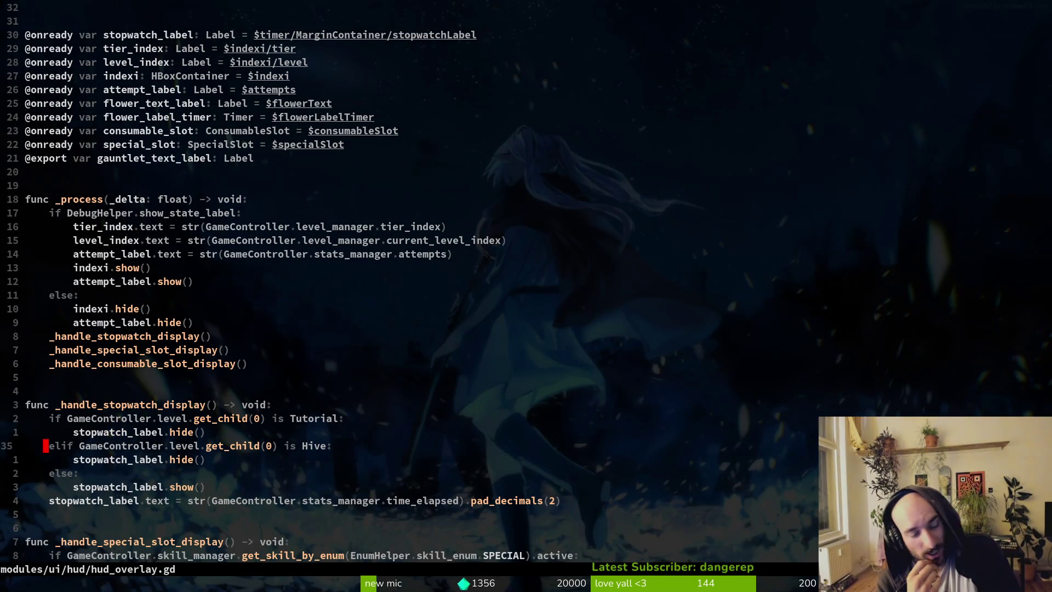
# Open the earlyHive scene in Godot, then place the Vim caret on get_child in line 35
pyautogui.hotkey('alt', 'Tab')
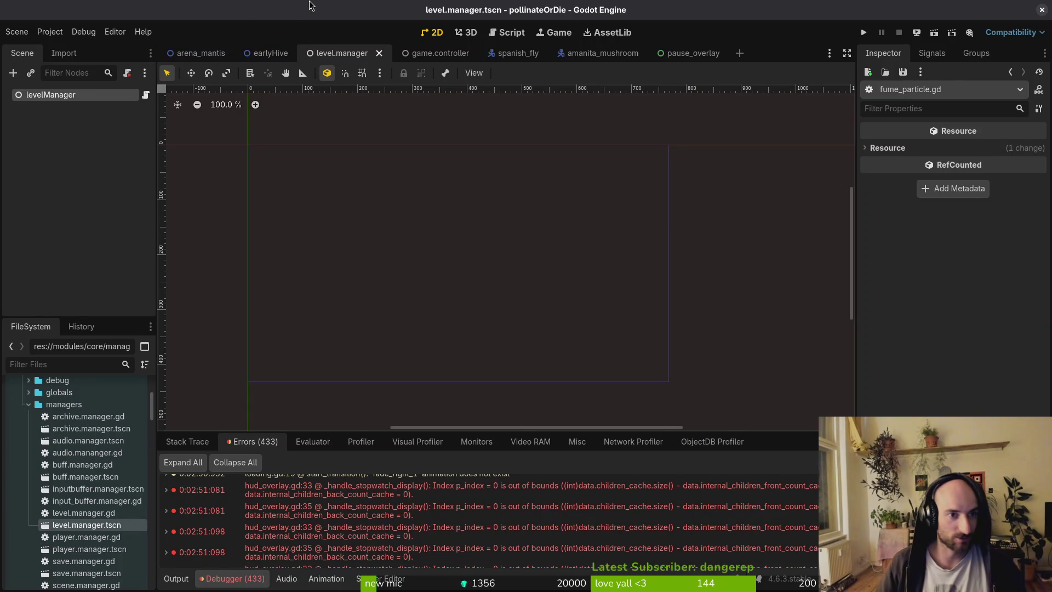
pyautogui.click(272, 53)
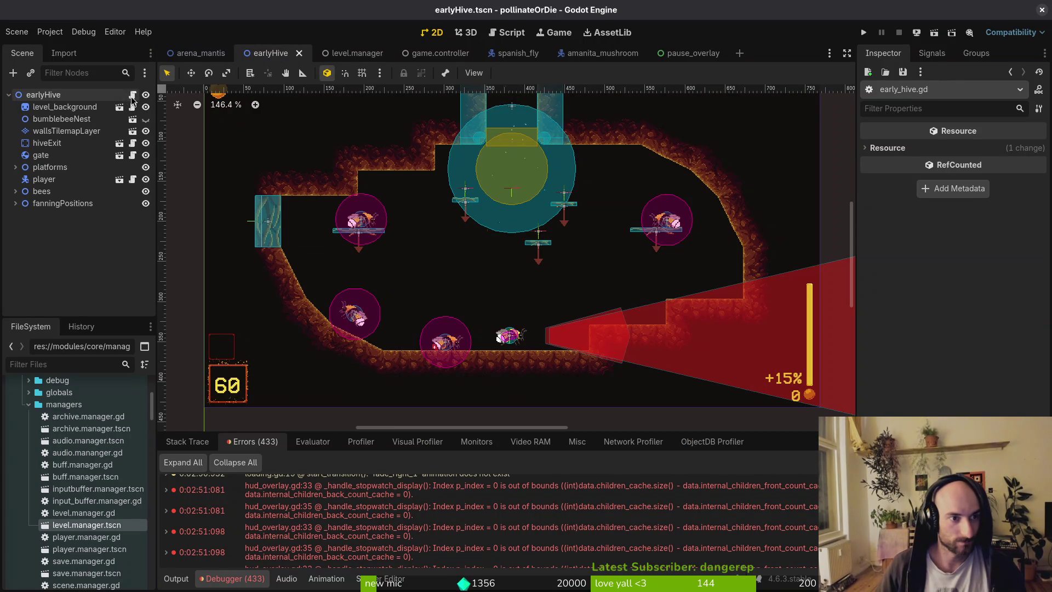
pyautogui.hotkey('alt', 'Tab')
pyautogui.press('space')
pyautogui.press('f')
pyautogui.press('f')
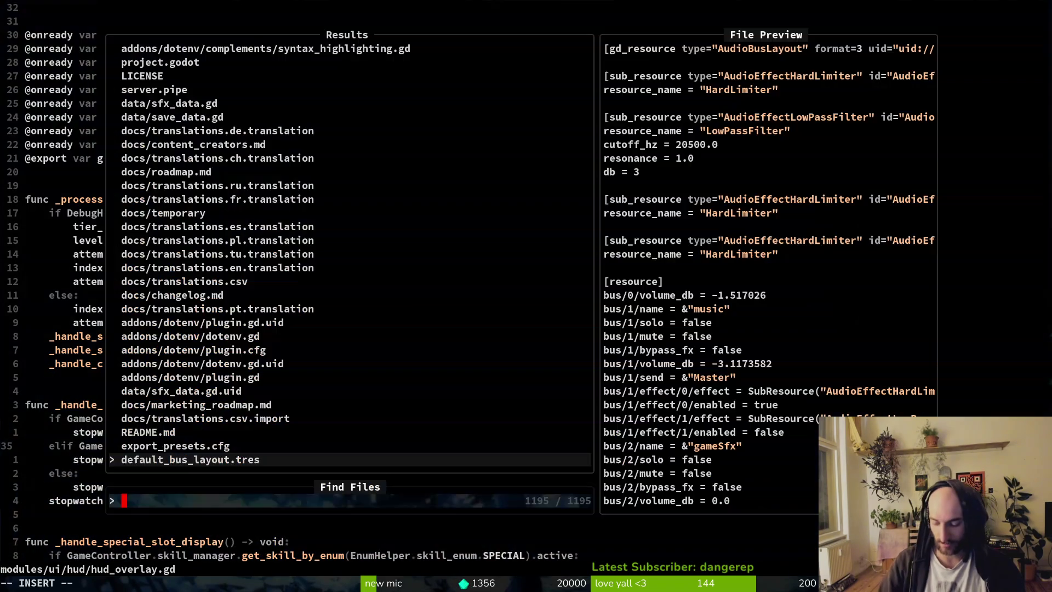
pyautogui.press('Escape')
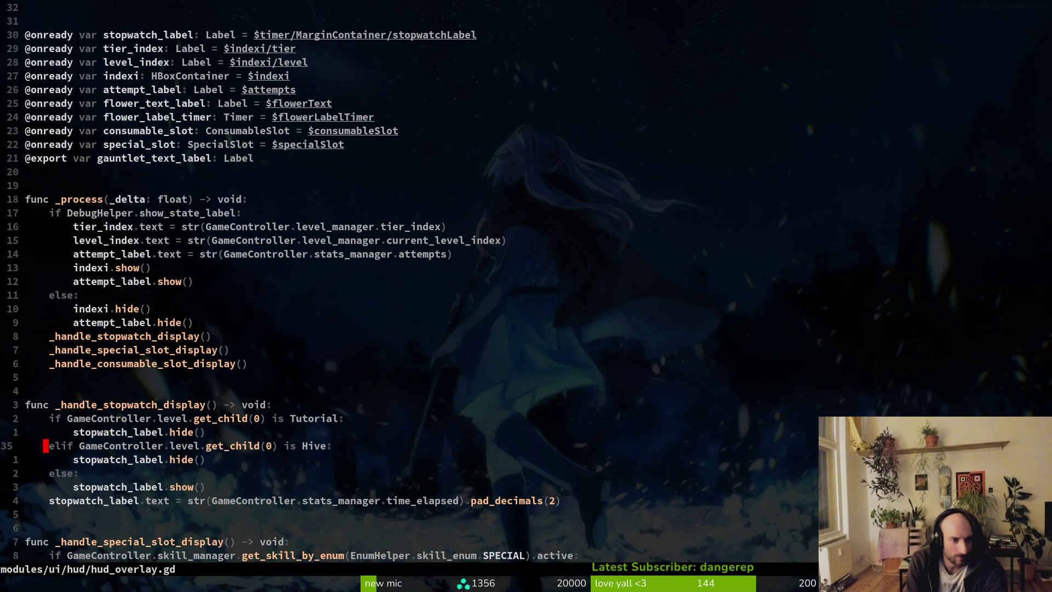
pyautogui.hotkey('alt', 'Tab')
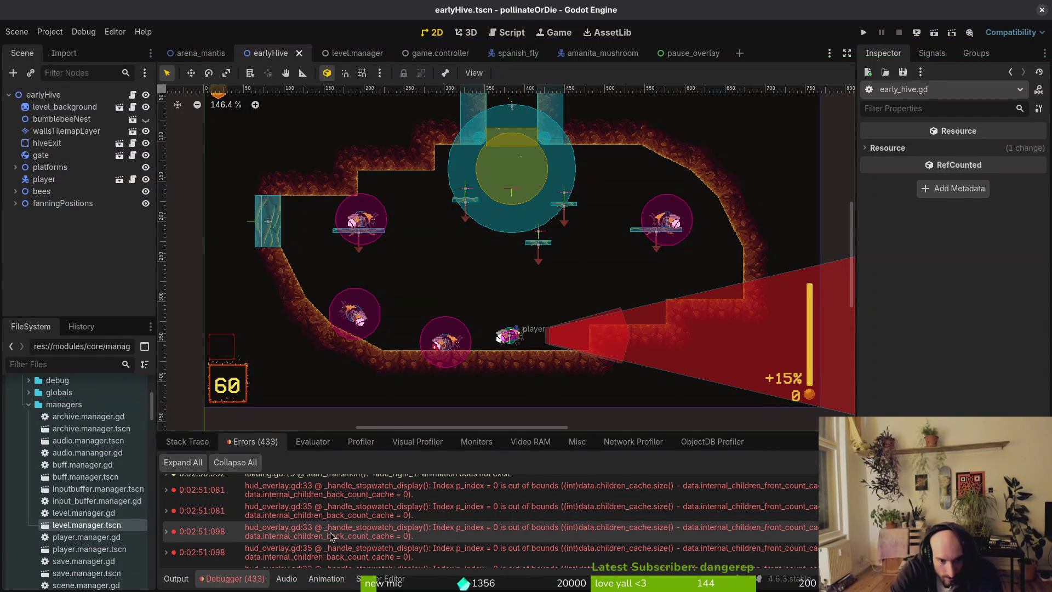
pyautogui.hotkey('alt', 'Tab')
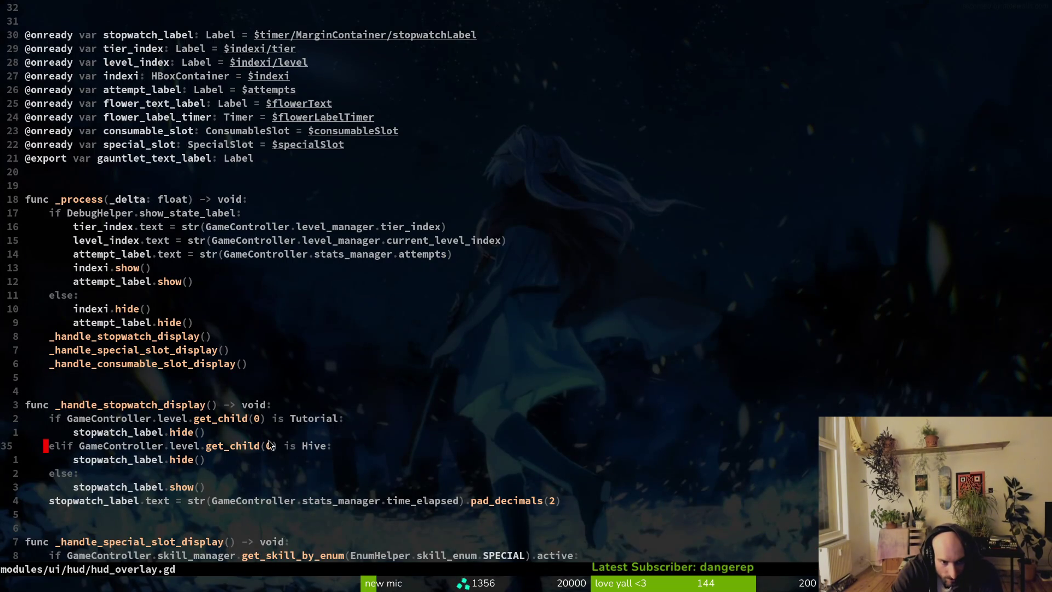
pyautogui.click(244, 448)
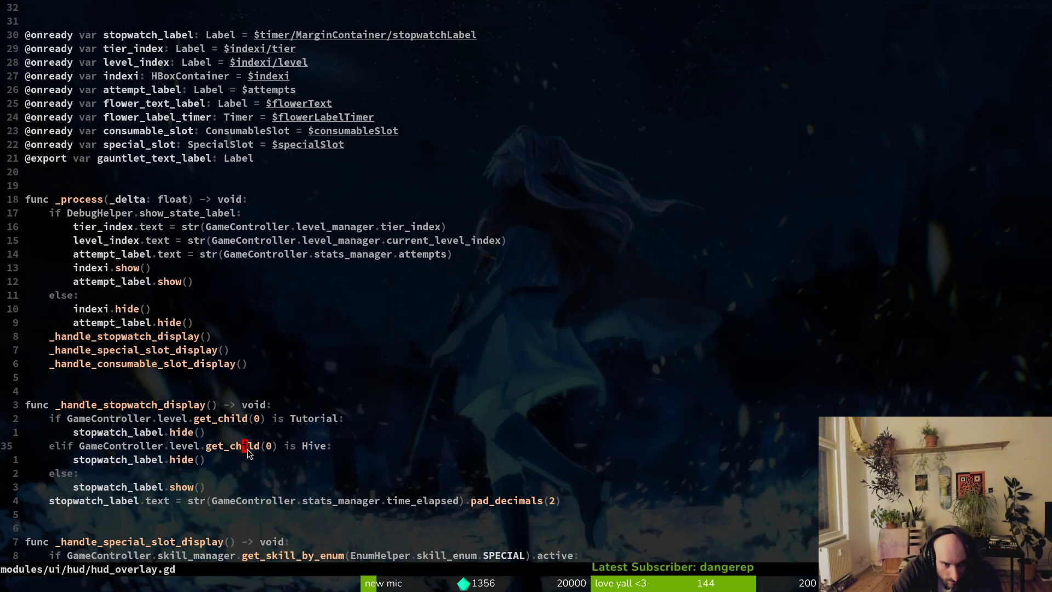
pyautogui.hotkey('alt', 'Tab')
pyautogui.hotkey('alt', 'Tab')
pyautogui.hotkey('alt', 'Tab')
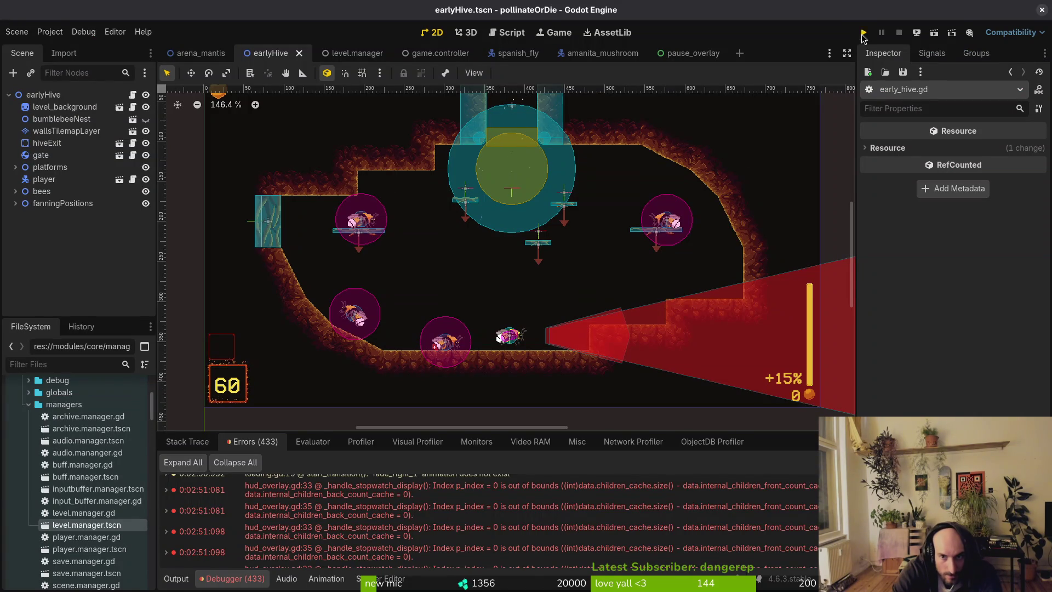
# Run the project, choose new game, and load the spider level from the F1 debug select
pyautogui.press('F5')
pyautogui.press('Down')
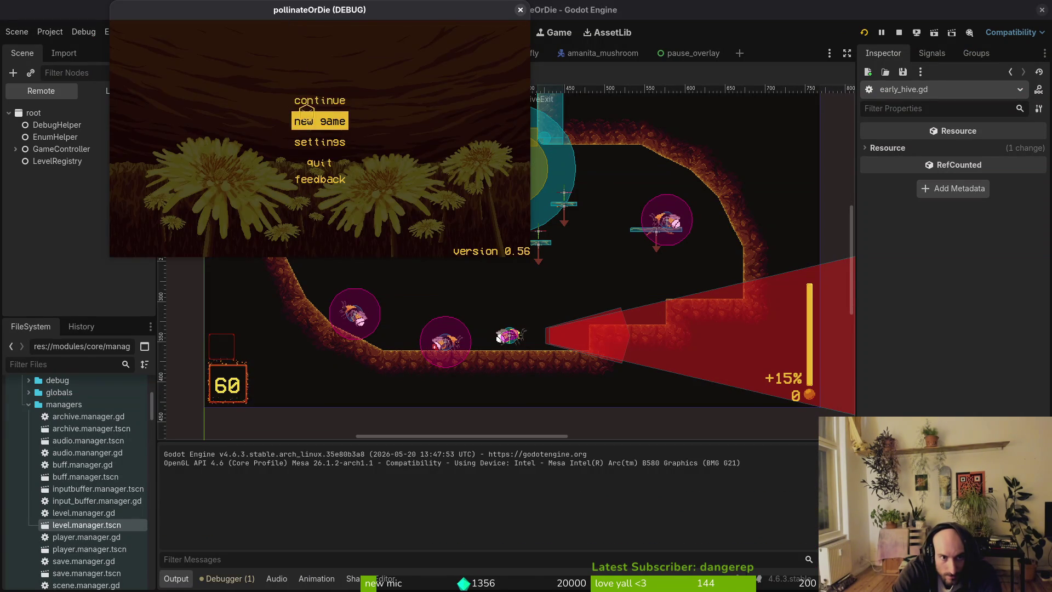
pyautogui.press('Return')
pyautogui.press('F1')
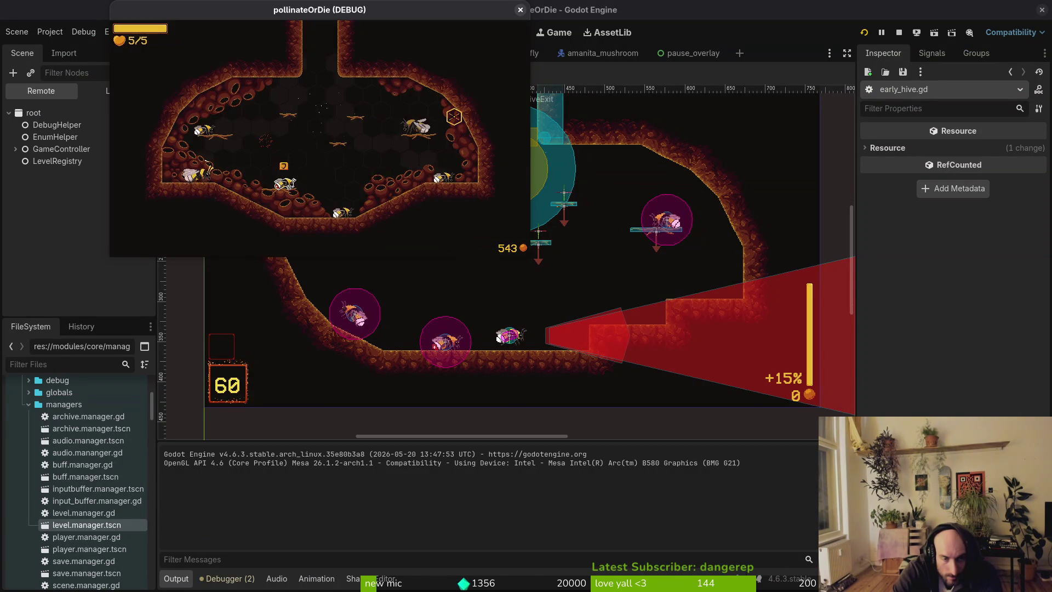
pyautogui.press('Return')
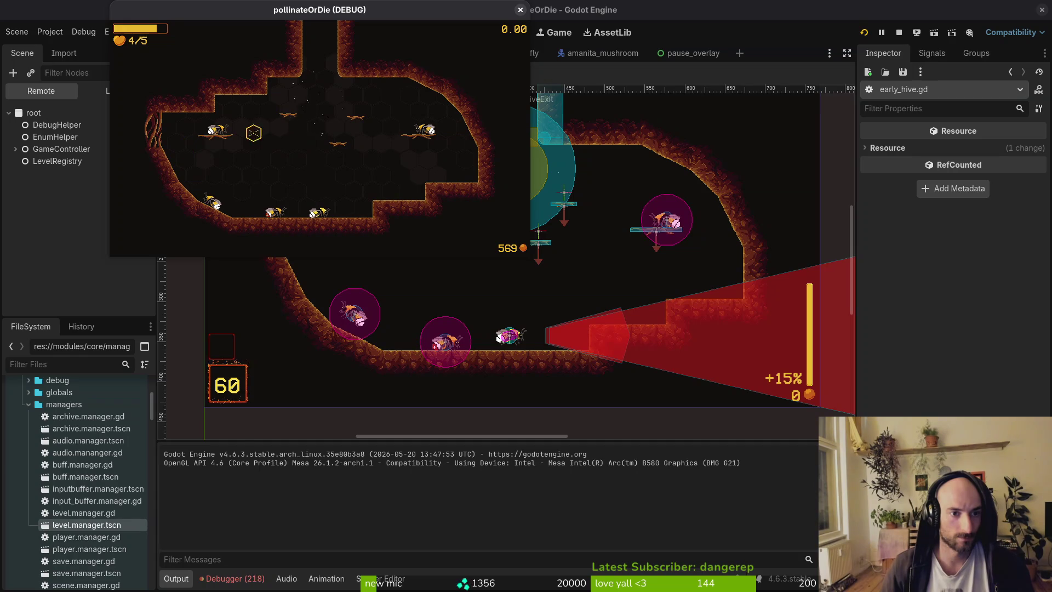
# In Project Settings > Autoload, drag LevelRegistry above GameController and close the dialog
pyautogui.click(49, 175)
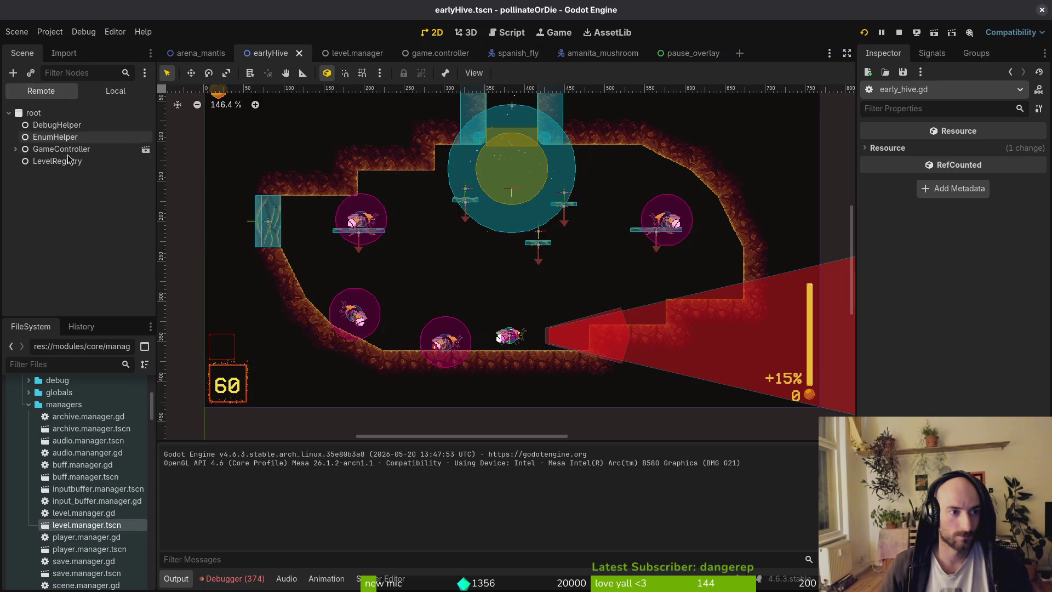
pyautogui.click(13, 150)
pyautogui.click(14, 150)
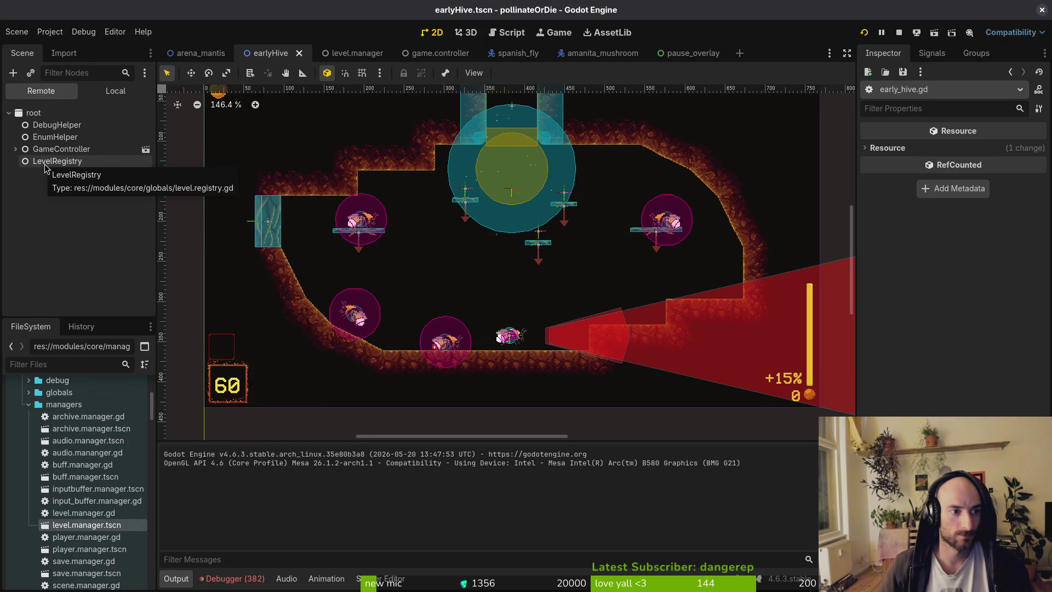
pyautogui.click(50, 32)
pyautogui.click(63, 46)
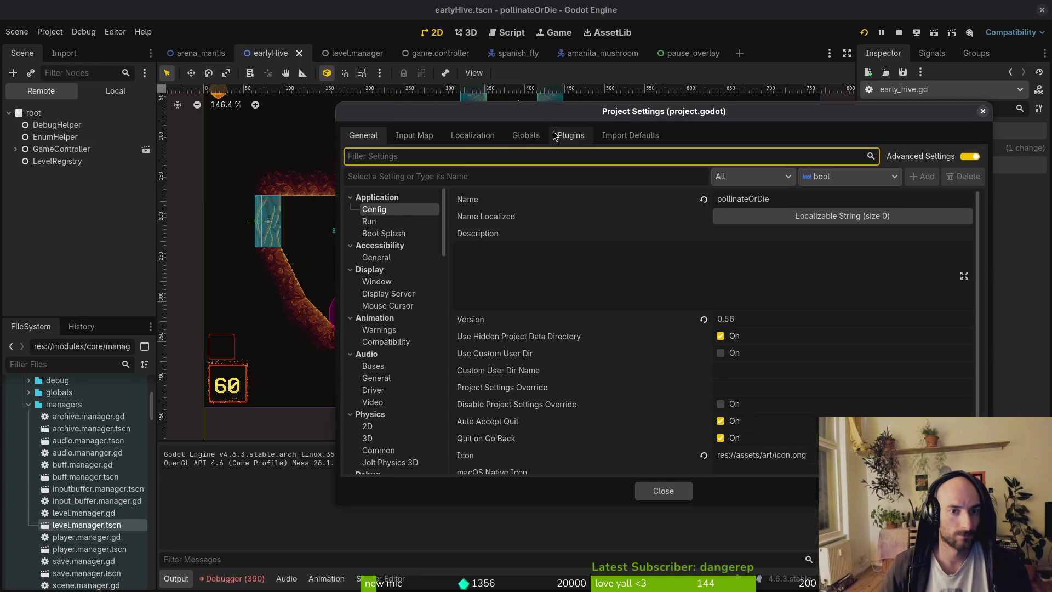
pyautogui.click(525, 135)
pyautogui.moveTo(397, 256); pyautogui.dragTo(387, 245)
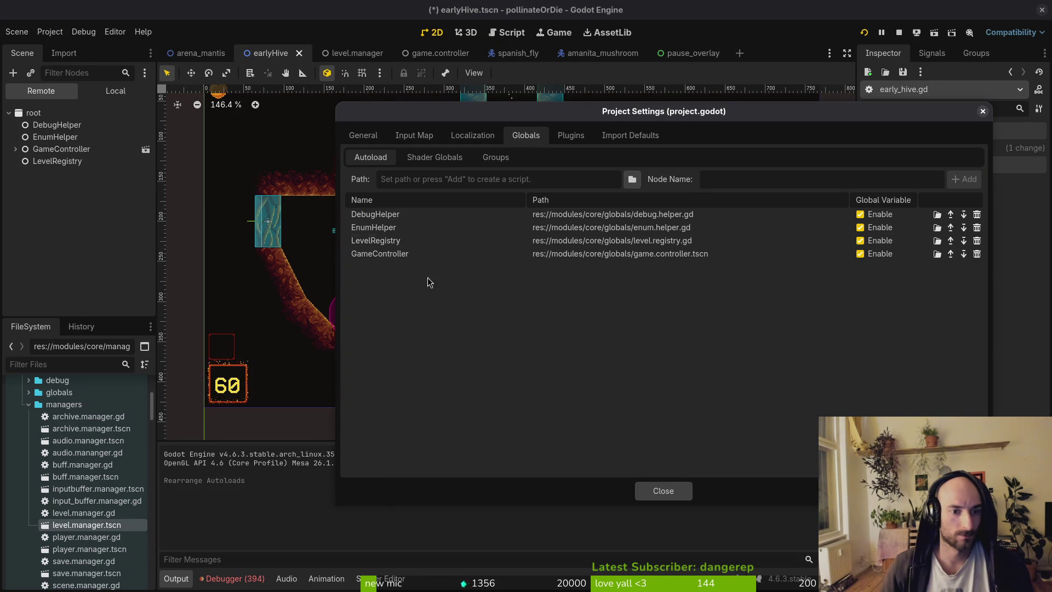
pyautogui.click(685, 490)
# Expand GameController and gui in the live scene tree to check the loaded level, then open Vim's file finder
pyautogui.click(16, 149)
pyautogui.click(22, 185)
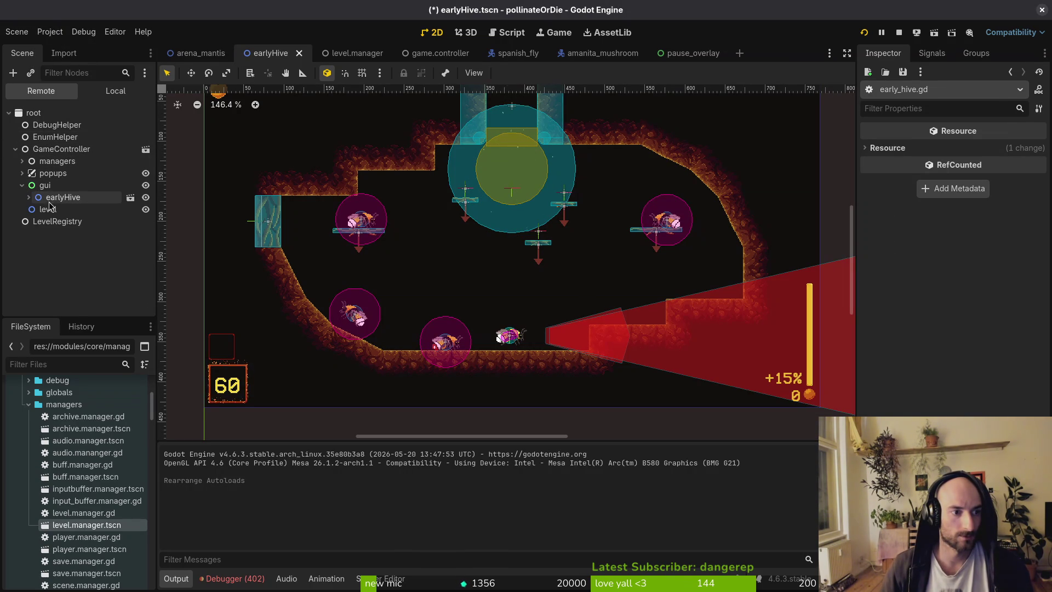
pyautogui.hotkey('alt', 'Tab')
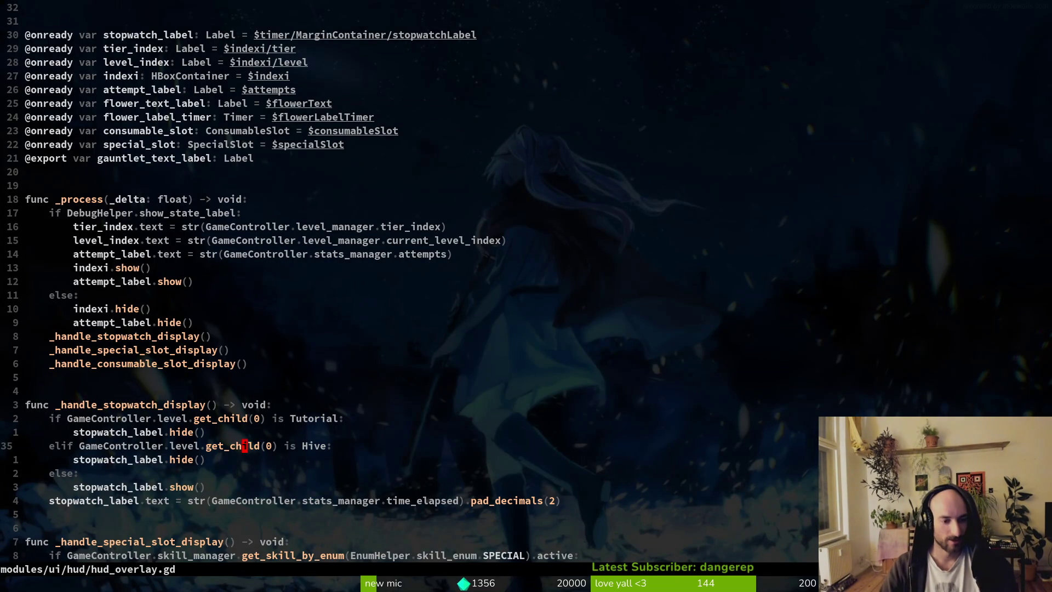
pyautogui.press('space')
pyautogui.press('f')
pyautogui.press('f')
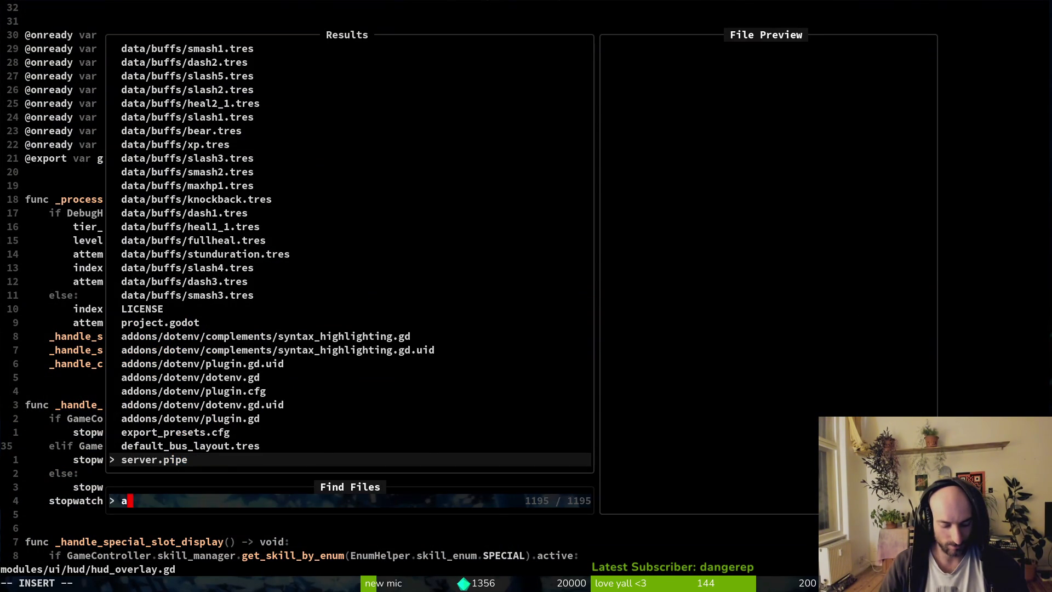
# Open arena_spider.gd, then search for gate.gd in the file finder
pyautogui.write('arespi')
pyautogui.press('Up')
pyautogui.press('Return')
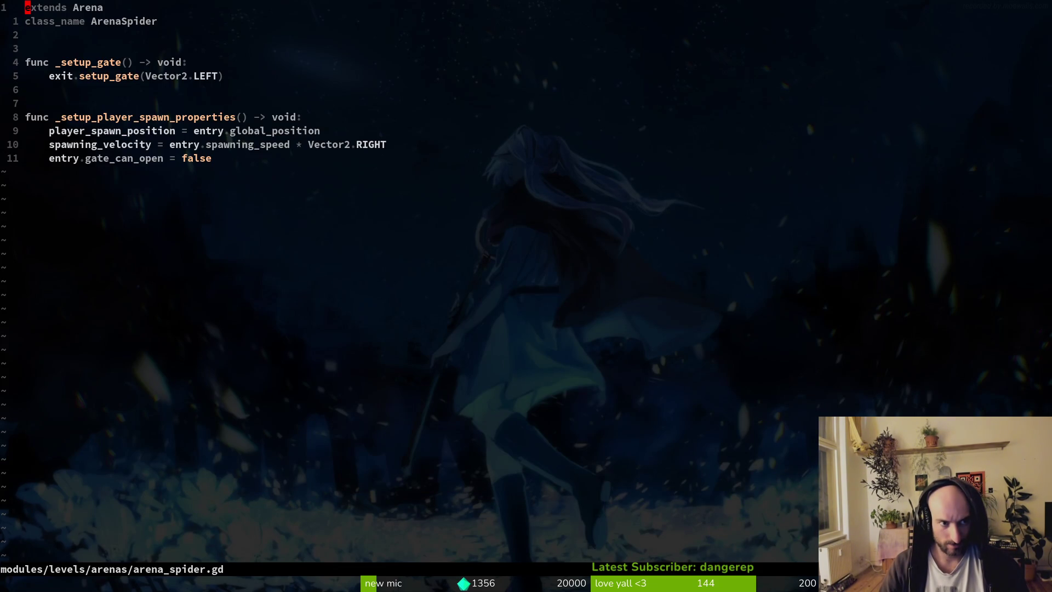
pyautogui.press('space')
pyautogui.press('f')
pyautogui.press('f')
pyautogui.write('gate')
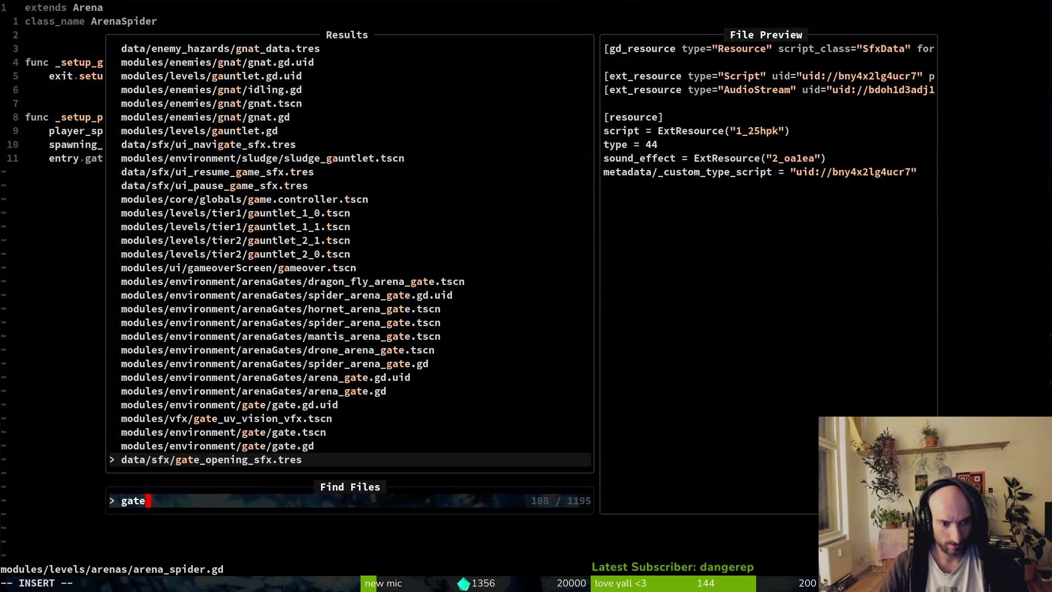
# In gate.gd's switch_level, change the 'gui' argument to 'level' and save
pyautogui.hotkey('ctrl', 'd')
pyautogui.hotkey('ctrl', 'd')
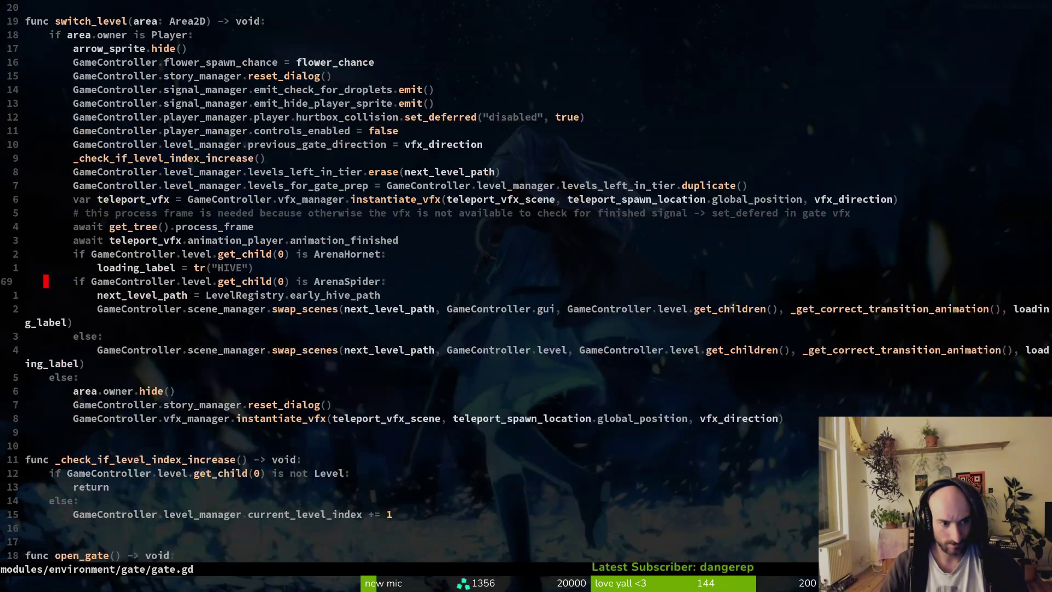
pyautogui.press('j')
pyautogui.press('j')
pyautogui.press('w')
pyautogui.press('w')
pyautogui.press('w')
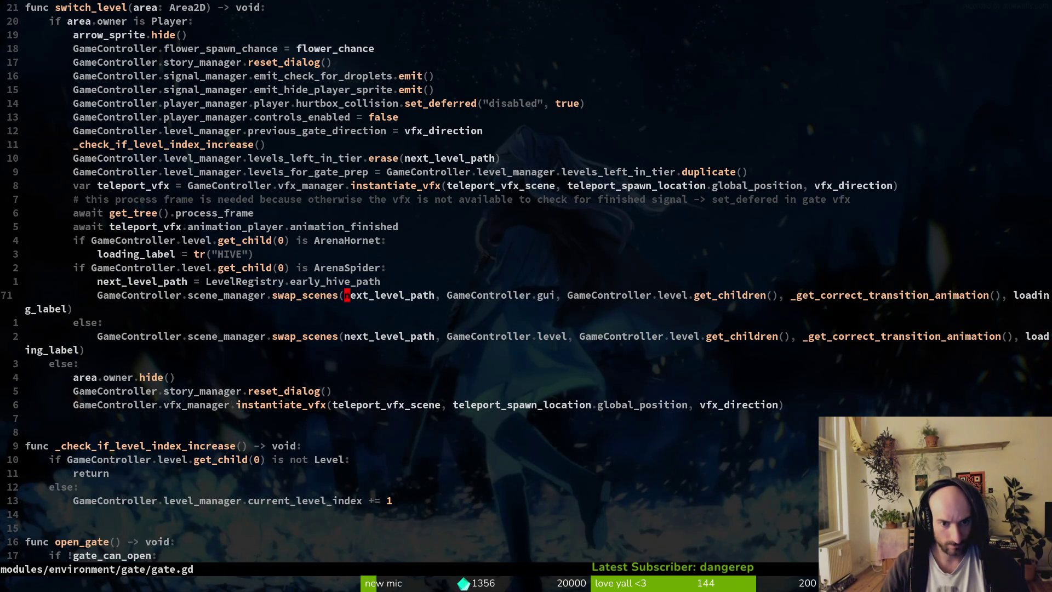
pyautogui.write('ciwlevel')
pyautogui.press('Escape')
pyautogui.write(':w')
pyautogui.press('Return')
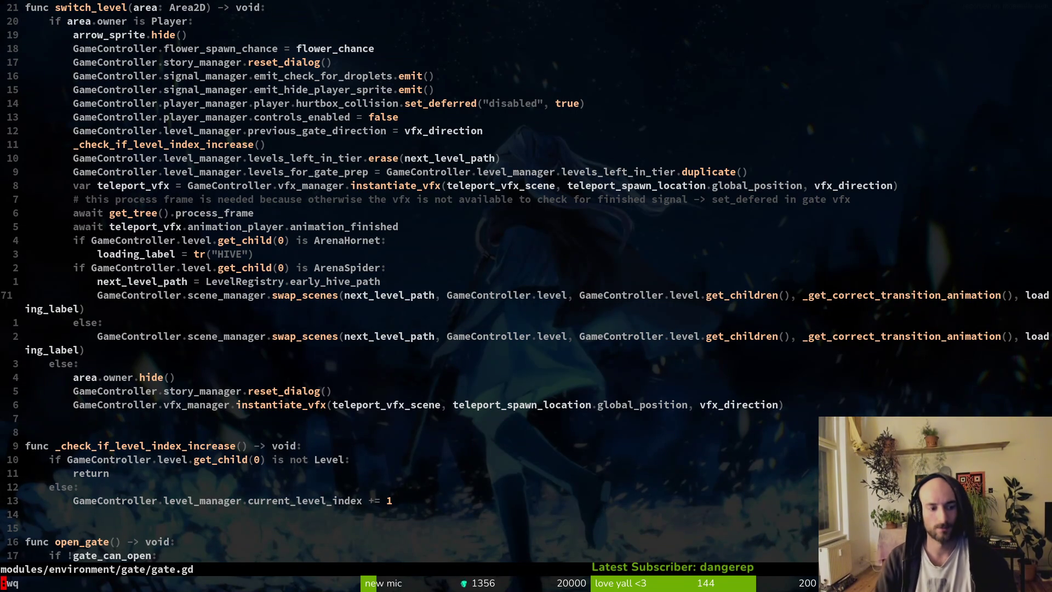
pyautogui.hotkey('alt', 'Tab')
pyautogui.hotkey('alt', 'Tab')
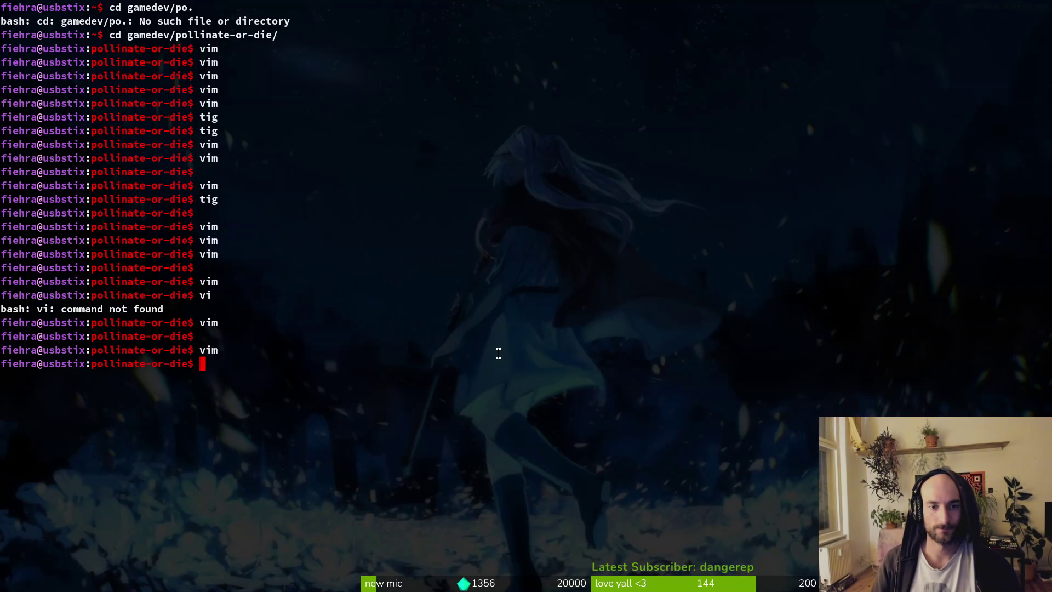
pyautogui.hotkey('alt', 'Tab')
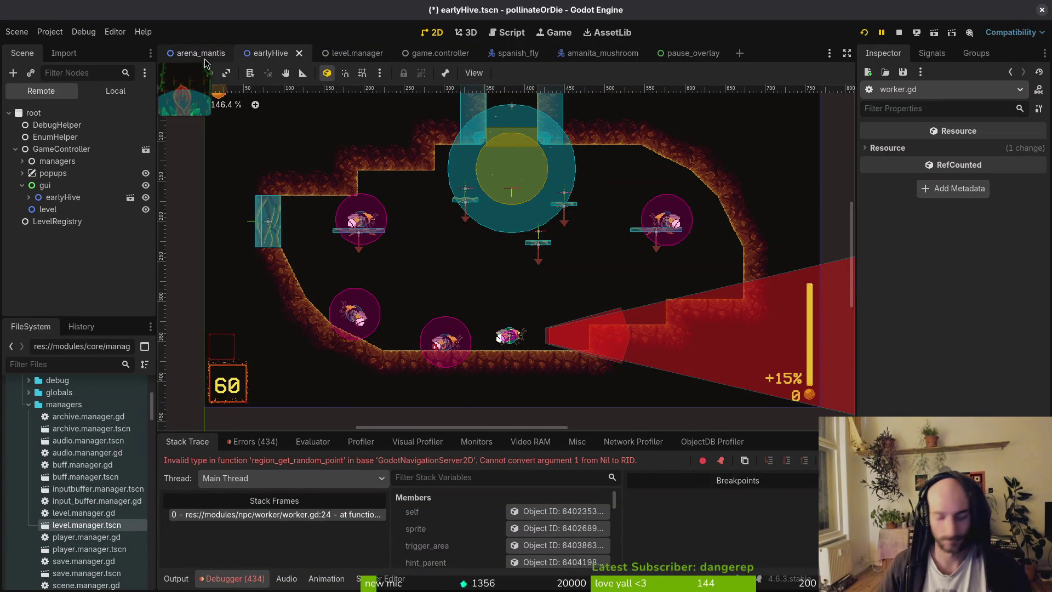
# Set HitboxComponent Damage to 10.0 in slash.tscn and save the scene
pyautogui.hotkey('shift', 'alt', 'o')
pyautogui.write('slasts')
pyautogui.press('Down')
pyautogui.press('Down')
pyautogui.press('Return')
pyautogui.click(117, 91)
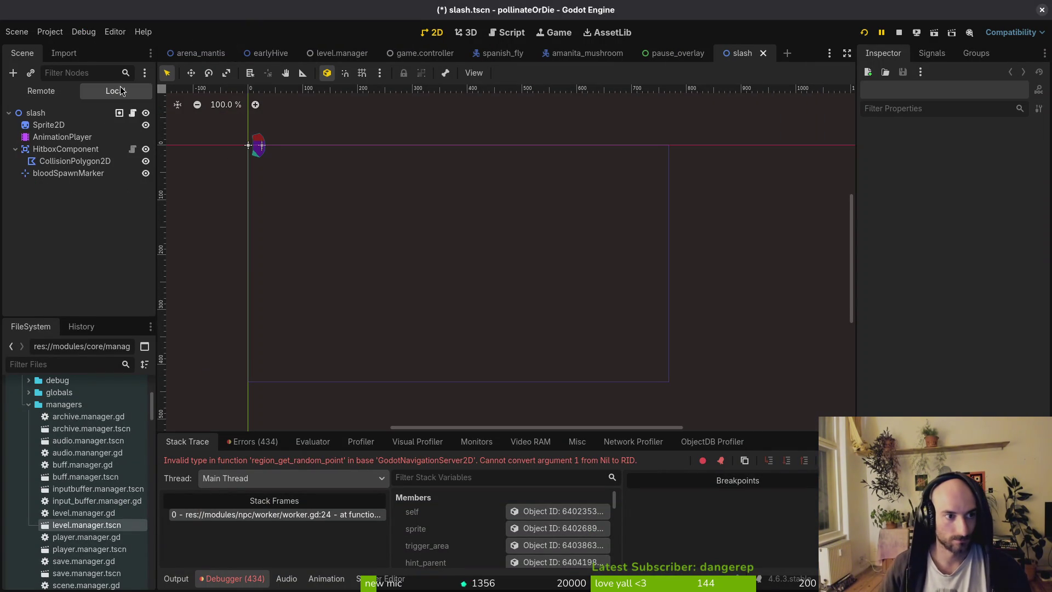
pyautogui.click(66, 149)
pyautogui.click(1006, 148)
pyautogui.write('0')
pyautogui.hotkey('ctrl', 's')
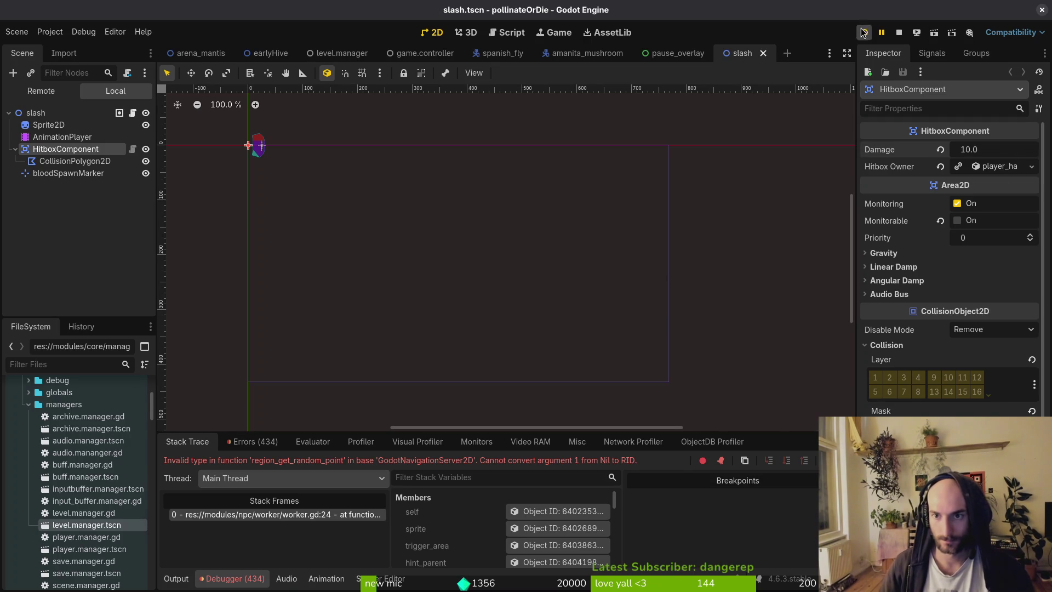
# Restart the game, load the spider level from the debug select, then stop the game
pyautogui.click(863, 34)
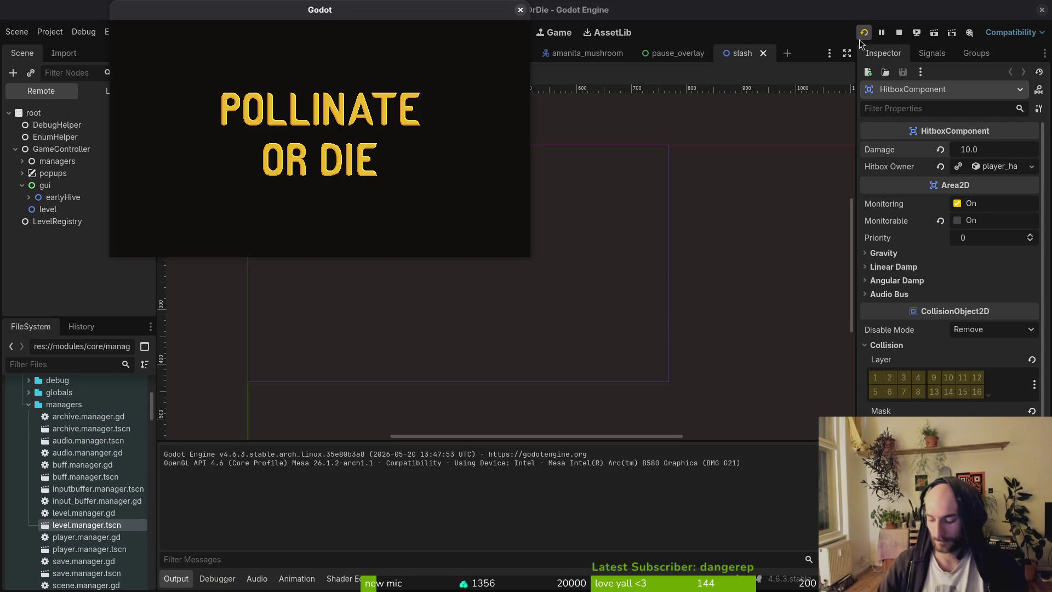
pyautogui.press('Return')
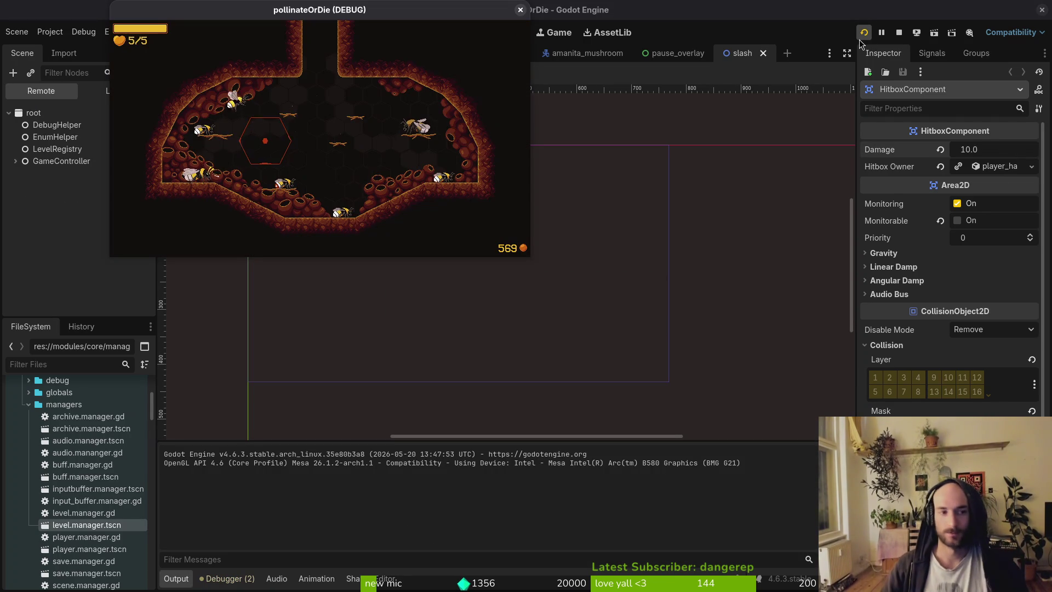
pyautogui.press('F1')
pyautogui.press('Up')
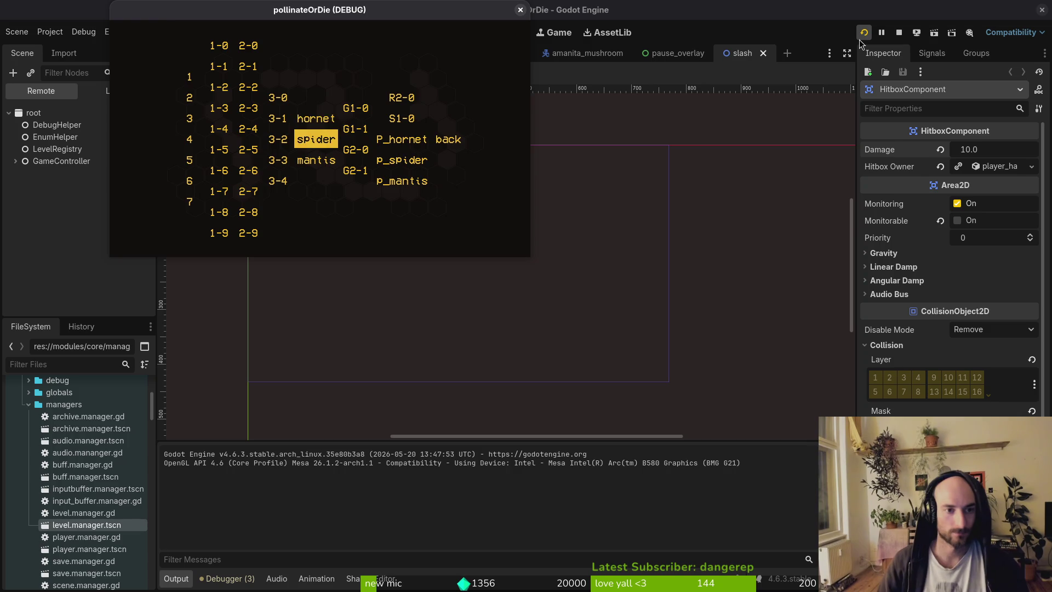
pyautogui.press('Return')
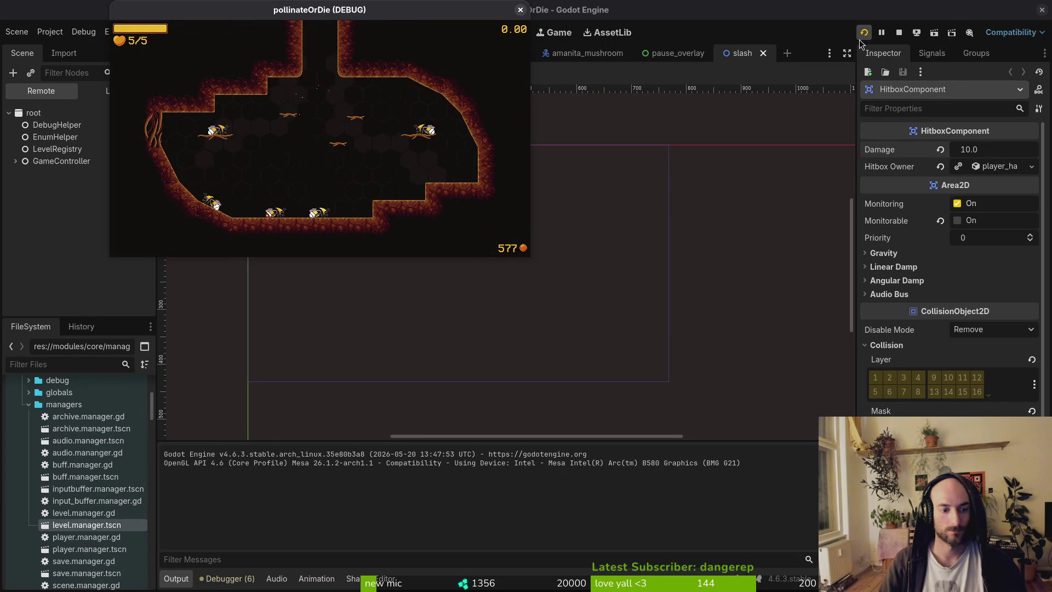
pyautogui.click(520, 8)
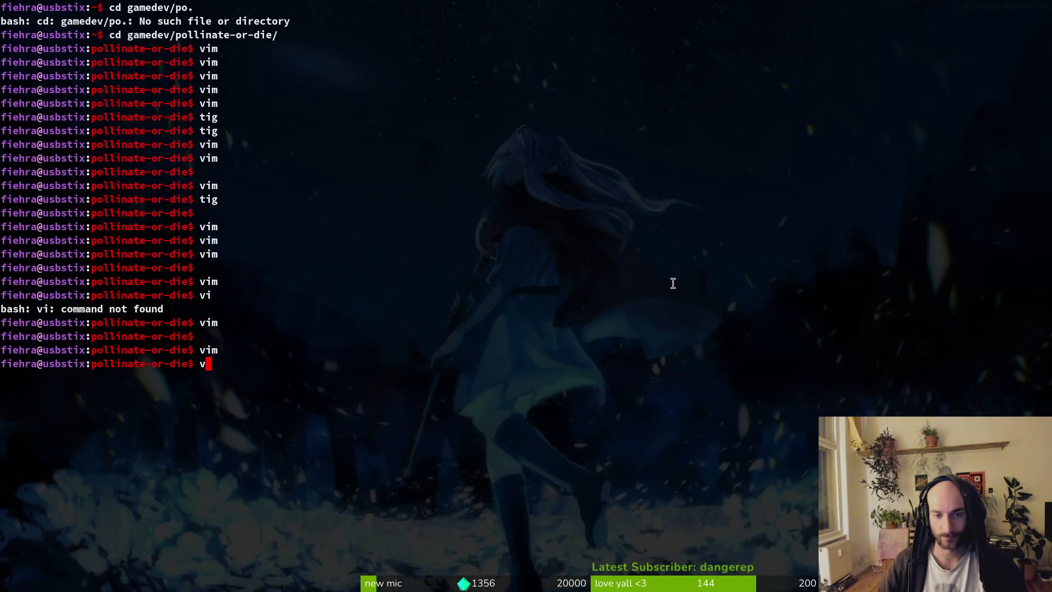
# Save the slash scene and review the unstaged changes in tig, down to debug.helper.gd
pyautogui.hotkey('ctrl', 's')
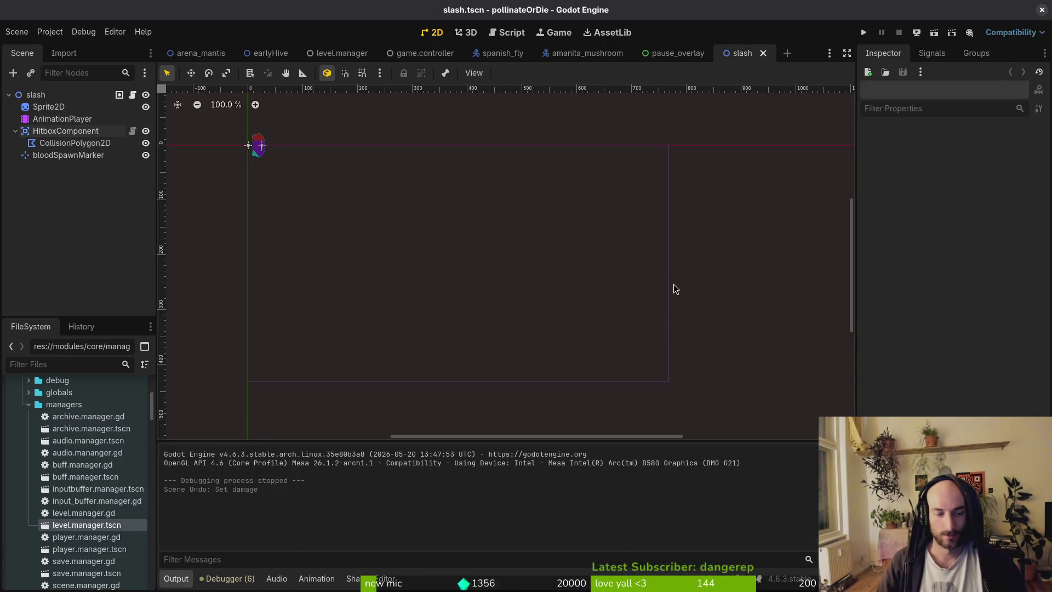
pyautogui.hotkey('alt', 'Tab')
pyautogui.write('tig')
pyautogui.press('Return')
pyautogui.press('s')
pyautogui.press('j')
pyautogui.press('j')
pyautogui.press('j')
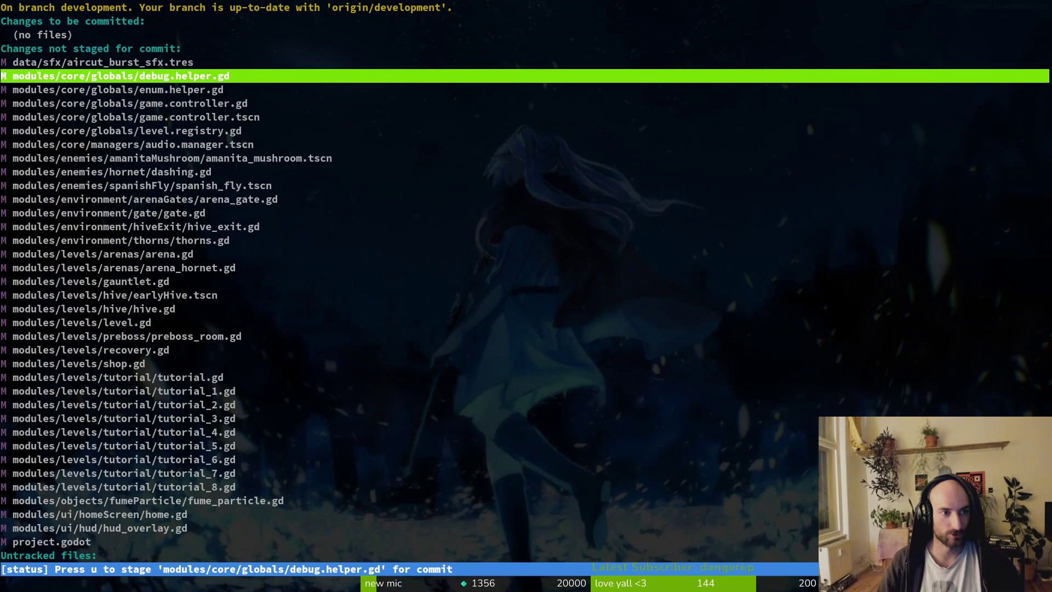
# Relaunch the game from Godot to its version 0.56 main menu, then stop the run
pyautogui.hotkey('alt', 'Tab')
pyautogui.press('F5')
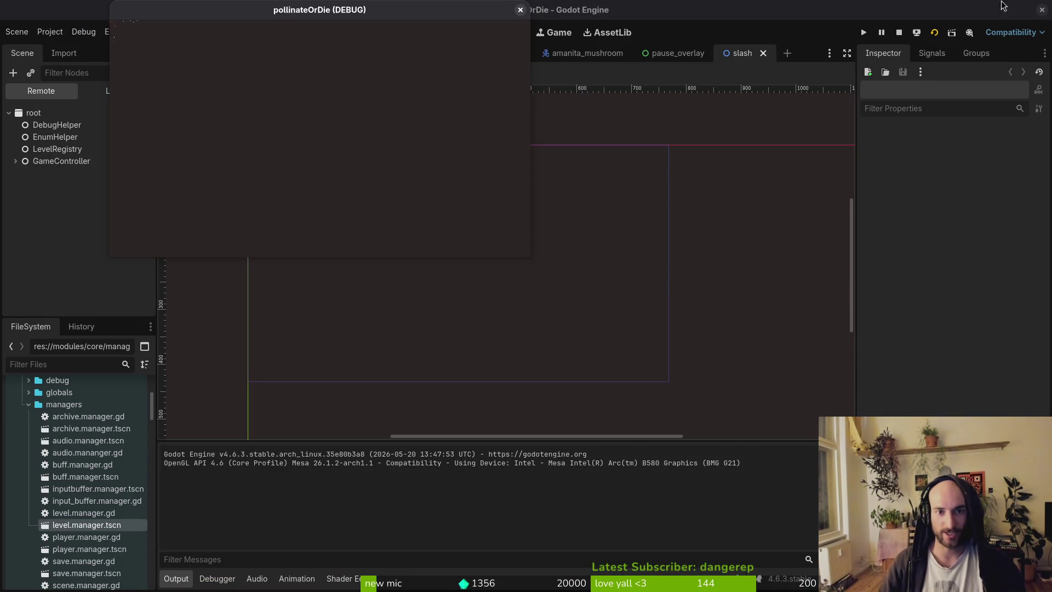
pyautogui.click(520, 10)
# Run the game, enter a level, quit back to the main menu and close it
pyautogui.click(864, 33)
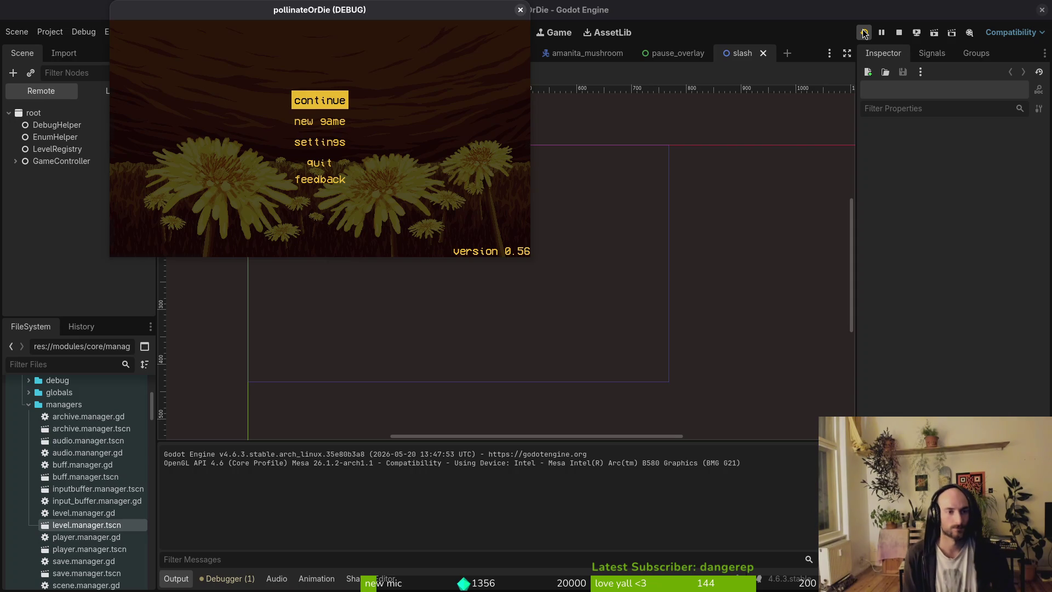
pyautogui.press('Return')
pyautogui.press('Escape')
pyautogui.press('Down')
pyautogui.press('Down')
pyautogui.press('Return')
pyautogui.press('Return')
pyautogui.click(520, 10)
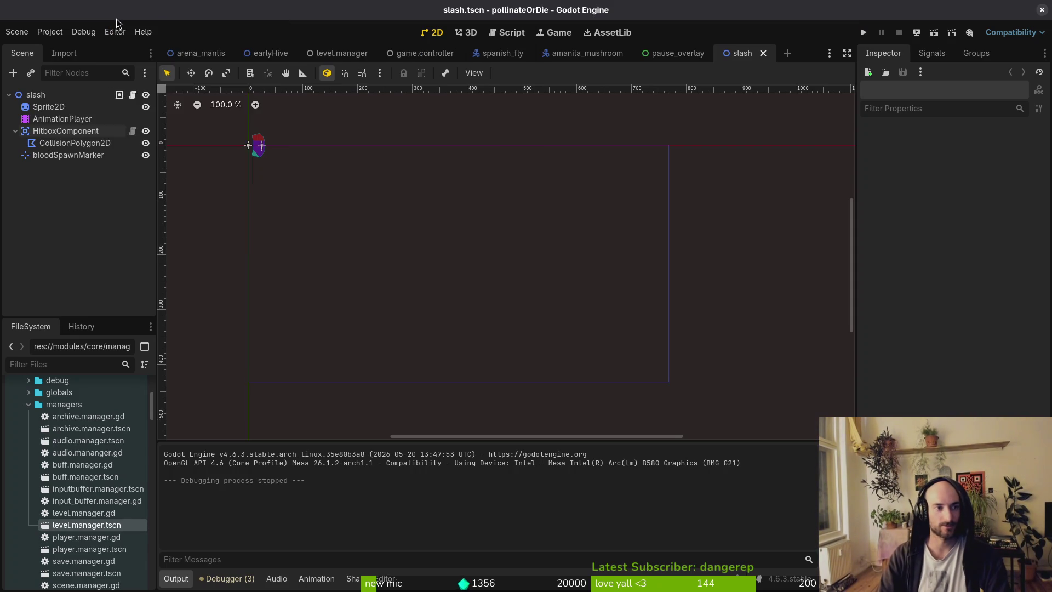
# Open the user data folder, trash the 5 saved files, and relaunch the game fresh
pyautogui.click(50, 31)
pyautogui.click(88, 120)
pyautogui.press('Escape')
pyautogui.click(50, 31)
pyautogui.click(113, 140)
pyautogui.press('Delete')
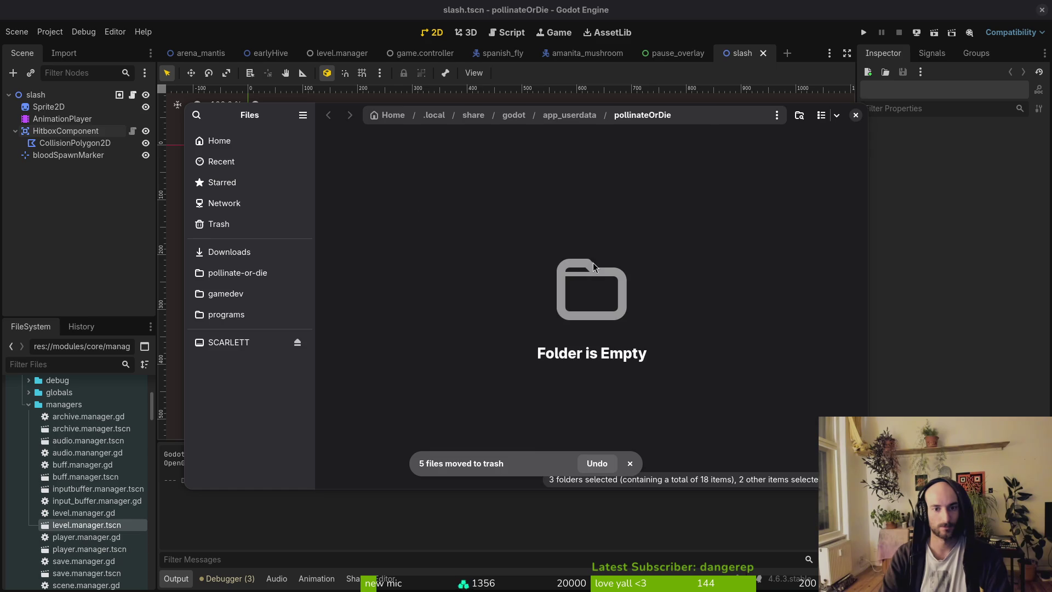
pyautogui.click(863, 33)
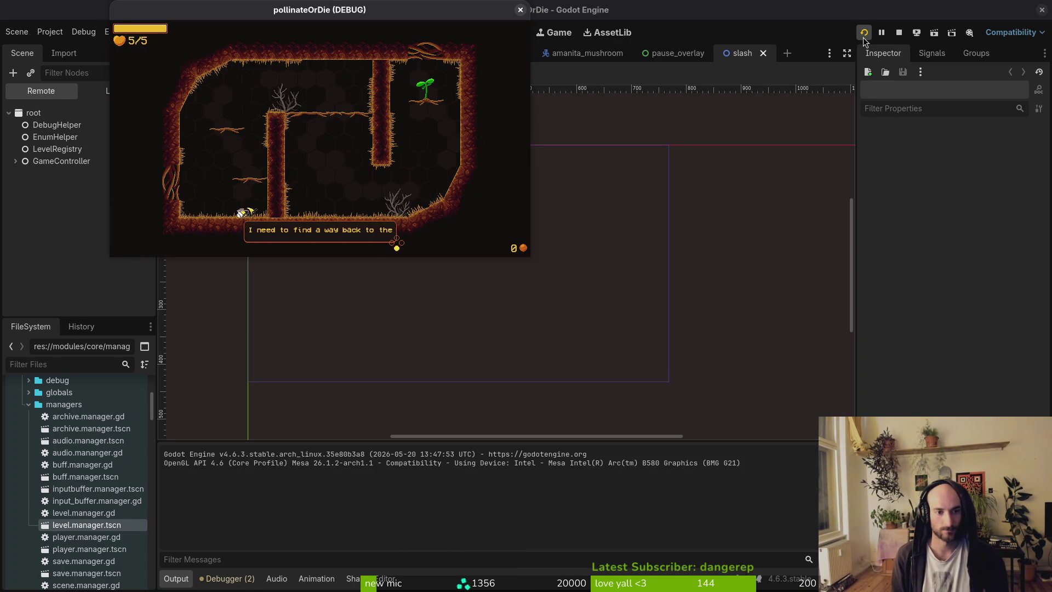
# Fly the bee through the opening tutorial rooms, briefly checking the pause and options menus
pyautogui.press('w')
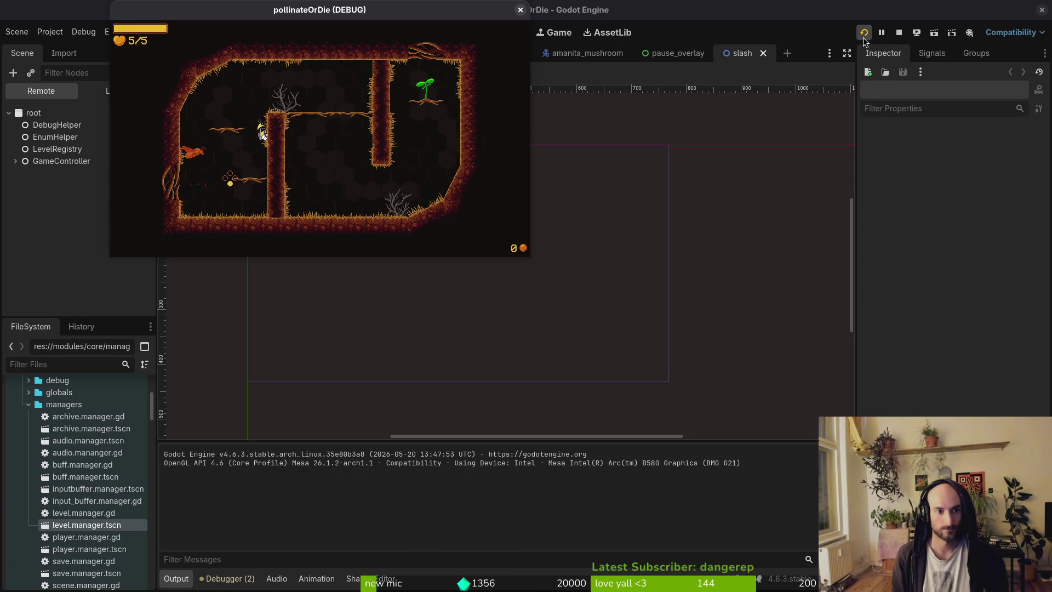
pyautogui.press('d')
pyautogui.press('d')
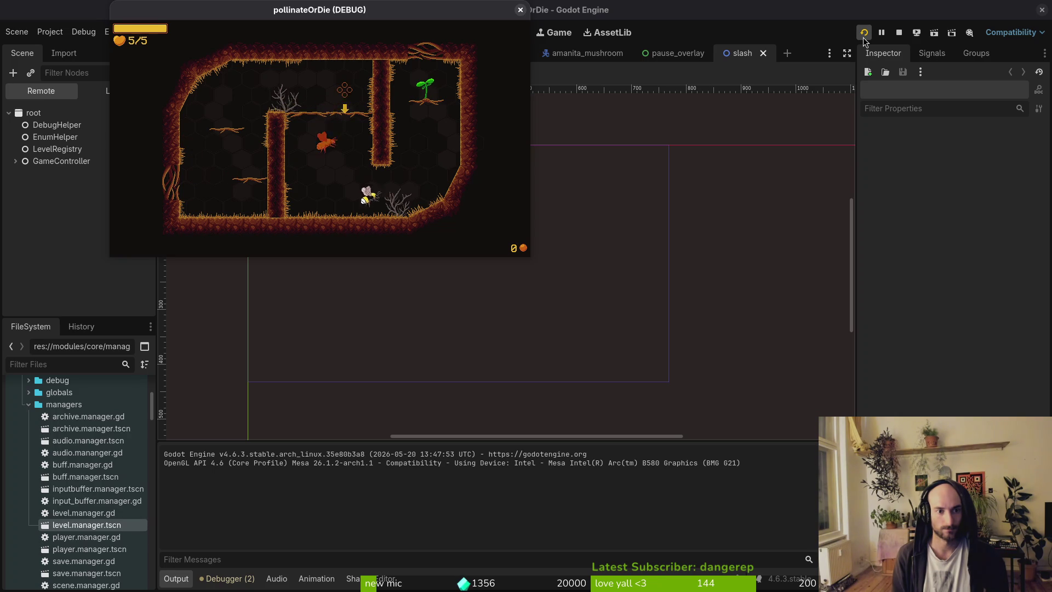
pyautogui.press('w')
pyautogui.press('d')
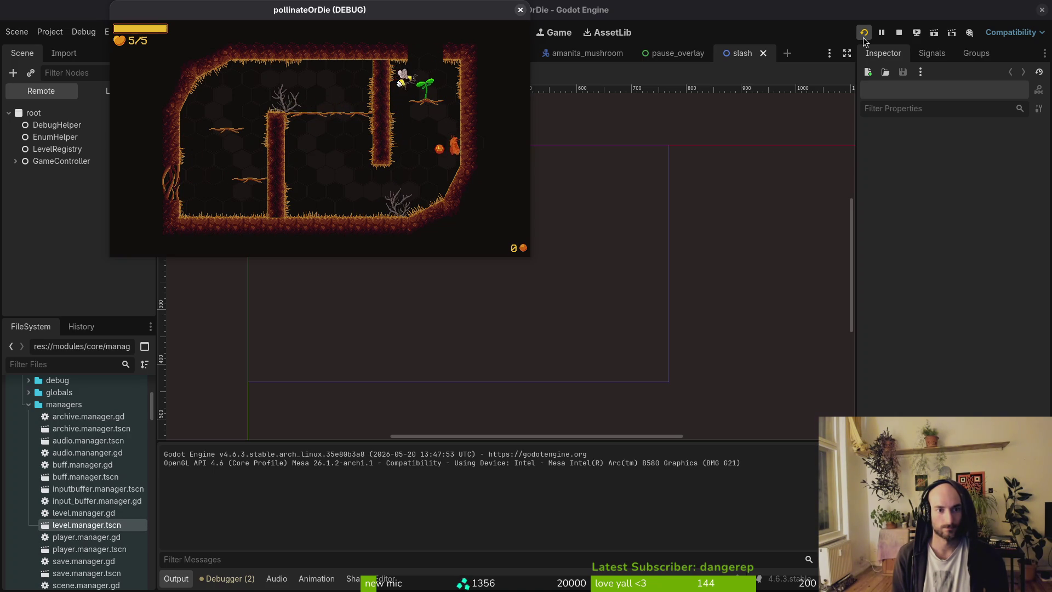
pyautogui.press('w')
pyautogui.press('w')
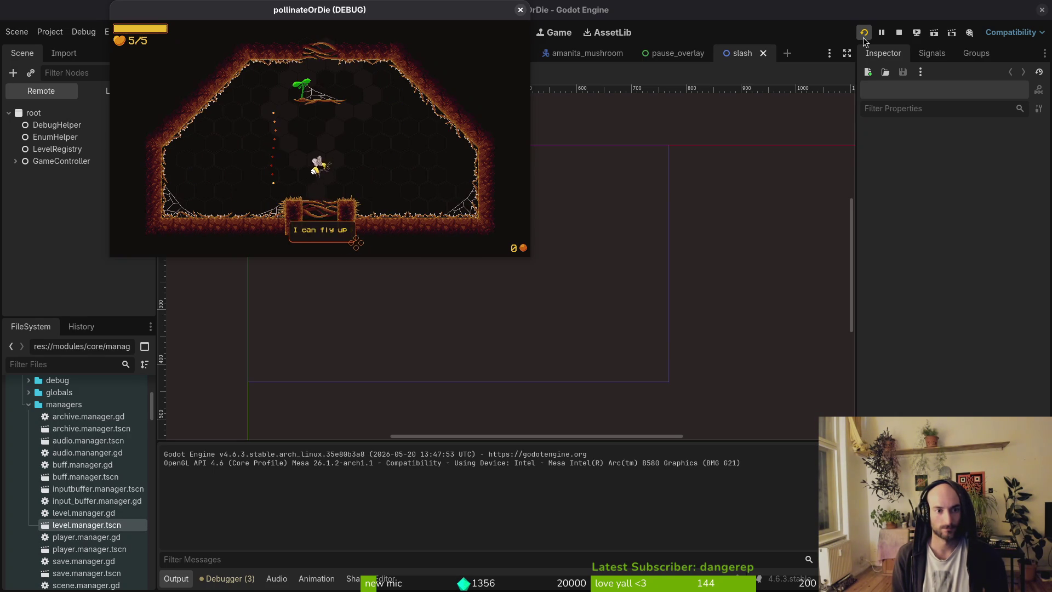
pyautogui.press('w')
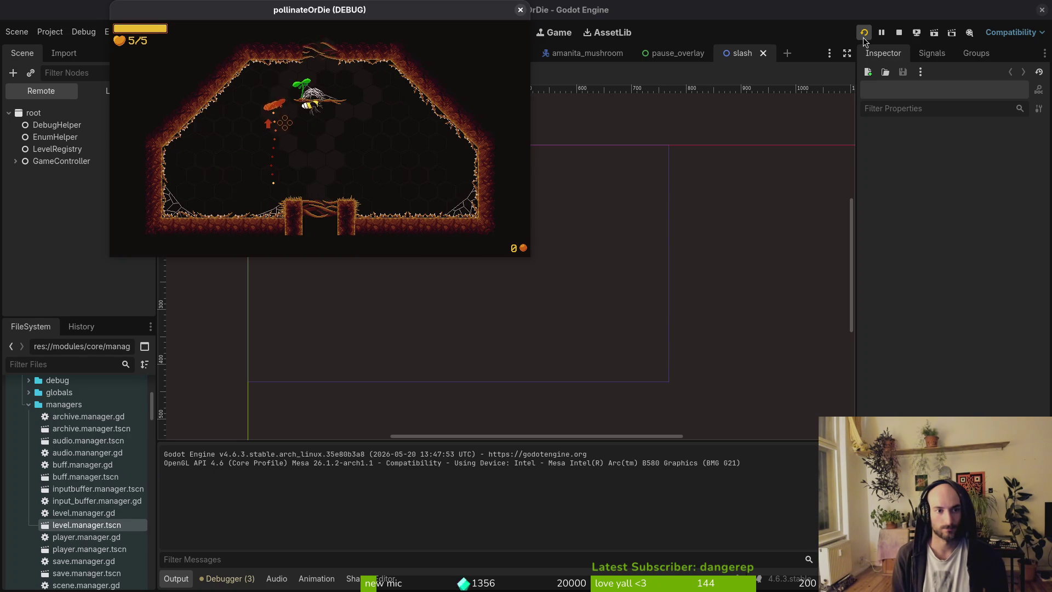
pyautogui.press('d')
pyautogui.press('a')
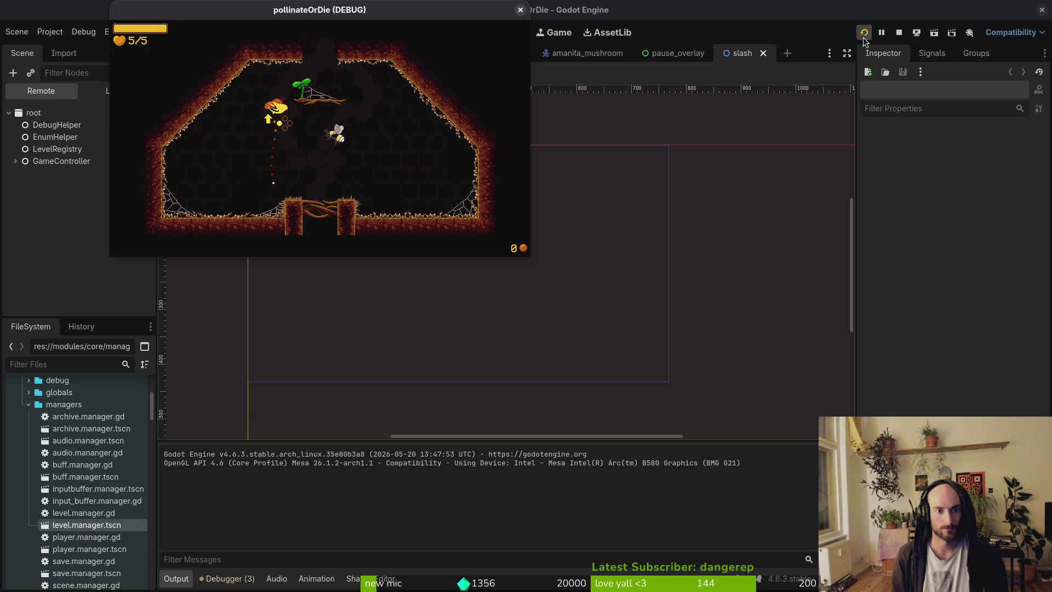
pyautogui.press('Escape')
pyautogui.press('Return')
pyautogui.press('Escape')
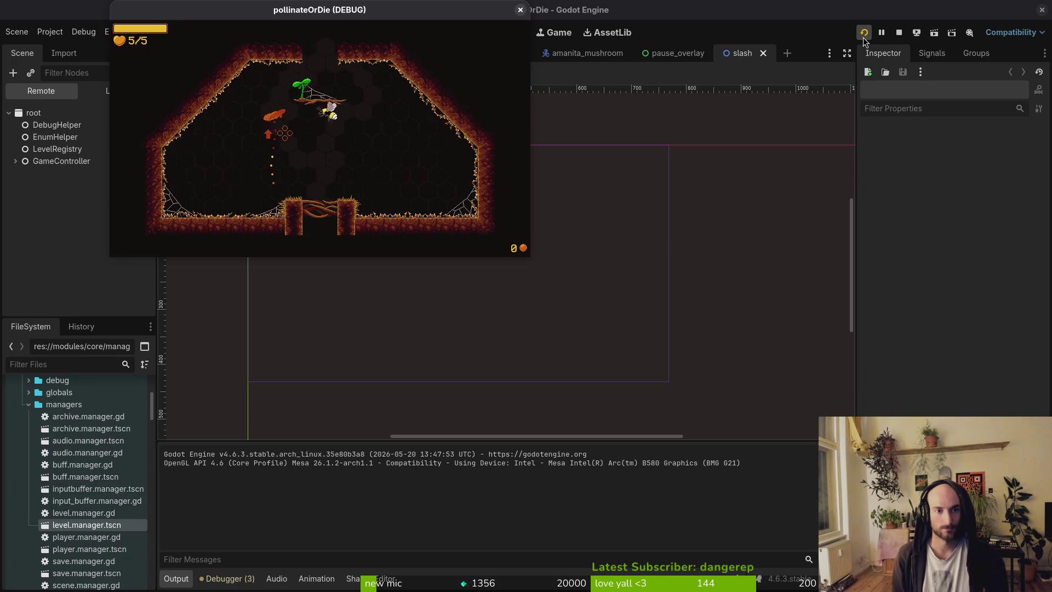
# Fly up into the cave and slash the spiders until tutorial_3.gd line 36 errors
pyautogui.press('w')
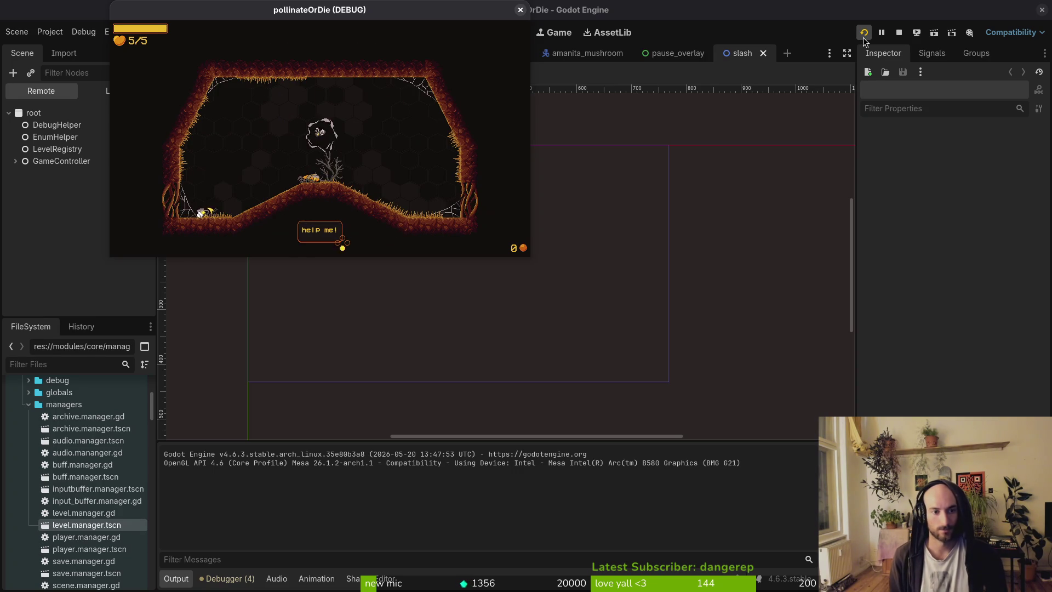
pyautogui.press('w')
pyautogui.press('d')
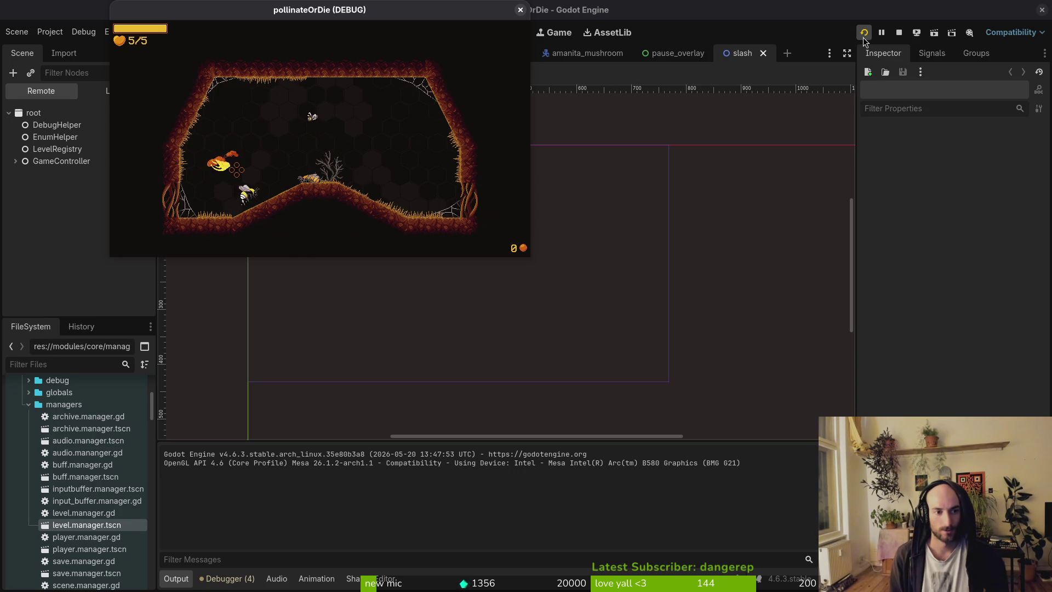
pyautogui.press('w')
pyautogui.press('d')
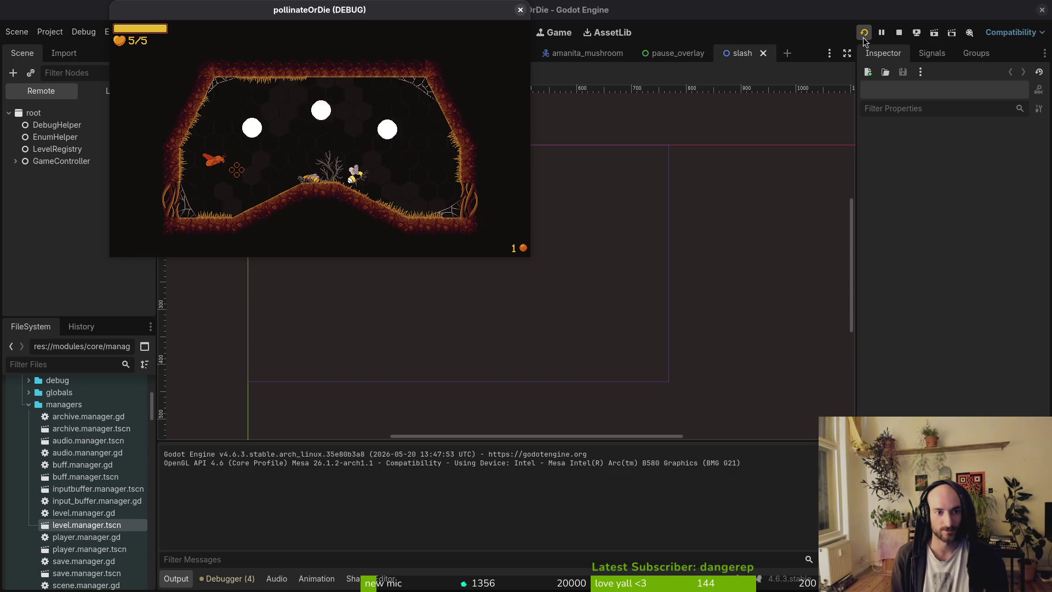
pyautogui.press('a')
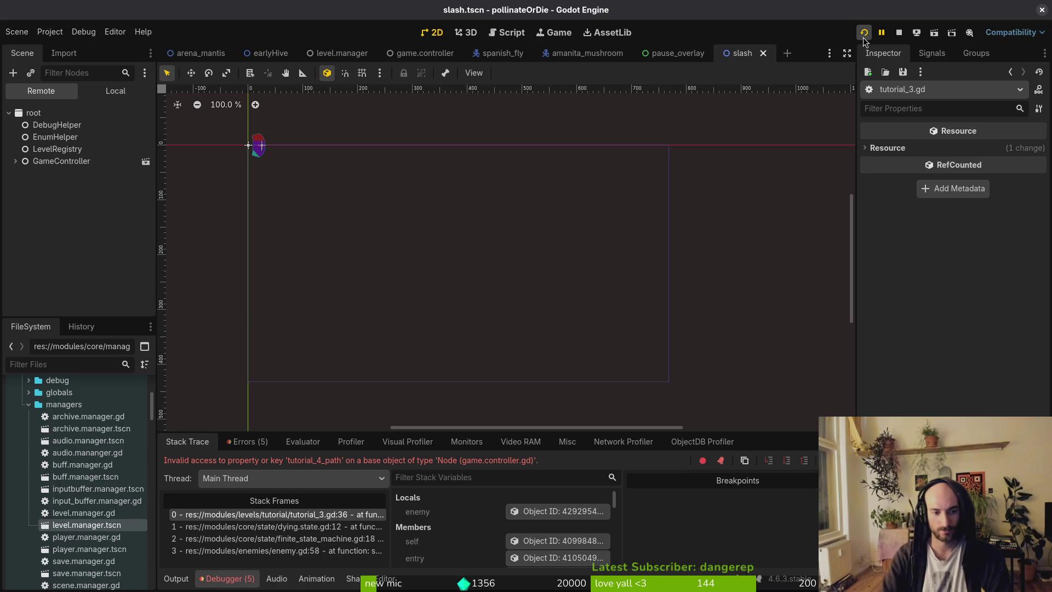
# Launch vim in the project and open tutorial_3.gd through the file finder
pyautogui.click(863, 40)
pyautogui.hotkey('alt', 'Tab')
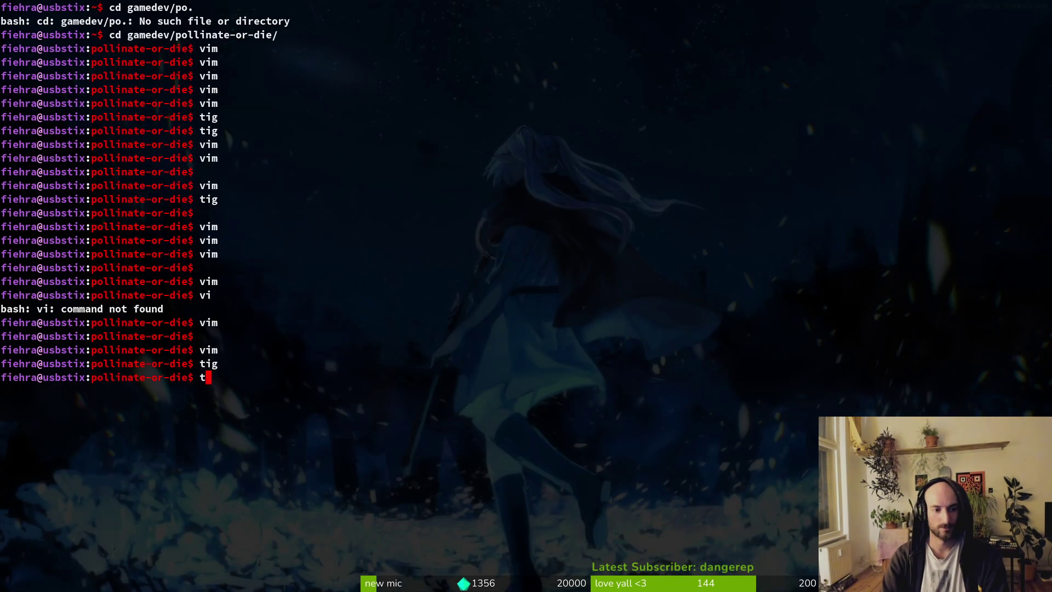
pyautogui.write('vim')
pyautogui.press('Return')
pyautogui.hotkey('ctrl', 'p')
pyautogui.write('tut4')
pyautogui.press('BackSpace')
pyautogui.write('3')
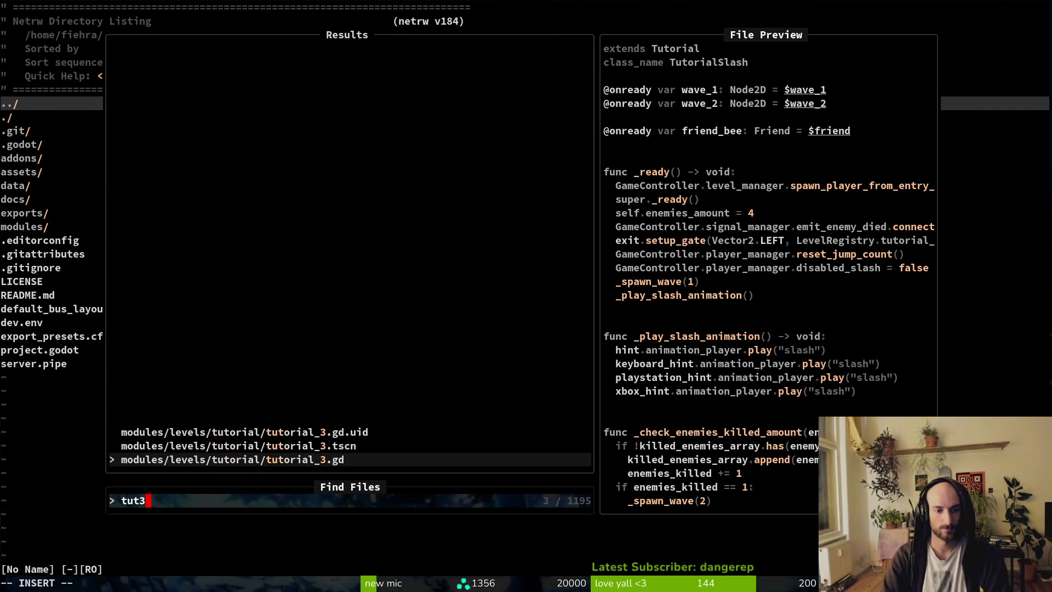
pyautogui.press('Return')
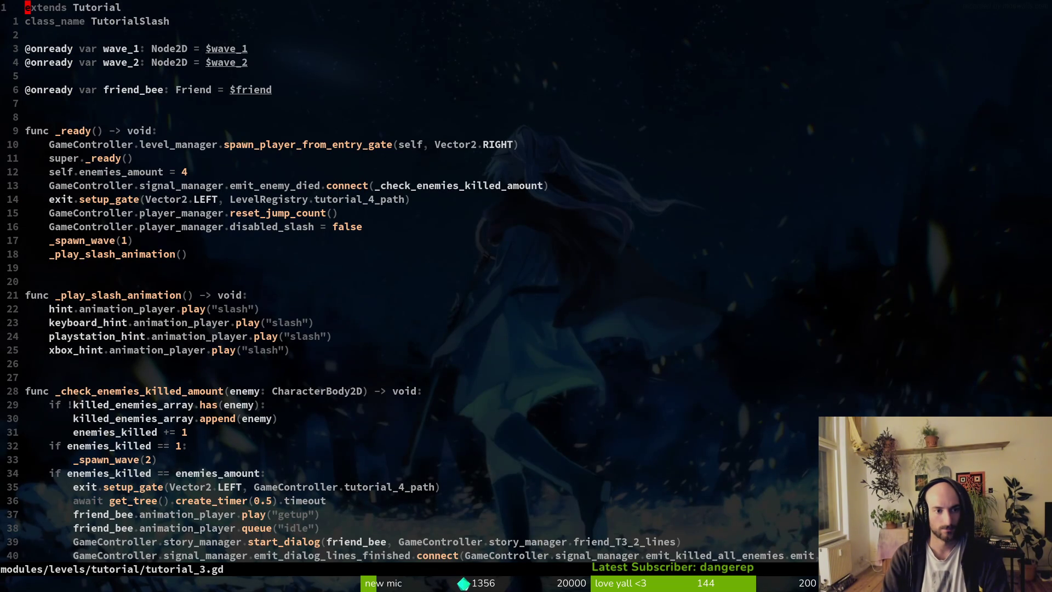
# On the second setup_gate line, change GameController to LevelRegistry and save the file
pyautogui.hotkey('alt', 'Tab')
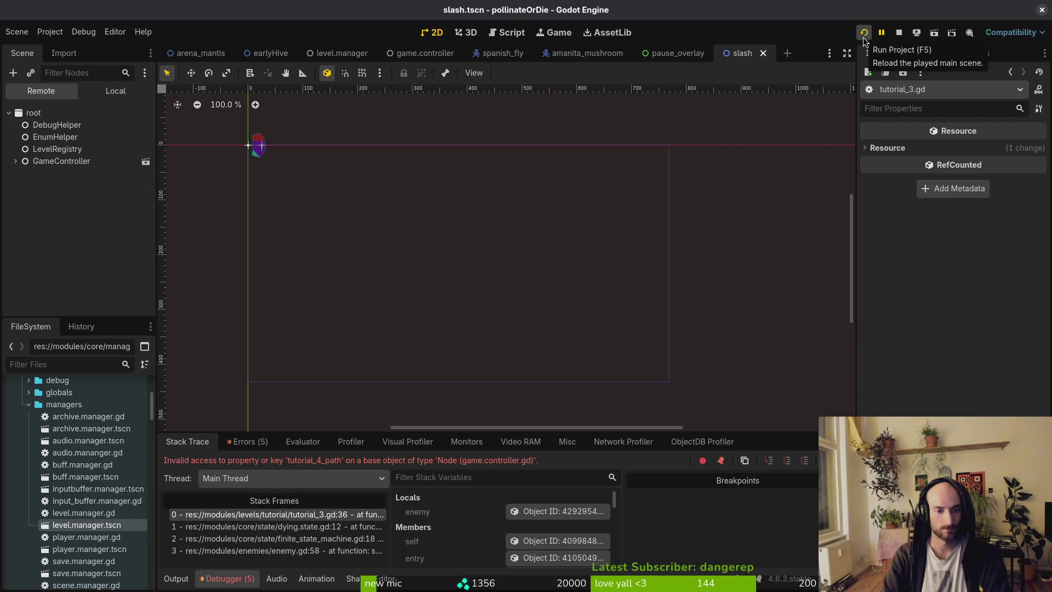
pyautogui.hotkey('alt', 'Tab')
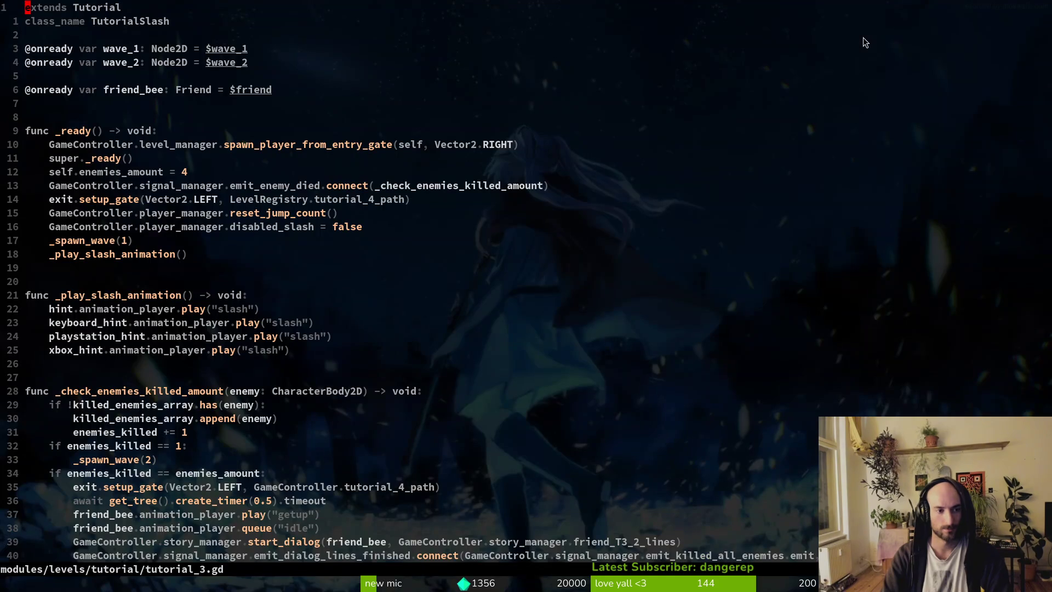
pyautogui.write('35')
pyautogui.press('Return')
pyautogui.hotkey('shift', 'v')
pyautogui.press('Escape')
pyautogui.press('w')
pyautogui.press('w')
pyautogui.press('w')
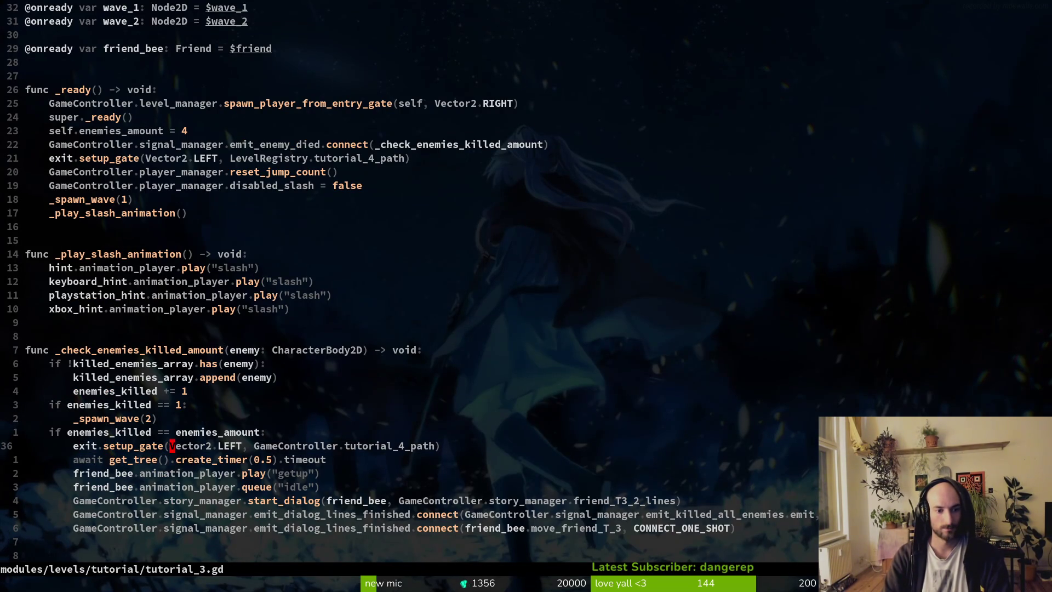
pyautogui.write('cwLevelRegistry')
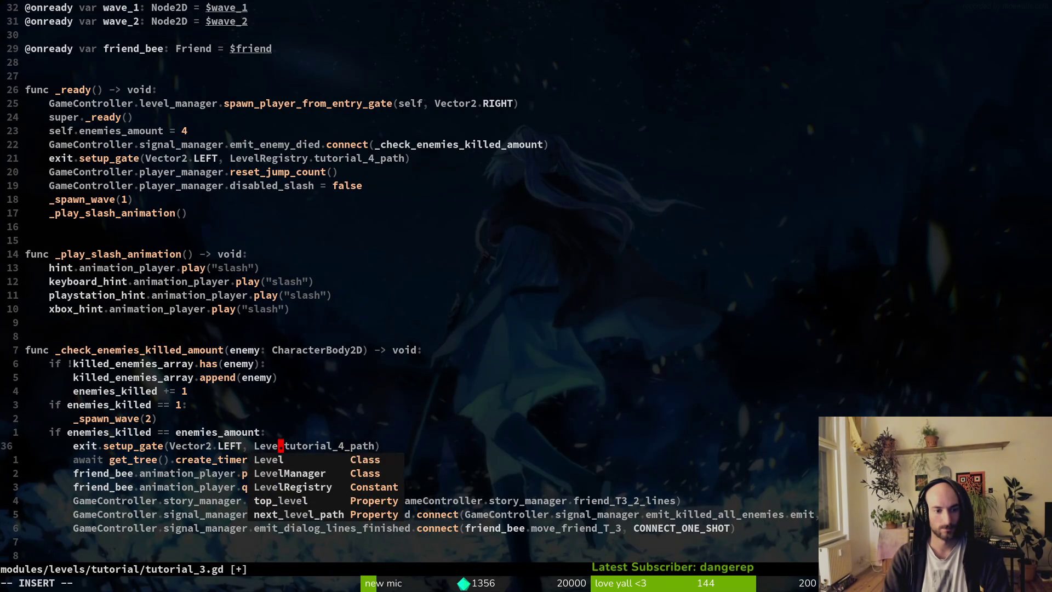
pyautogui.press('Escape')
pyautogui.write(':w')
pyautogui.press('Return')
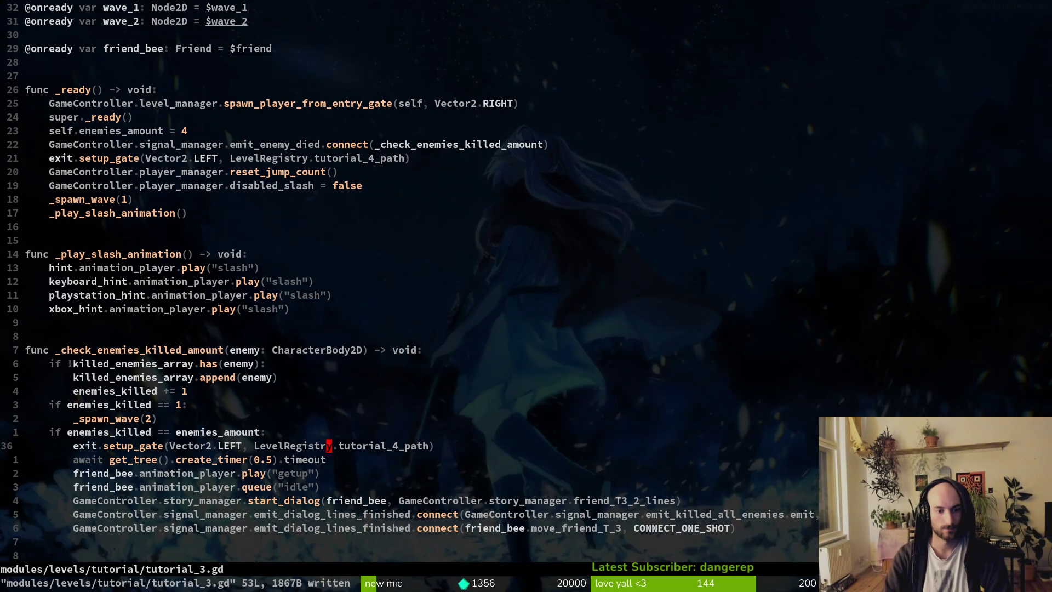
# Copy the whole tutorial_3.gd script and paste it into the Gemini prompt
pyautogui.hotkey('shift', 'v')
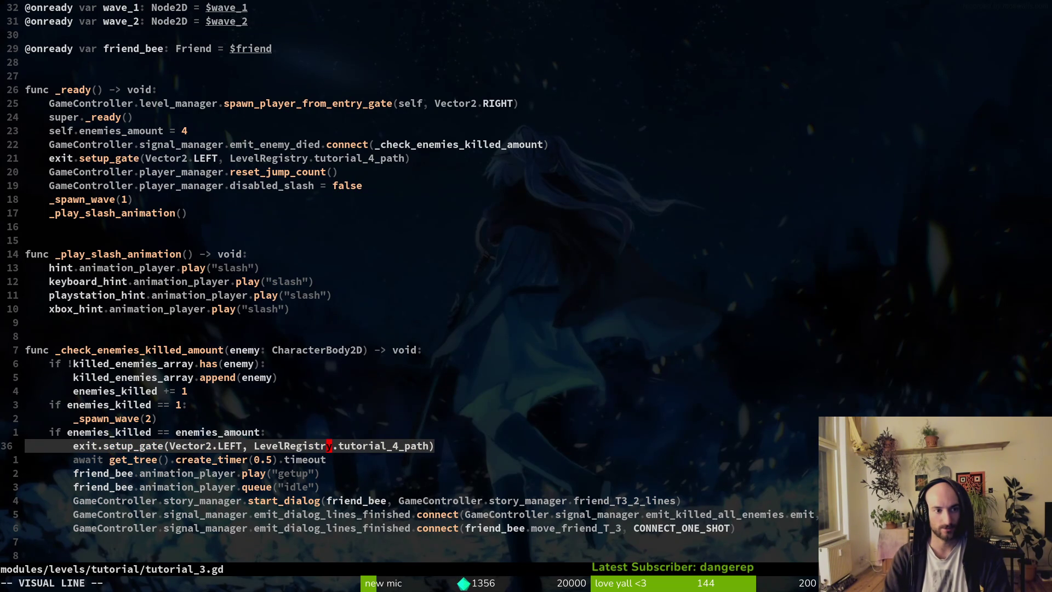
pyautogui.press('Escape')
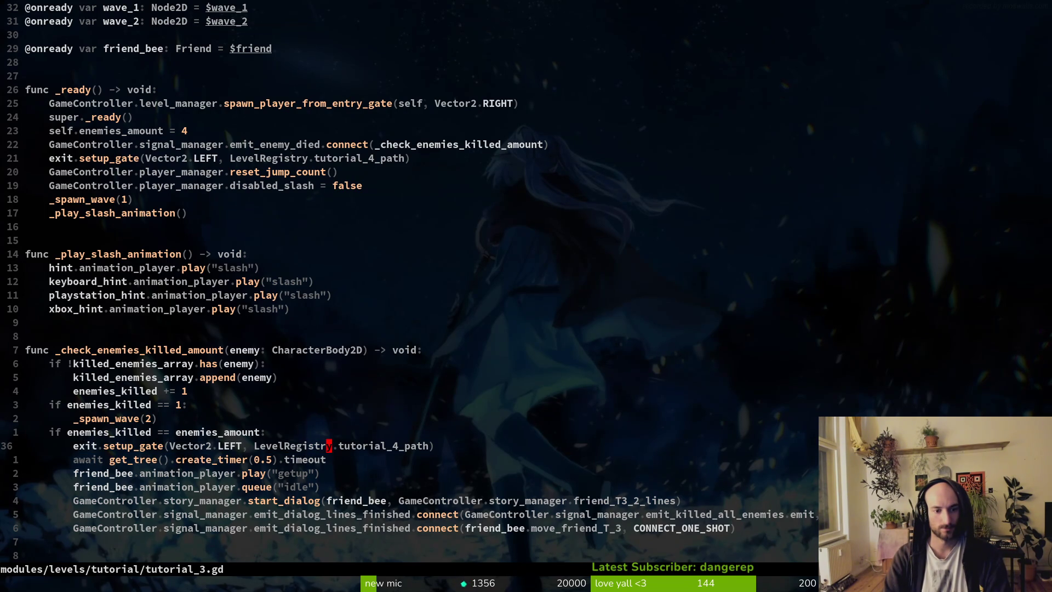
pyautogui.hotkey('shift', 'v')
pyautogui.hotkey('shift', 'g')
pyautogui.press('Escape')
pyautogui.press('g')
pyautogui.press('g')
pyautogui.write(':w')
pyautogui.press('Return')
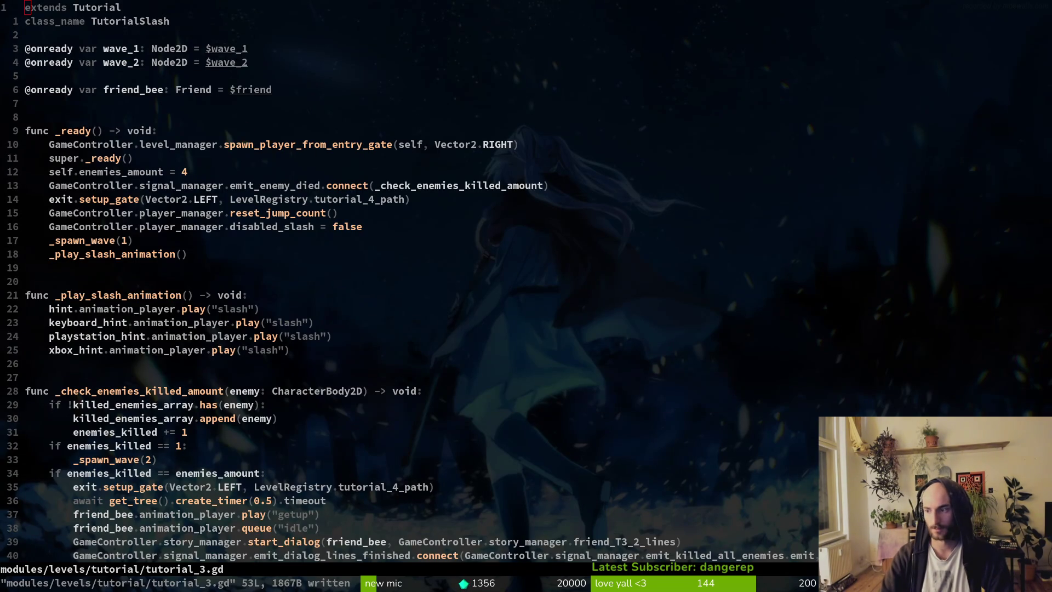
pyautogui.hotkey('alt', 'Tab')
pyautogui.hotkey('ctrl', 'v')
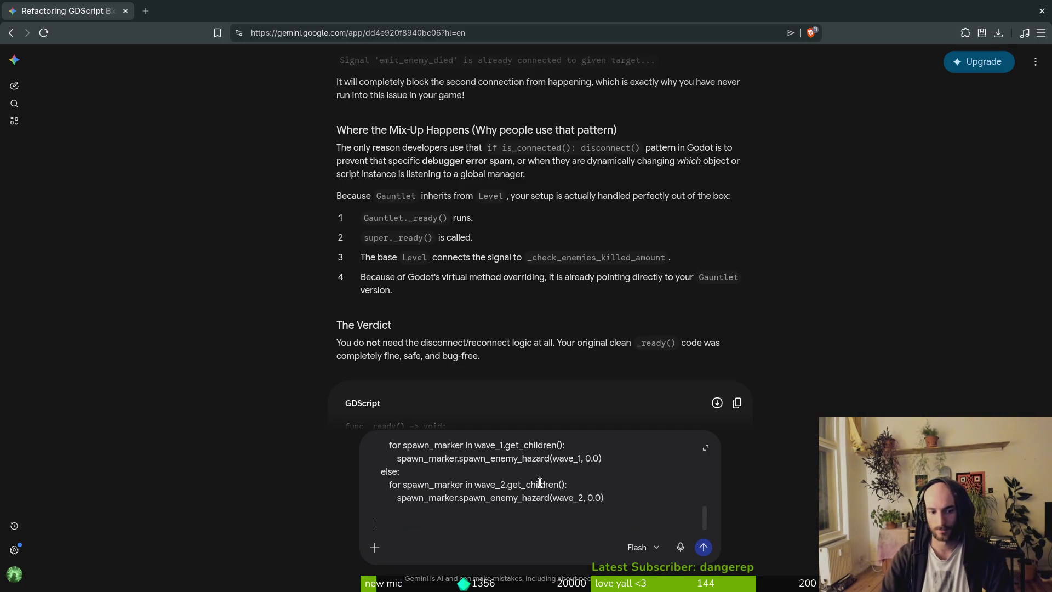
# Ask Gemini whether setup_gate must be called twice; it answers the second call is redundant
pyautogui.write('i ha')
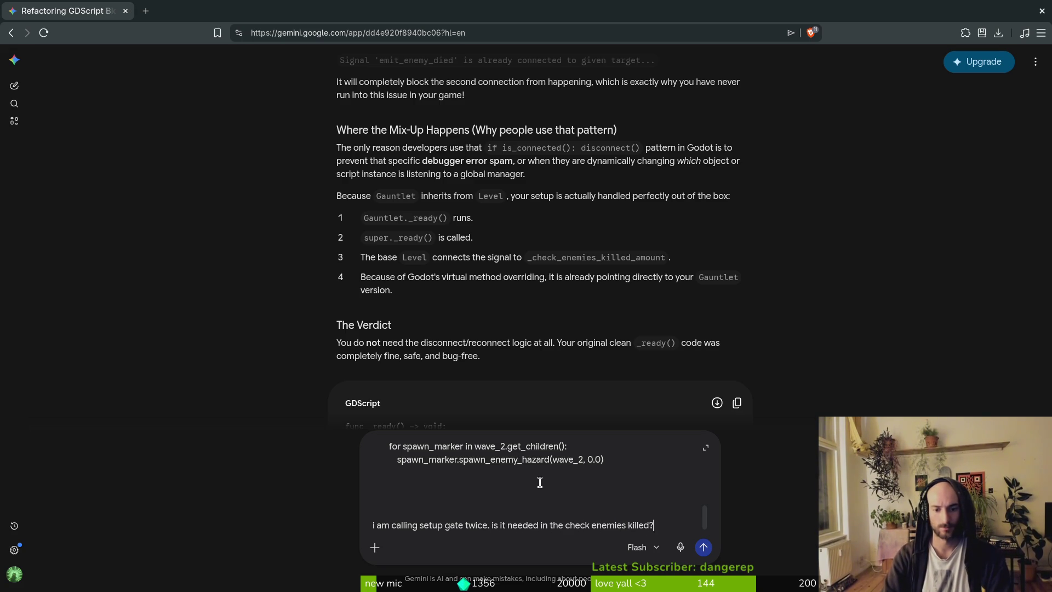
pyautogui.press('Return')
pyautogui.hotkey('alt', 'Tab')
pyautogui.scroll(-6, 226, 350)
pyautogui.click(242, 255)
pyautogui.click(238, 241)
pyautogui.scroll(5, 241, 230)
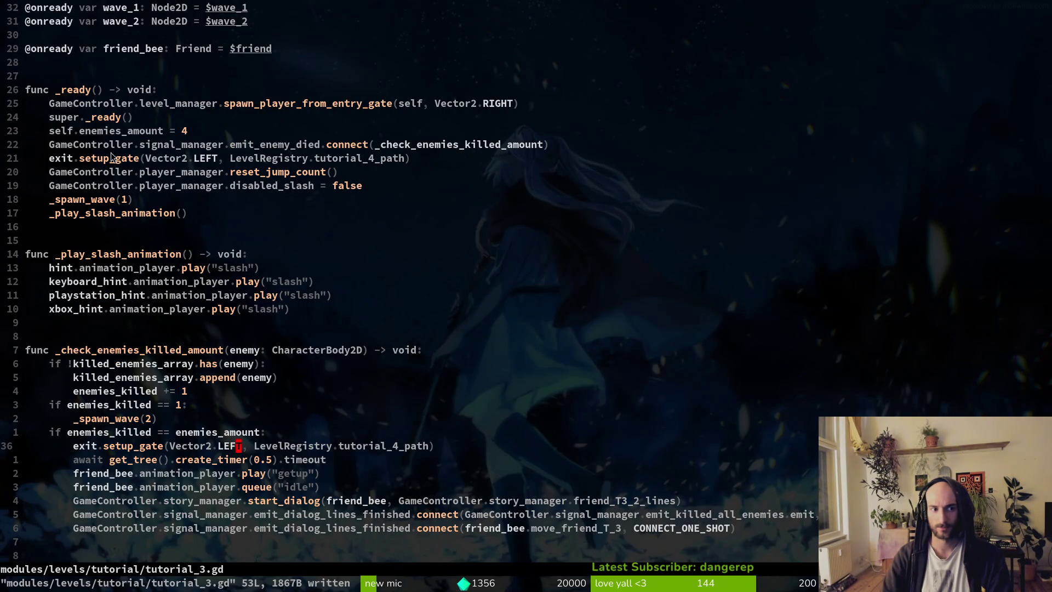
pyautogui.hotkey('alt', 'Tab')
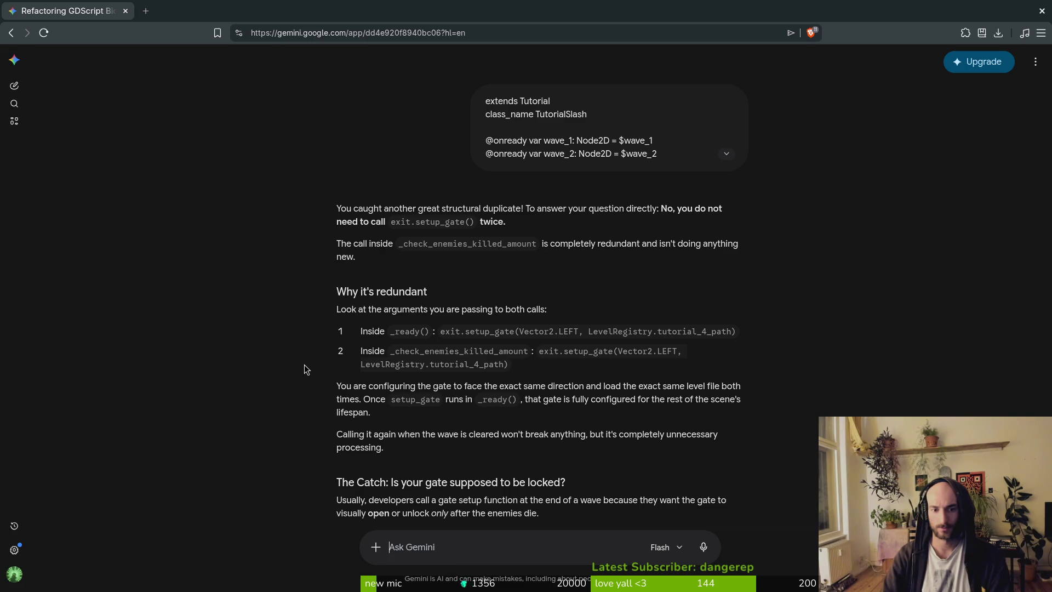
pyautogui.hotkey('alt', 'Tab')
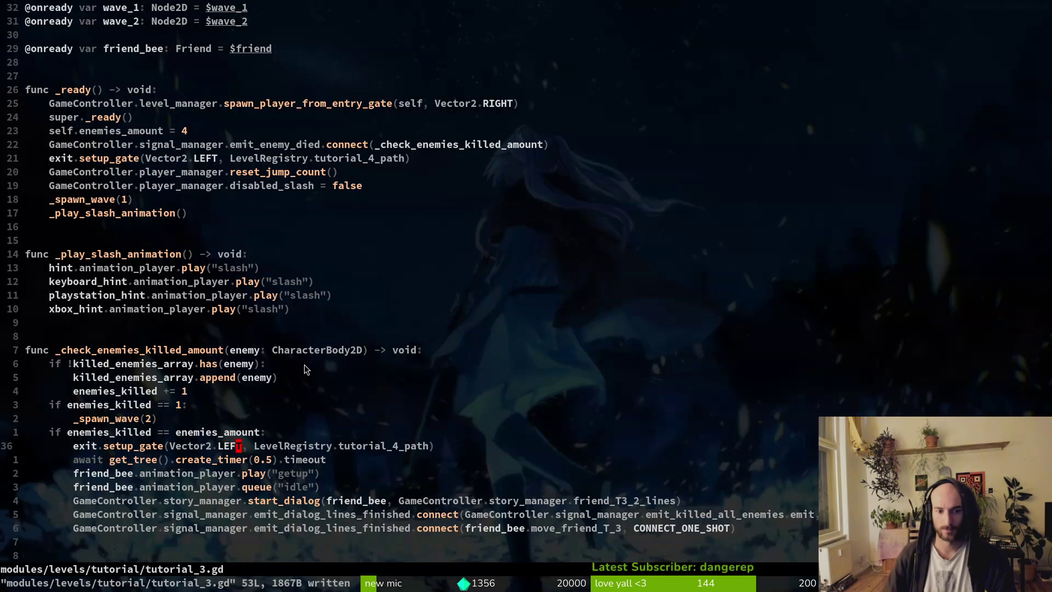
# Delete the redundant setup_gate line and open tutorial_4.gd
pyautogui.press('d')
pyautogui.press('d')
pyautogui.press('space')
pyautogui.press('f')
pyautogui.press('f')
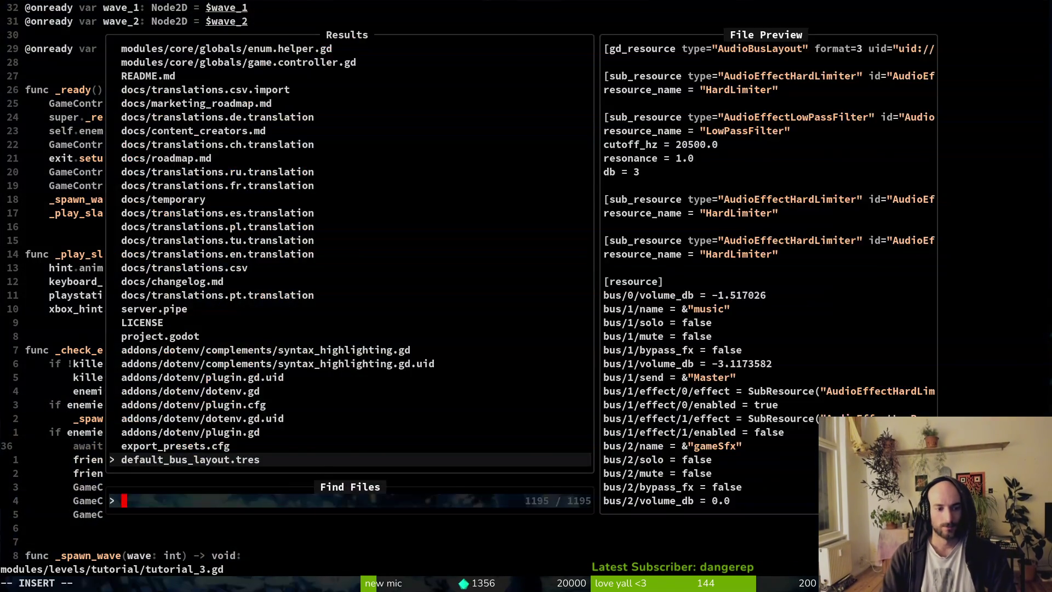
pyautogui.write('tut4')
pyautogui.press('Return')
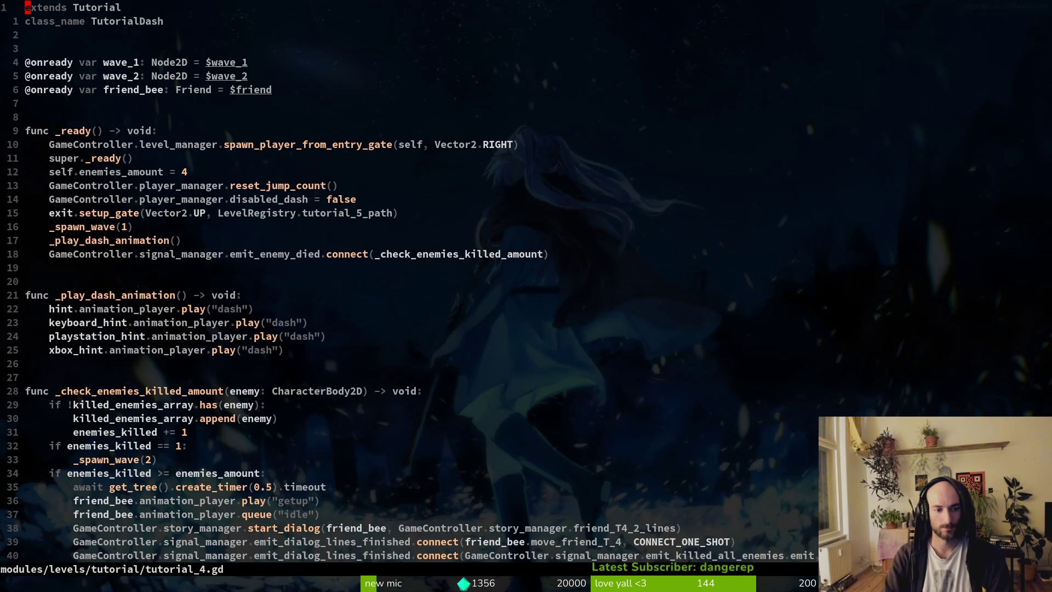
# Look through tutorial_6.gd, then open tutorial_5.gd
pyautogui.press('space')
pyautogui.press('f')
pyautogui.press('f')
pyautogui.write('tut6')
pyautogui.press('Return')
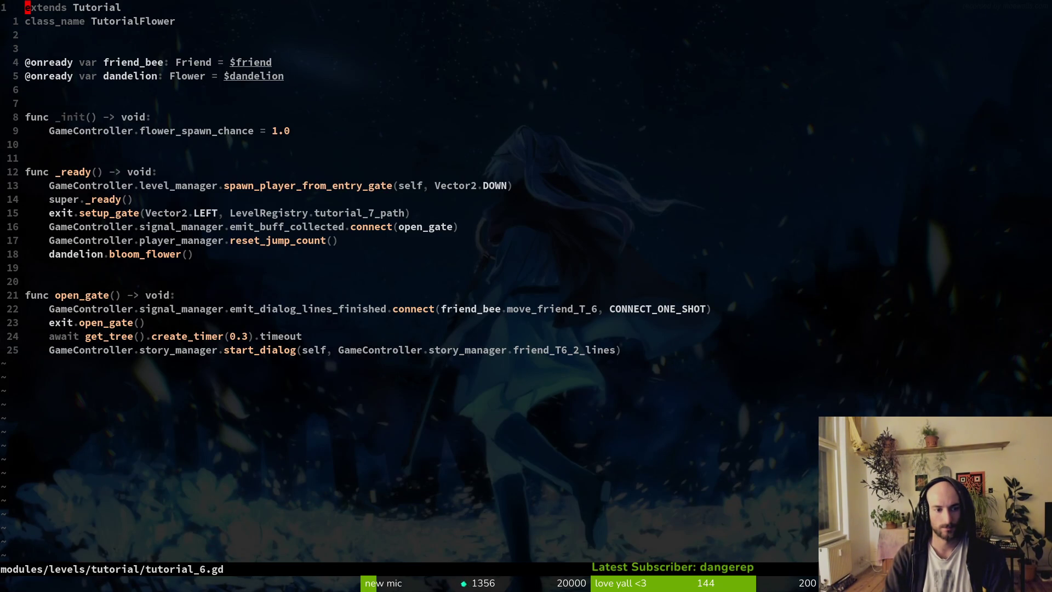
pyautogui.press('space')
pyautogui.press('f')
pyautogui.press('f')
pyautogui.write('tut5')
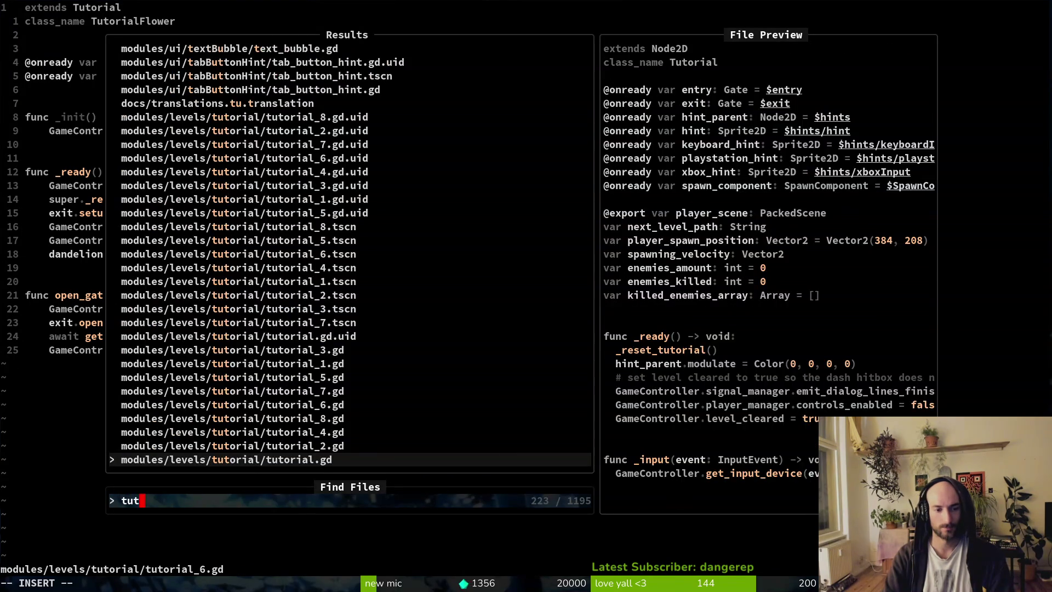
pyautogui.press('Return')
# In tutorial_5.gd, add a GameController.level_manager.spawn_wave(wave_2) call below the wave check
pyautogui.write(':wq')
pyautogui.press('Escape')
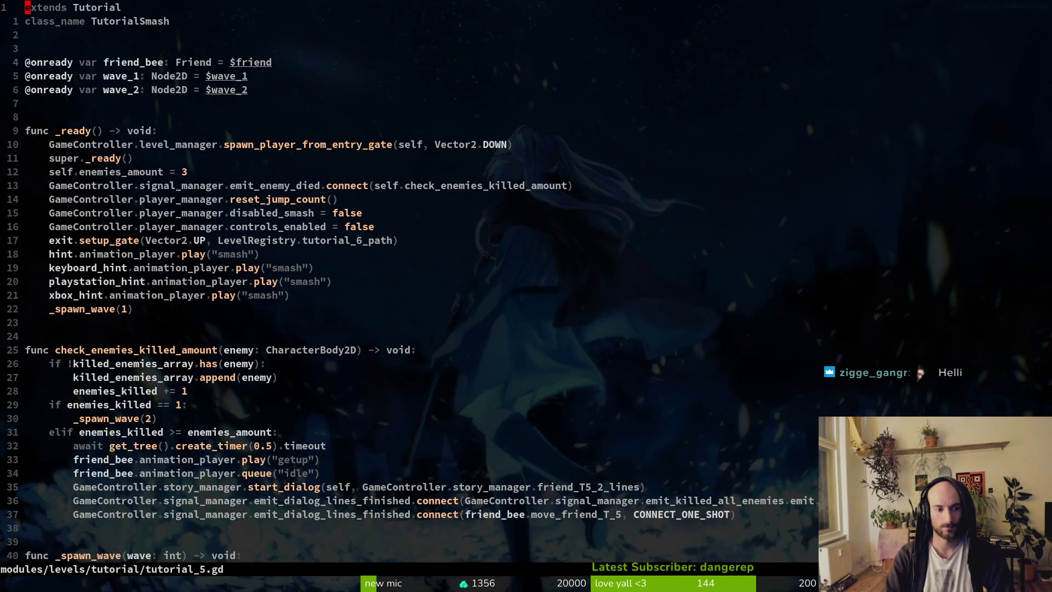
pyautogui.press('j')
pyautogui.press('j')
pyautogui.press('j')
pyautogui.hotkey('shift', 'g')
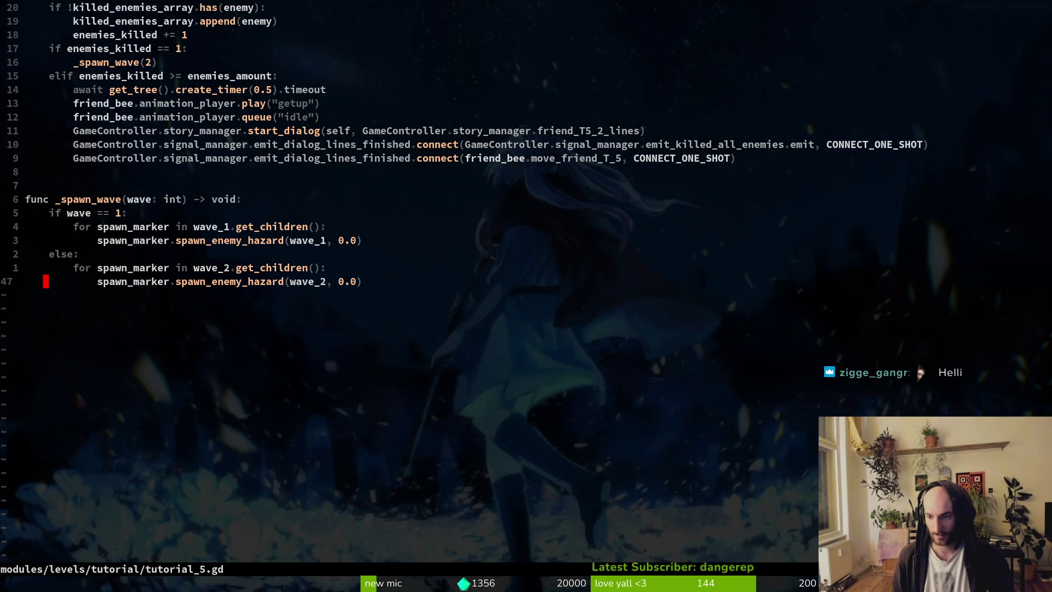
pyautogui.press('k')
pyautogui.press('k')
pyautogui.press('k')
pyautogui.press('k')
pyautogui.press('k')
pyautogui.press('k')
pyautogui.press('k')
pyautogui.press('k')
pyautogui.press('k')
pyautogui.write('joGameController.')
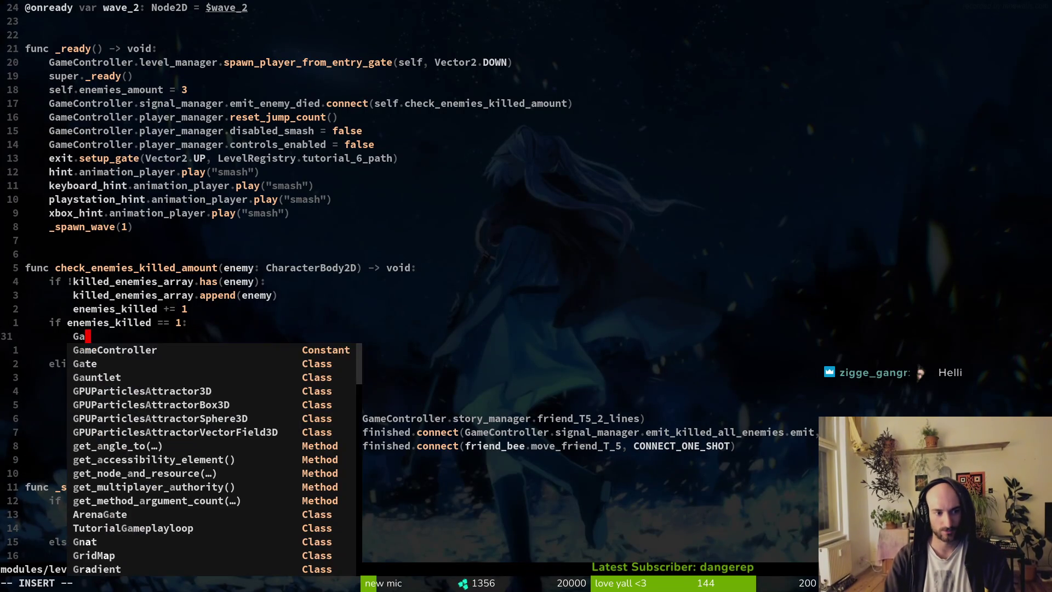
pyautogui.write('level_manager.spaw')
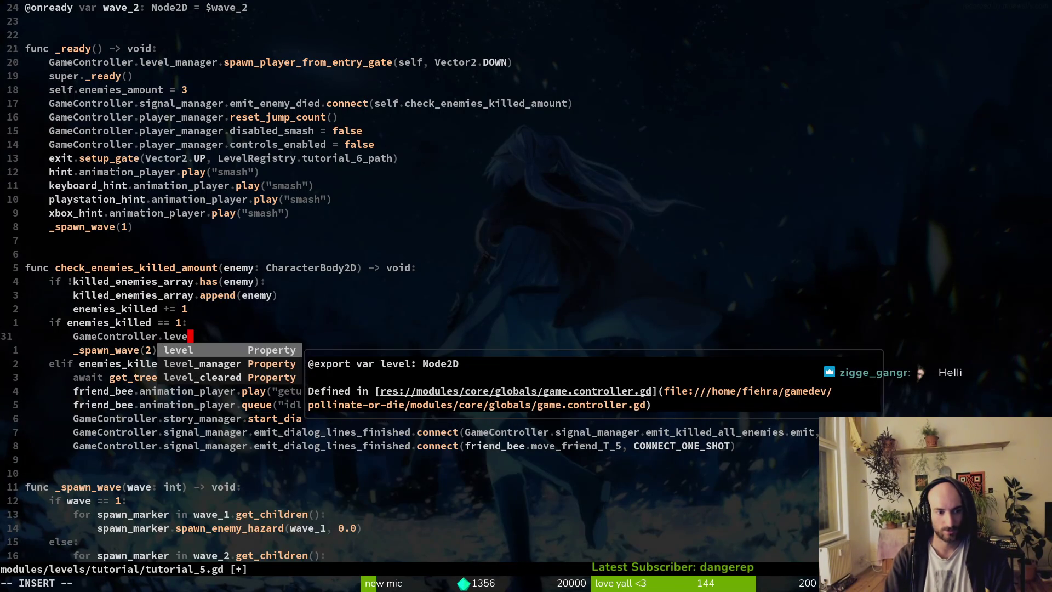
pyautogui.press('Return')
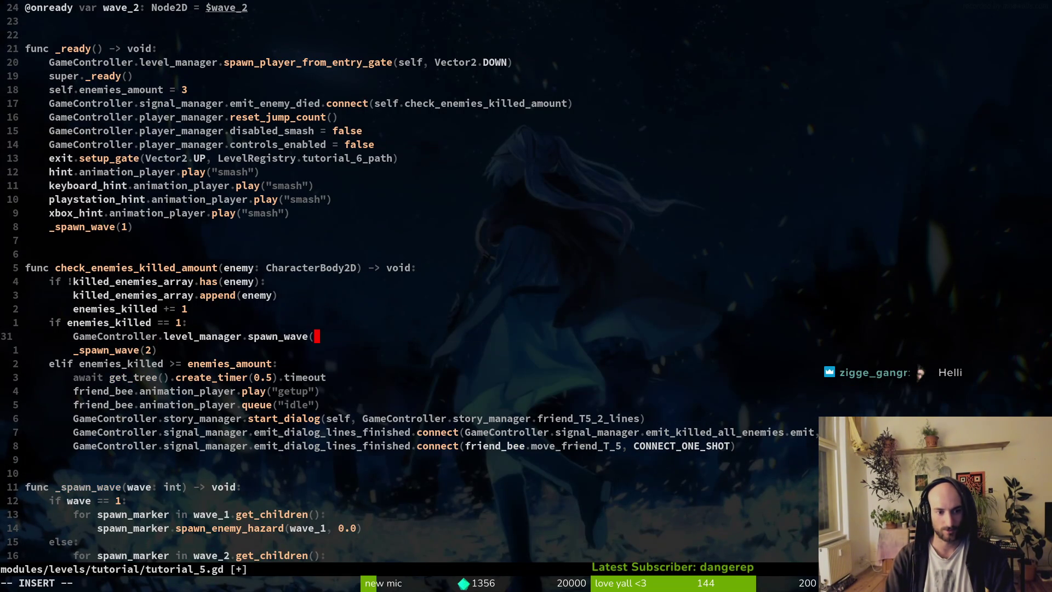
pyautogui.write('wa')
pyautogui.press('Tab')
pyautogui.press('Tab')
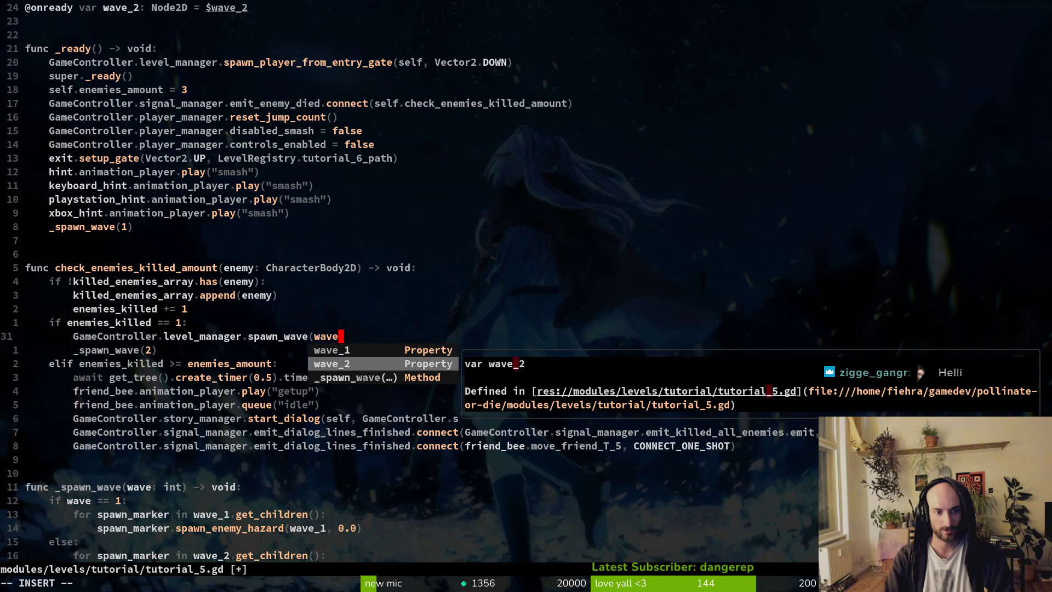
pyautogui.write(')')
pyautogui.press('Escape')
# Remove the old _spawn_wave(2) line, pass self as the first argument, and save
pyautogui.press('j')
pyautogui.press('d')
pyautogui.press('d')
pyautogui.press('k')
pyautogui.press('l')
pyautogui.press('l')
pyautogui.press('l')
pyautogui.write('i')
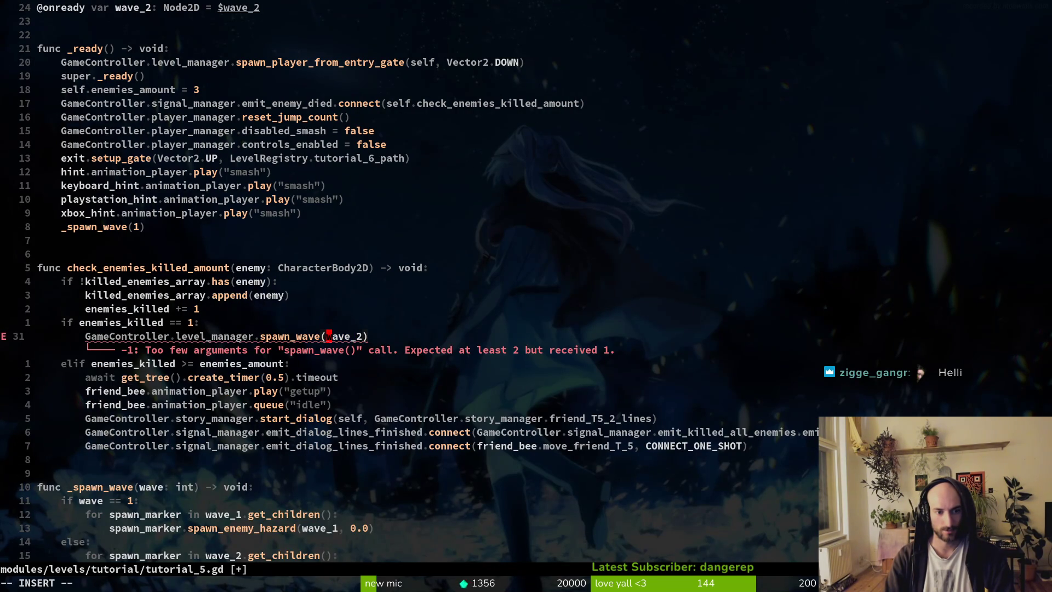
pyautogui.write('self,')
pyautogui.press('Escape')
pyautogui.write(':w')
pyautogui.press('Return')
# Copy the spawn_wave call into _ready for wave_1, dedent it, drop _spawn_wave(1), and save
pyautogui.hotkey('shift', 'v')
pyautogui.press('Escape')
pyautogui.press('k')
pyautogui.press('k')
pyautogui.press('k')
pyautogui.press('j')
pyautogui.press('j')
pyautogui.press('j')
pyautogui.press('j')
pyautogui.press('j')
pyautogui.press('P')
pyautogui.press('h')
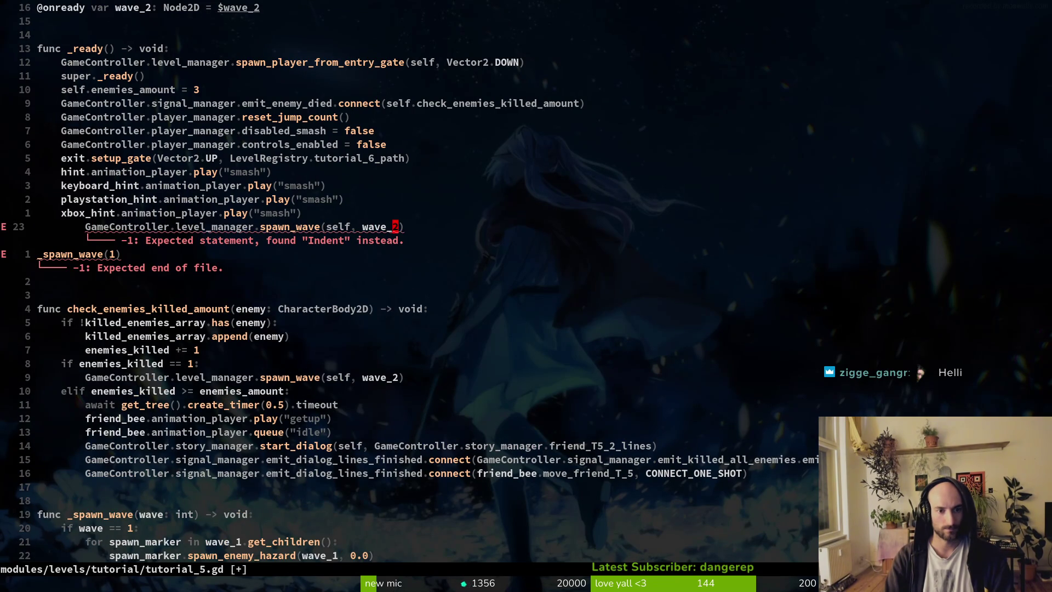
pyautogui.press('V')
pyautogui.press('less')
pyautogui.write('j')
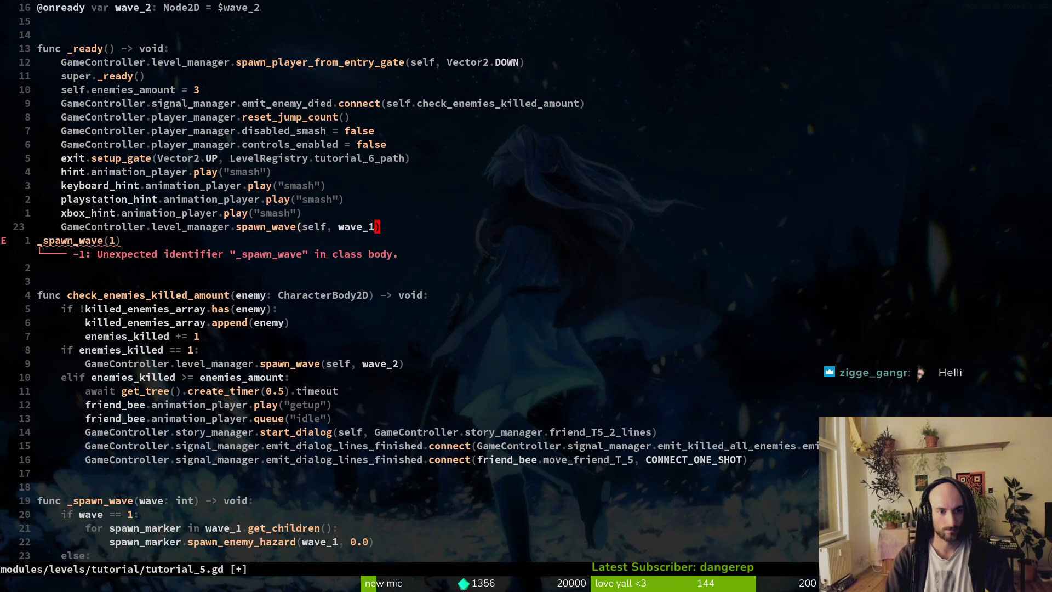
pyautogui.write(':w')
pyautogui.press('Return')
pyautogui.press('d')
pyautogui.press('d')
pyautogui.write(':w')
pyautogui.press('Return')
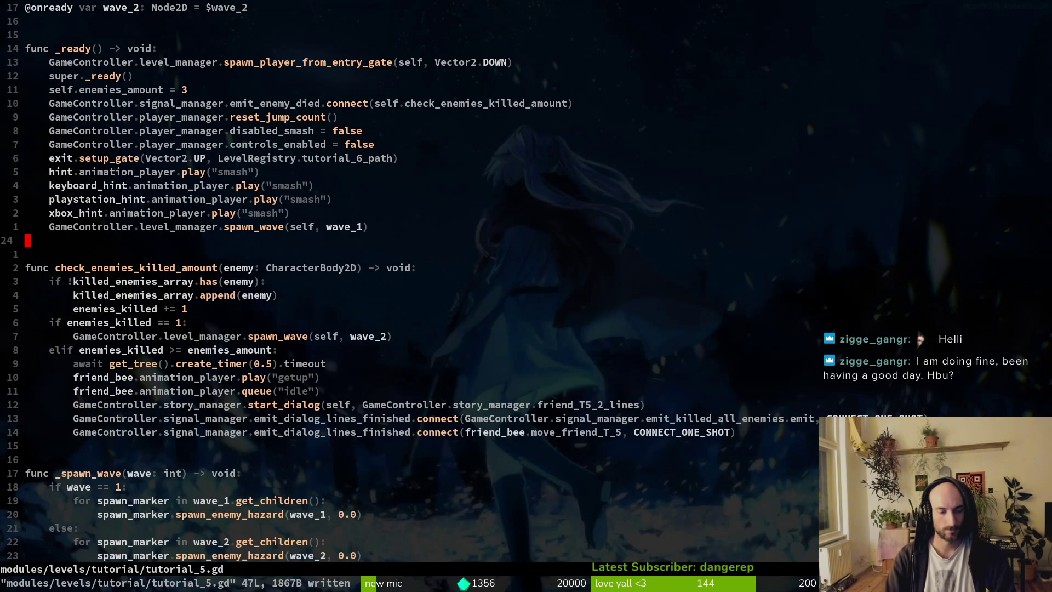
pyautogui.press('space')
# Open tutorial_4.gd, delete its _spawn_wave function and save
pyautogui.press('f')
pyautogui.press('f')
pyautogui.write('tut4')
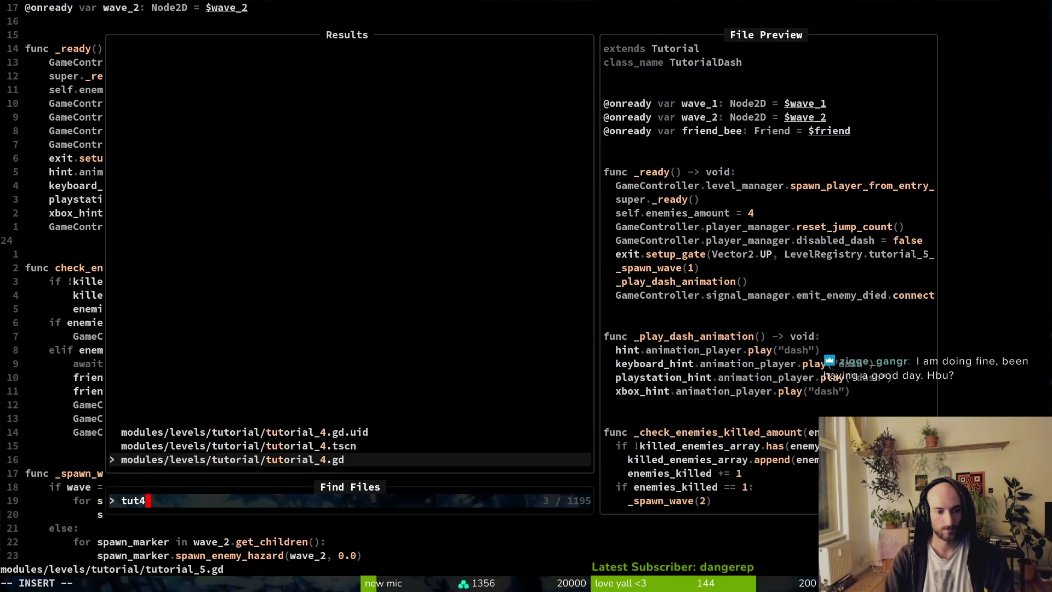
pyautogui.press('Return')
pyautogui.press('}')
pyautogui.press('}')
pyautogui.press('}')
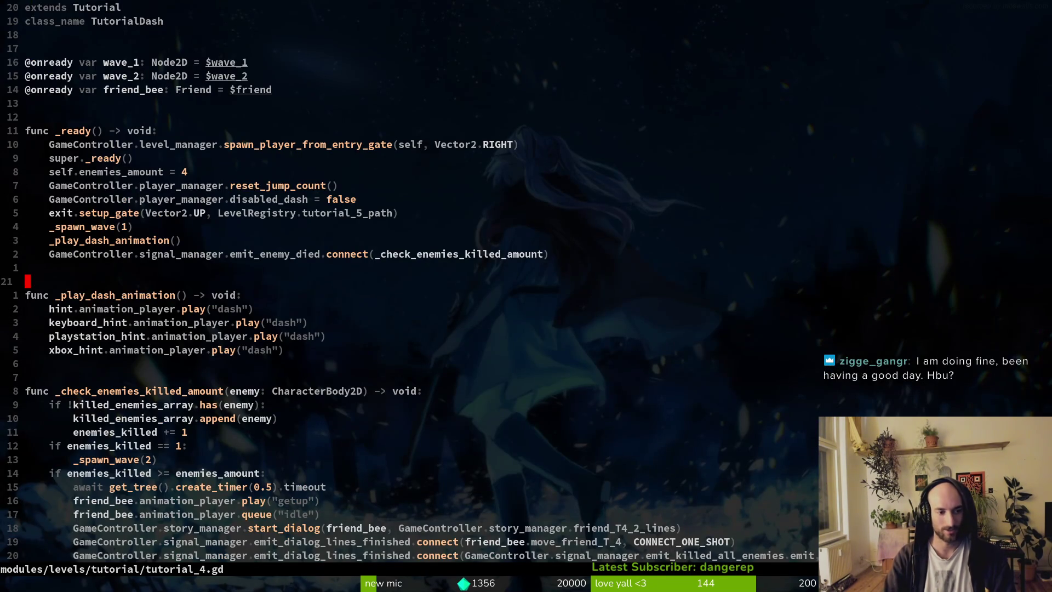
pyautogui.press('j')
pyautogui.press('V')
pyautogui.press('j')
pyautogui.press('j')
pyautogui.press('j')
pyautogui.press('j')
pyautogui.press('j')
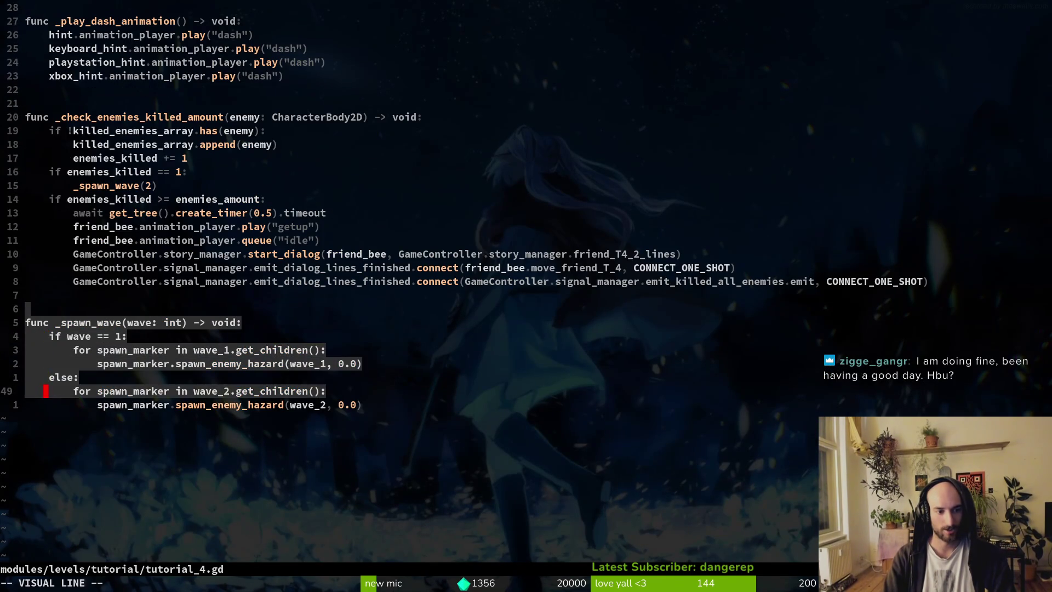
pyautogui.write('jd:w')
pyautogui.press('Return')
# Start a GameController.level_manager call in the enemies_killed == 1 block
pyautogui.press('k')
pyautogui.press('k')
pyautogui.press('k')
pyautogui.press('k')
pyautogui.press('k')
pyautogui.press('k')
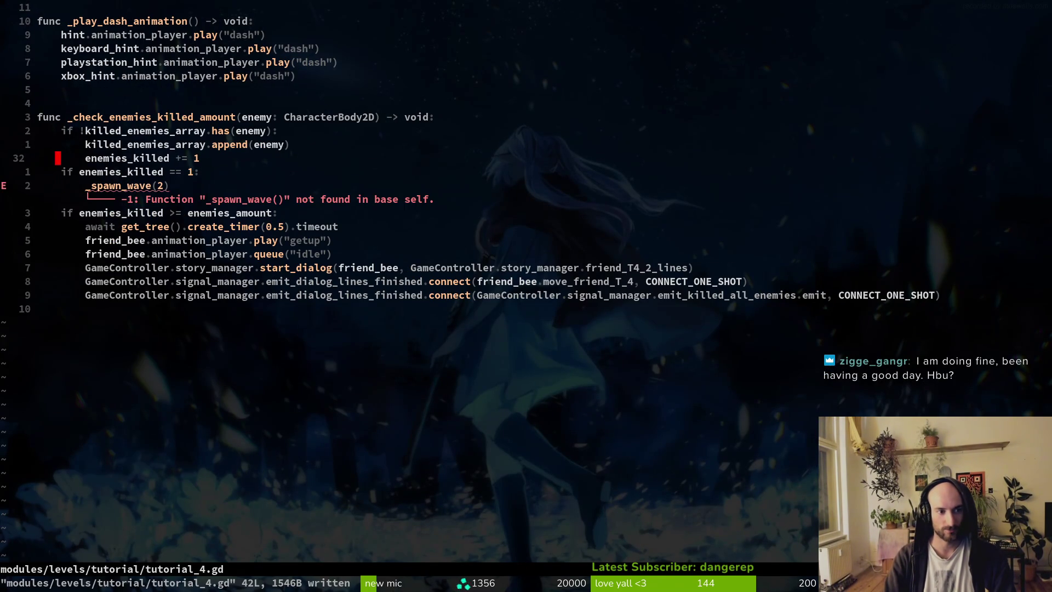
pyautogui.press('O')
pyautogui.press('Escape')
pyautogui.press('d')
pyautogui.press('d')
pyautogui.write('oGa')
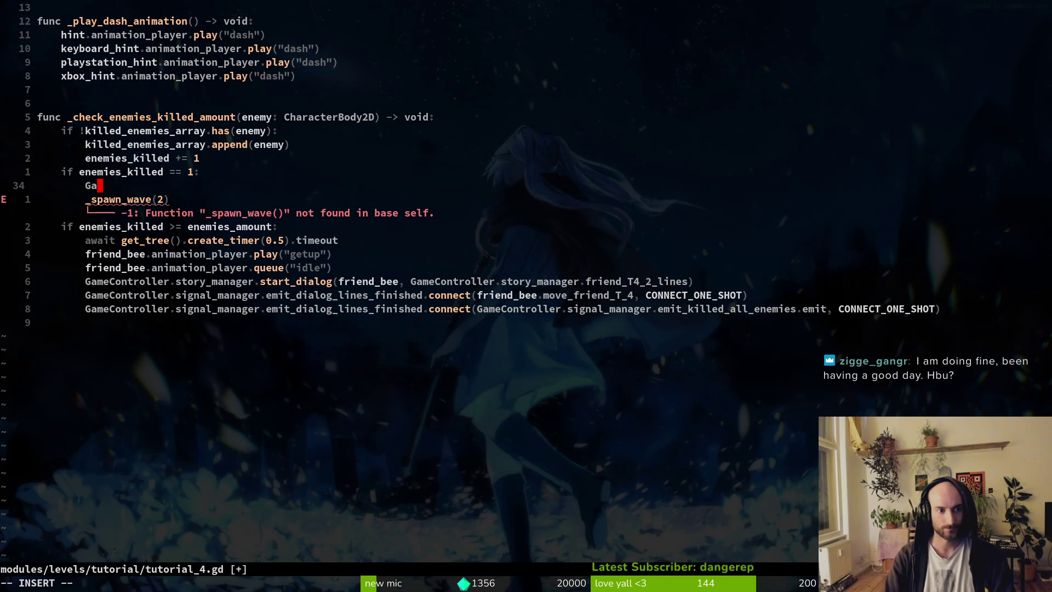
pyautogui.press('Return')
pyautogui.write('.leve')
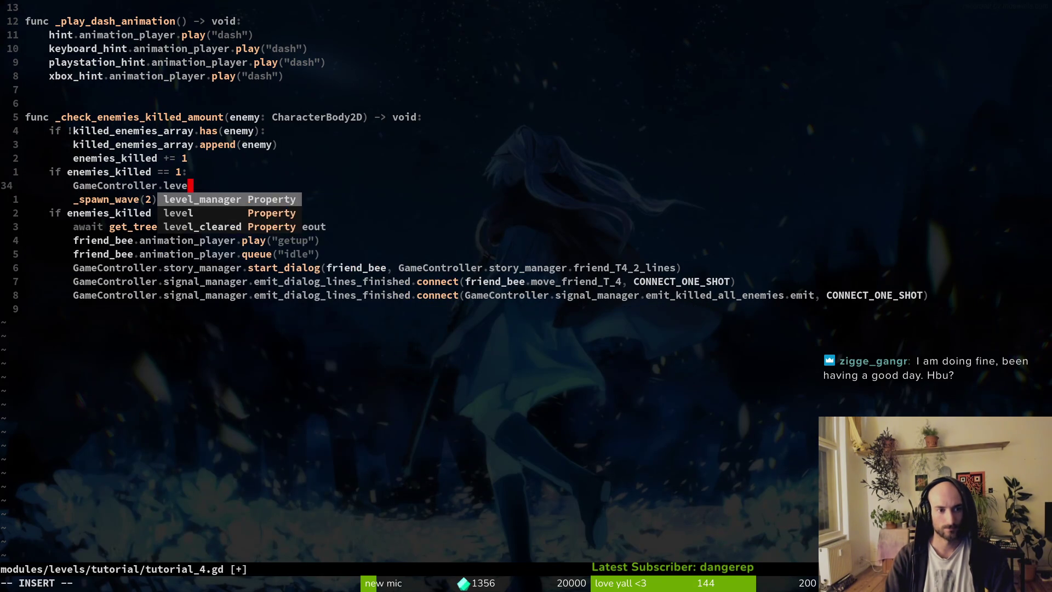
pyautogui.press('Return')
# Finish it as spawn_wave(self, wave_2), delete the old _spawn_wave(2) line, and save
pyautogui.write('.sp')
pyautogui.press('Return')
pyautogui.write('self, ')
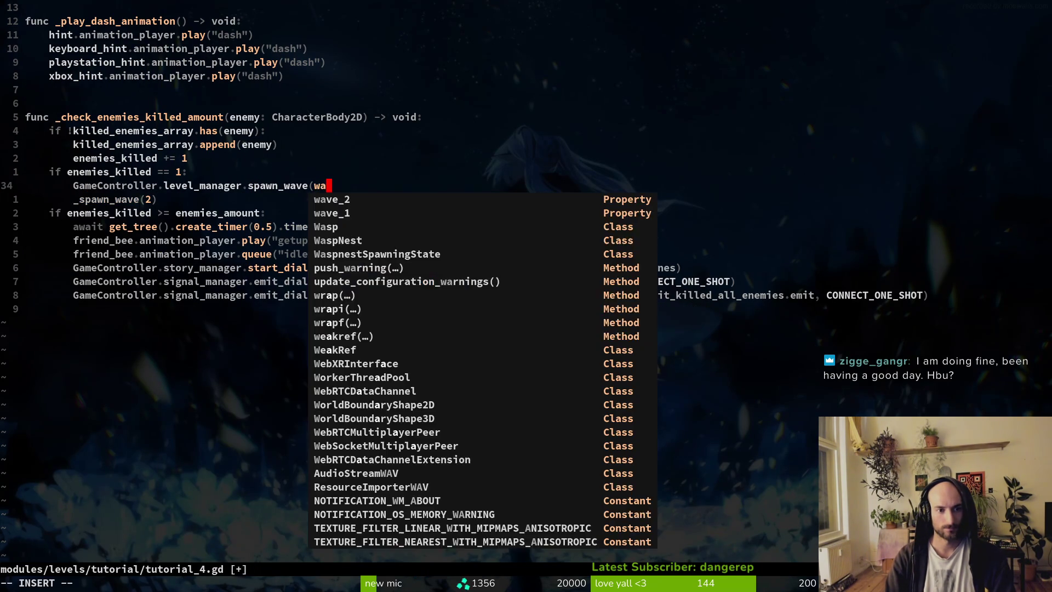
pyautogui.write('wav')
pyautogui.press('Return')
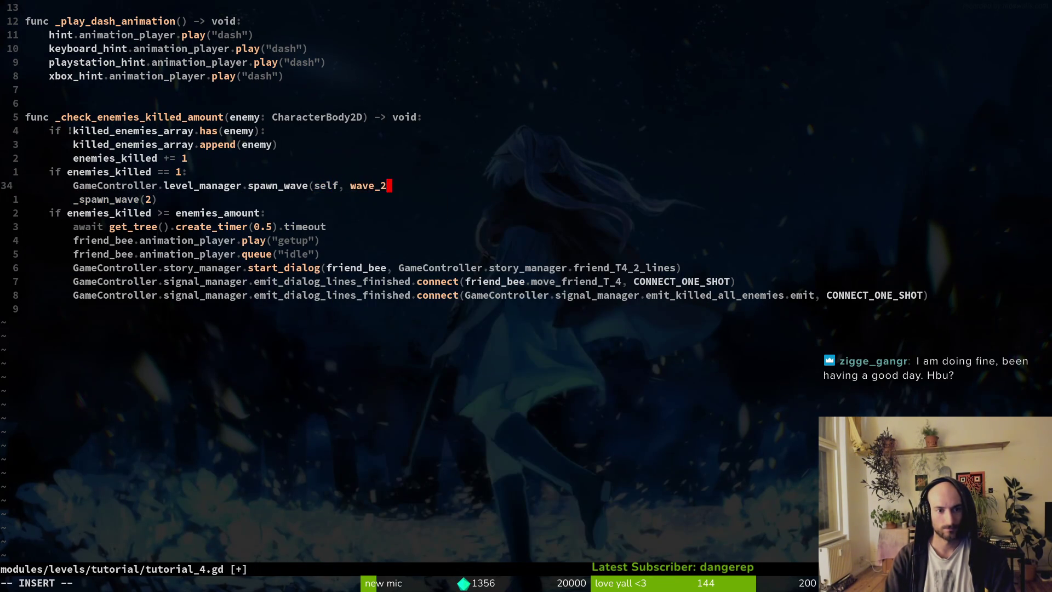
pyautogui.write(')')
pyautogui.press('Escape')
pyautogui.press('j')
pyautogui.press('d')
pyautogui.press('d')
pyautogui.write(':w')
pyautogui.press('Return')
# Add GameController.level_manager.spawn_wave(wave_1) above the _spawn_wave(1) call in _ready
pyautogui.hotkey('ctrl', 'o')
pyautogui.press('j')
pyautogui.press('j')
pyautogui.write('OGameController.le')
pyautogui.press('Return')
pyautogui.write('.sp')
pyautogui.press('Return')
pyautogui.write('(')
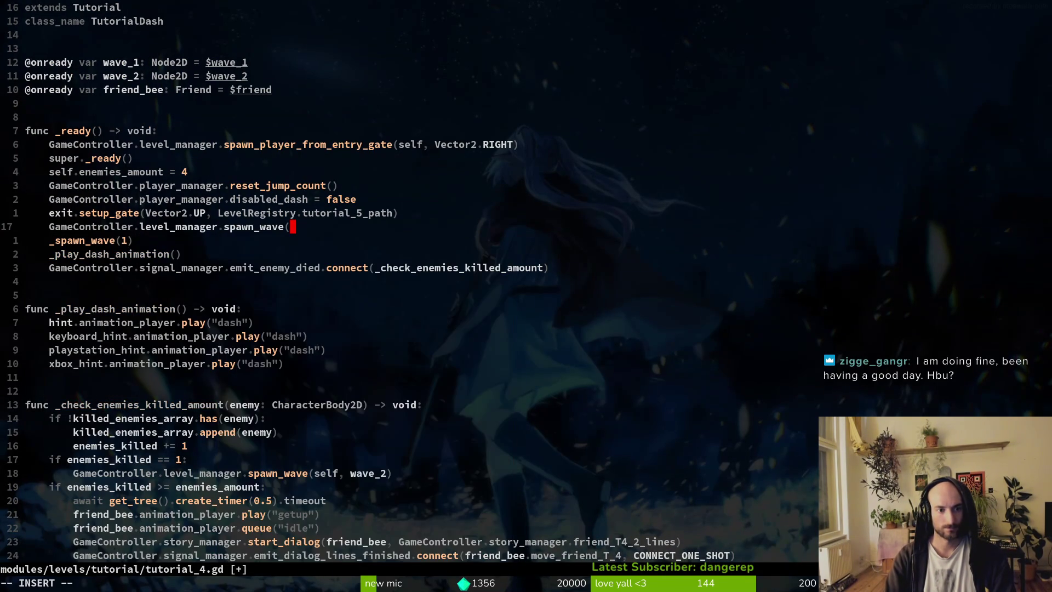
pyautogui.write('wave_2)')
pyautogui.press('Escape')
pyautogui.write('hs')
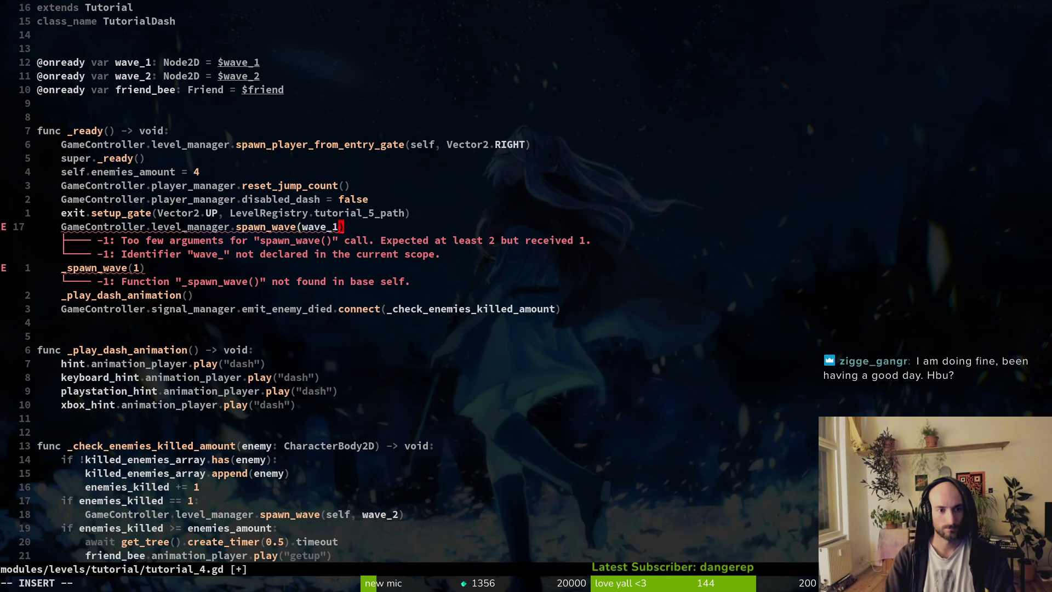
pyautogui.write('1')
pyautogui.press('Escape')
# Insert self as the first argument, delete the old _spawn_wave(1) line, and save
pyautogui.write('biself,')
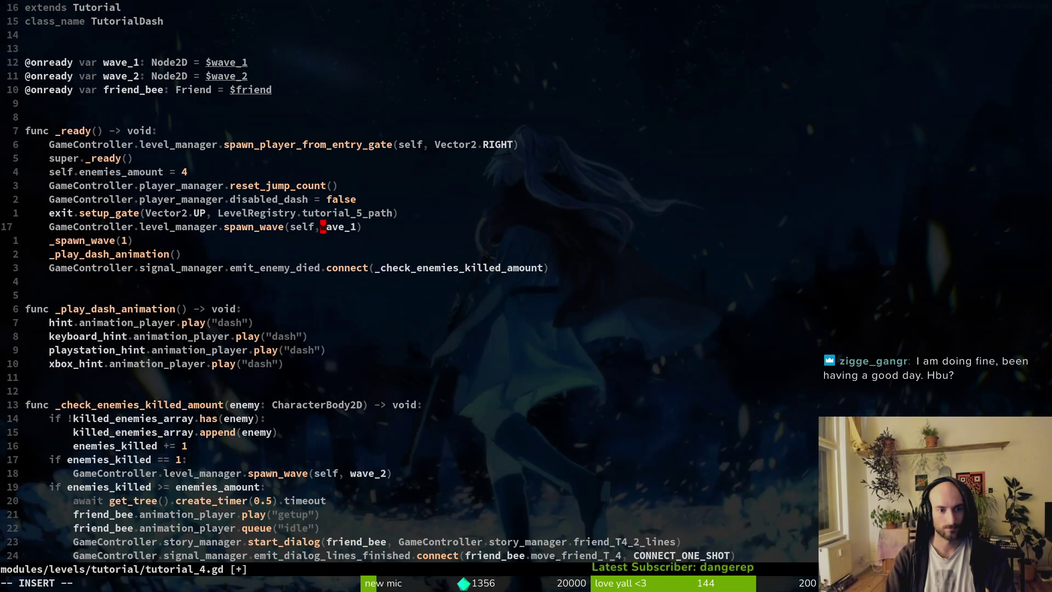
pyautogui.press('Escape')
pyautogui.write(':w')
pyautogui.press('Return')
pyautogui.press('j')
pyautogui.press('d')
pyautogui.press('d')
pyautogui.write(':w')
pyautogui.press('Return')
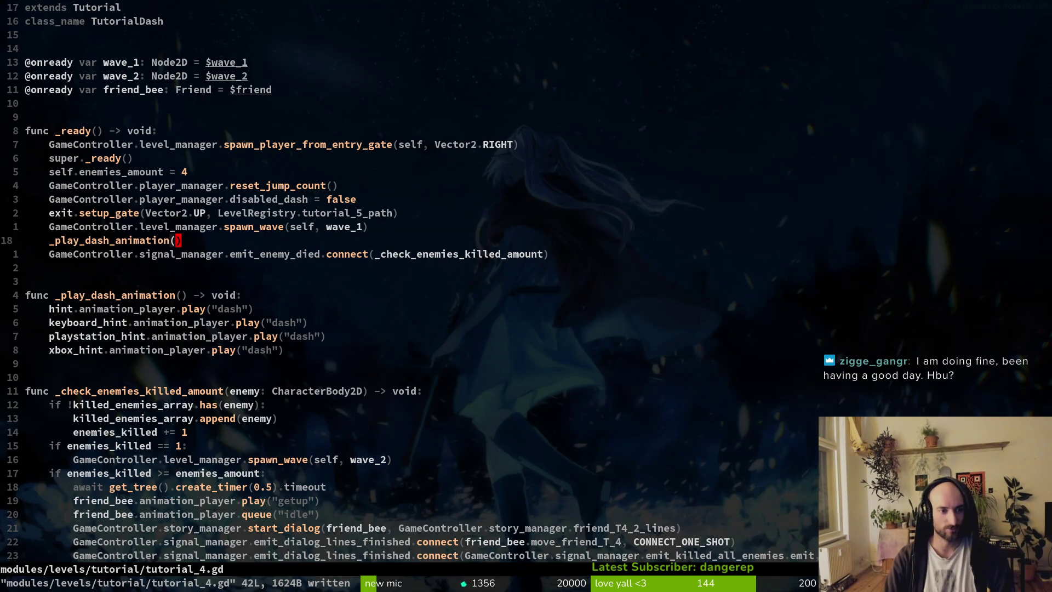
pyautogui.press('space')
# Open tutorial_3.gd, delete its _spawn_wave function with :write
pyautogui.press('f')
pyautogui.press('f')
pyautogui.write('tut3')
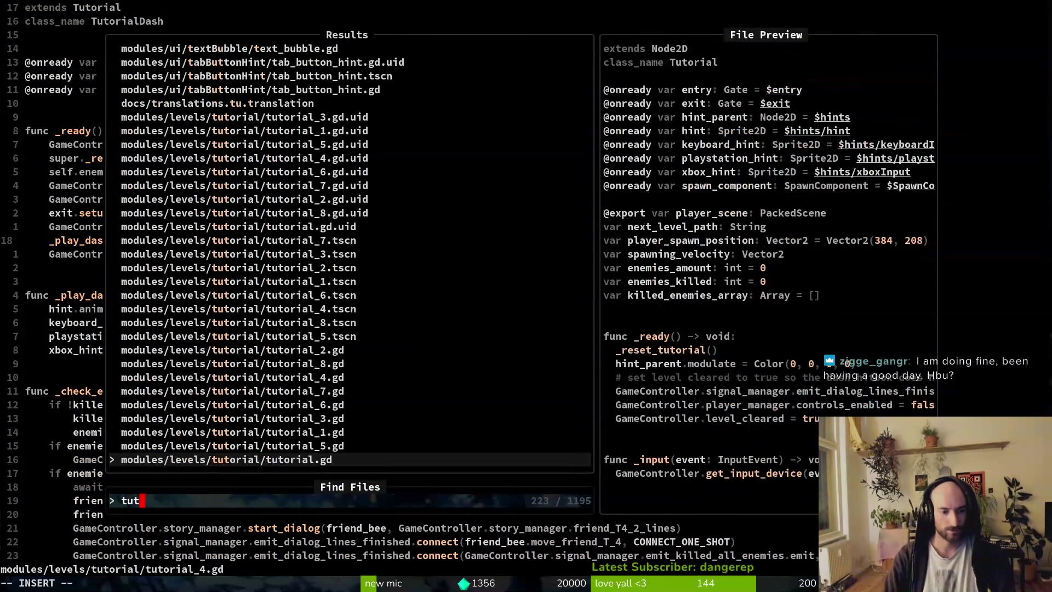
pyautogui.press('Return')
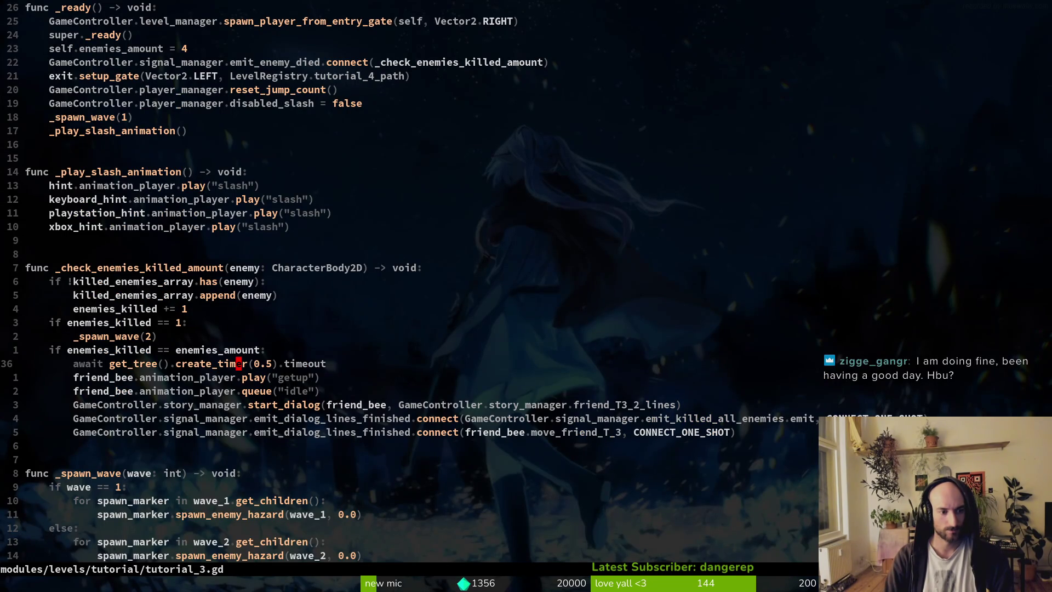
pyautogui.press('8')
pyautogui.press('j')
pyautogui.hotkey('shift', 'v')
pyautogui.press('j')
pyautogui.press('j')
pyautogui.press('j')
pyautogui.write('d:write')
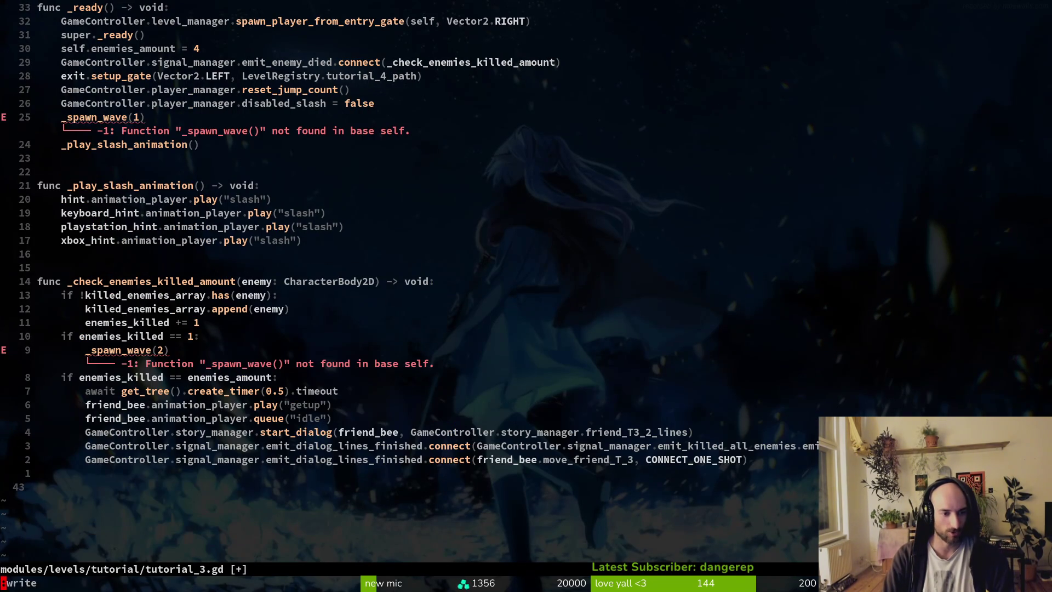
pyautogui.press('Return')
# Replace _spawn_wave(2) with GameController.level_manager.spawn_wave(self, wave_2) and save
pyautogui.write('9kOGameController.level_manager.')
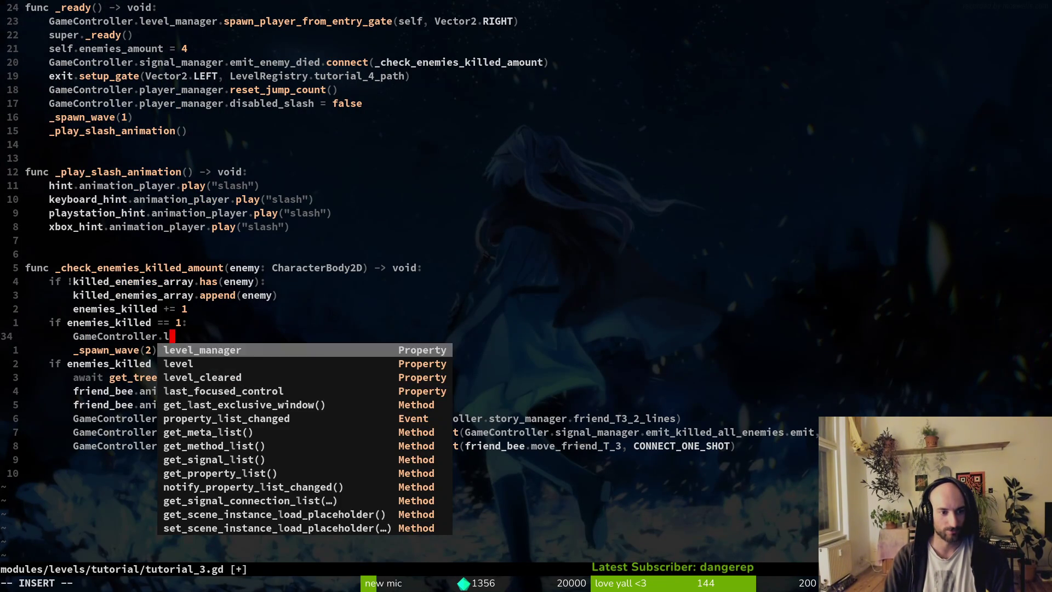
pyautogui.press('Tab')
pyautogui.press('Return')
pyautogui.write('self, wave_2')
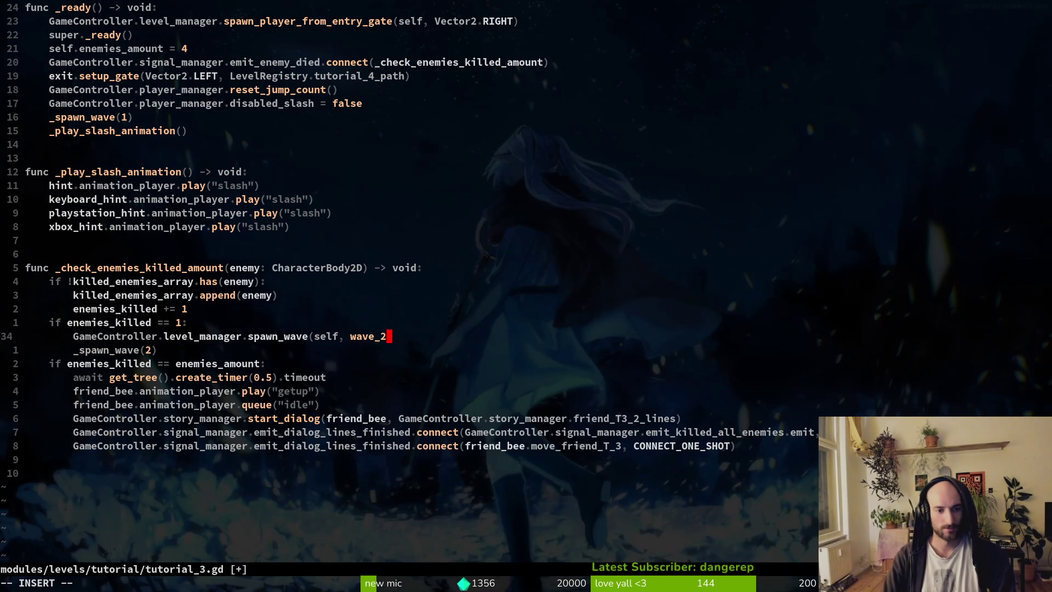
pyautogui.press('Tab')
pyautogui.write(')')
pyautogui.press('Escape')
pyautogui.press('j')
pyautogui.press('d')
pyautogui.press('d')
pyautogui.write(':w')
pyautogui.press('Return')
# Start a GameController.level_manager line above the _spawn_wave(1) call
pyautogui.press('1')
pyautogui.press('7')
pyautogui.press('k')
pyautogui.hotkey('shift', 'o')
pyautogui.write('Ga')
pyautogui.press('Tab')
pyautogui.write('.l')
pyautogui.press('Tab')
# Complete it as spawn_wave(self, wave_1), delete the old _spawn_wave(1) line, and save
pyautogui.write('.spaw')
pyautogui.press('Tab')
pyautogui.write('(self, wave_1')
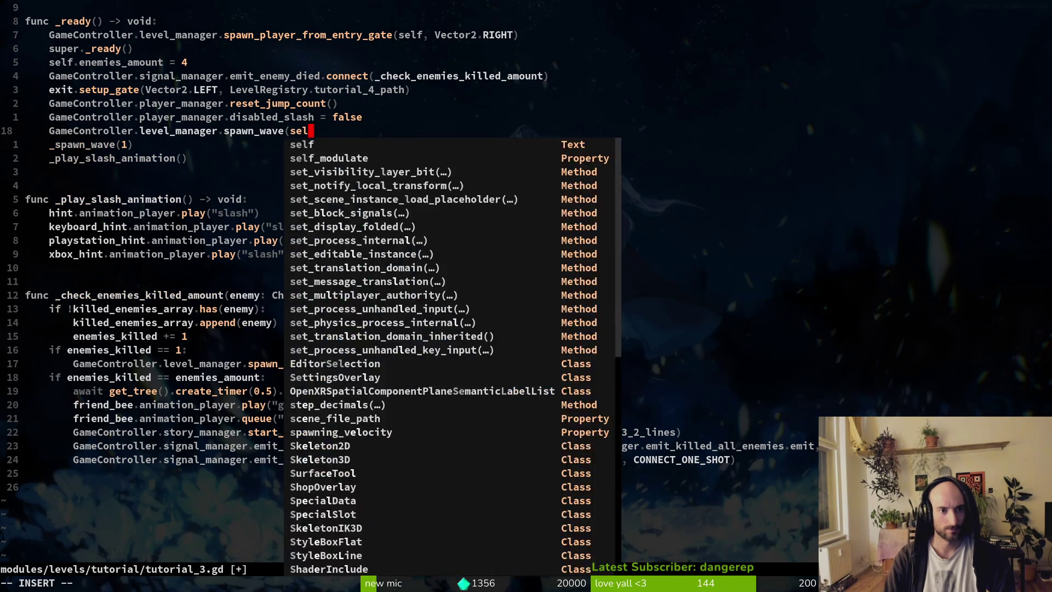
pyautogui.write(')')
pyautogui.press('Escape')
pyautogui.press('j')
pyautogui.press('d')
pyautogui.press('d')
pyautogui.write(':w')
pyautogui.press('Return')
# Open tutorial_6.gd through the file finder
pyautogui.press('space')
pyautogui.press('f')
pyautogui.press('f')
pyautogui.write('tut6')
pyautogui.press('Return')
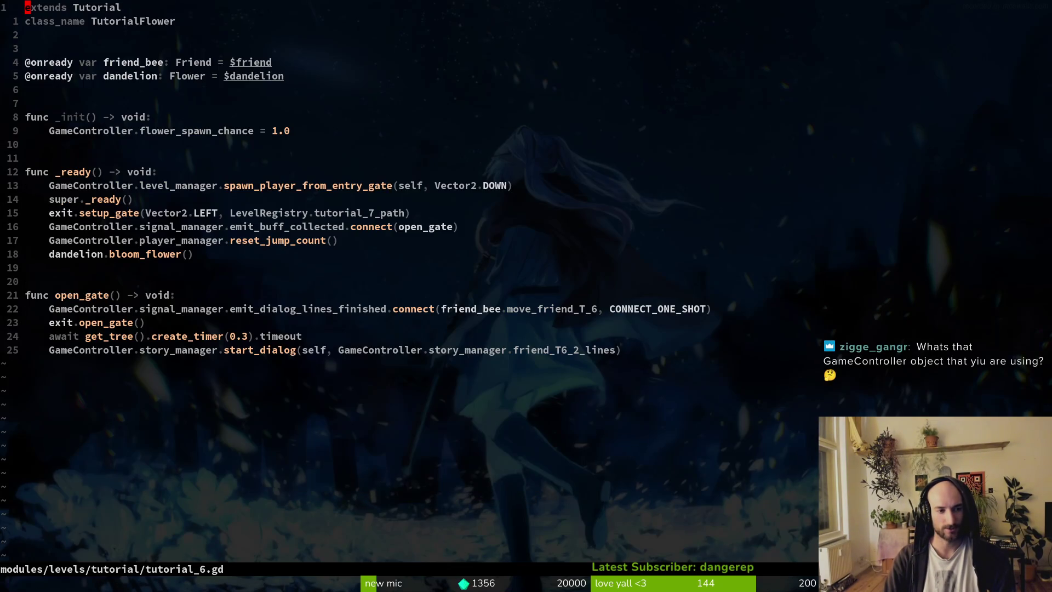
# Open tutorial_7.gd, delete the _spawn_wave(1) line and save
pyautogui.press('space')
pyautogui.press('f')
pyautogui.press('f')
pyautogui.write('tut7')
pyautogui.press('Return')
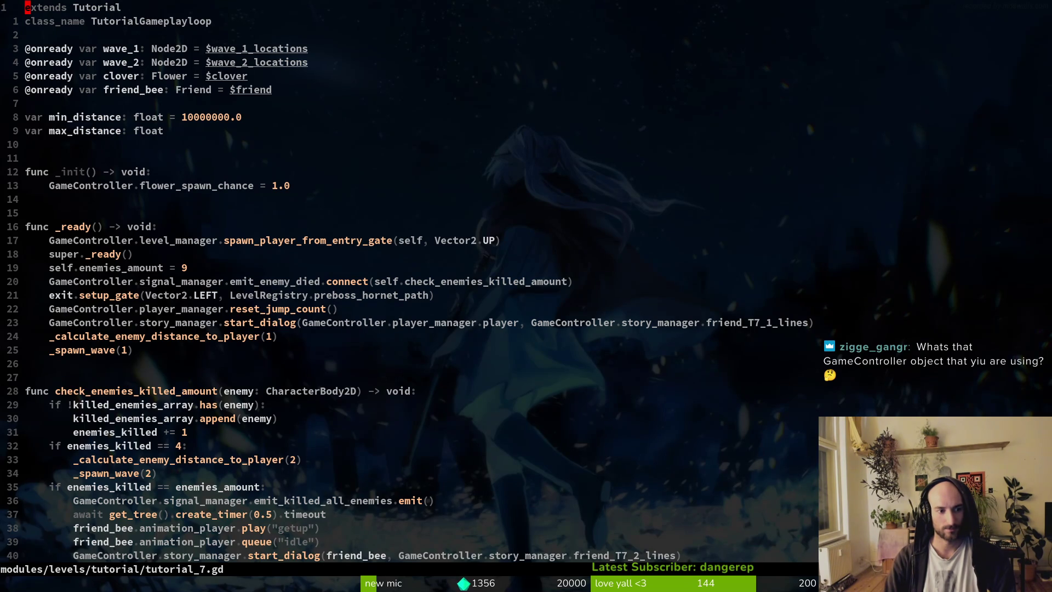
pyautogui.press('2')
pyautogui.press('5')
pyautogui.press('j')
pyautogui.hotkey('shift', 'v')
pyautogui.press('d')
pyautogui.hotkey('ctrl', 's')
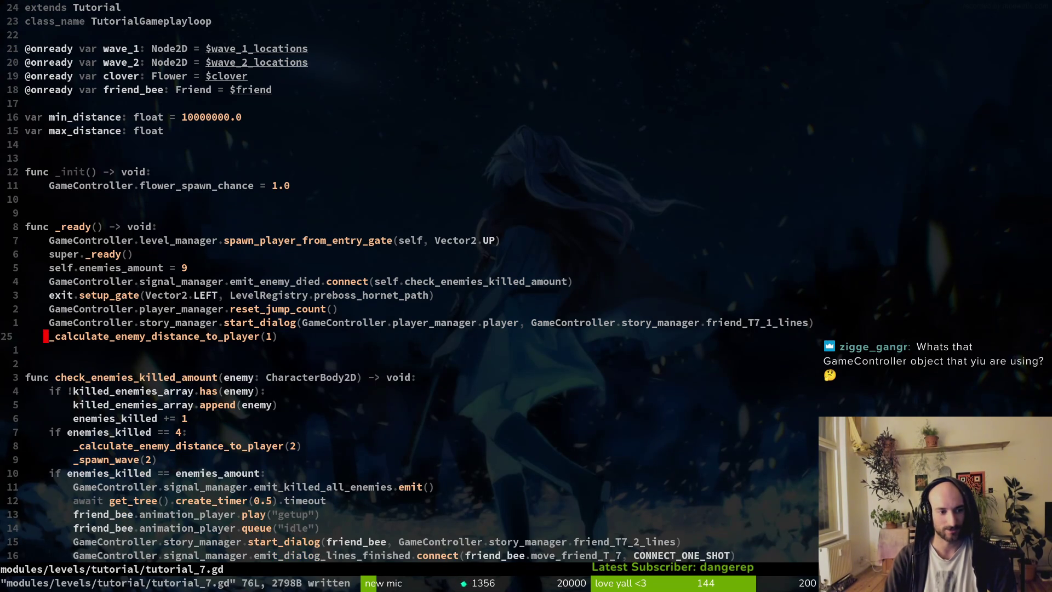
# Write GameController.level_manager.spawn_wave(self, wave_1) in its place and copy that line
pyautogui.write('oGameController.level_manager.sp')
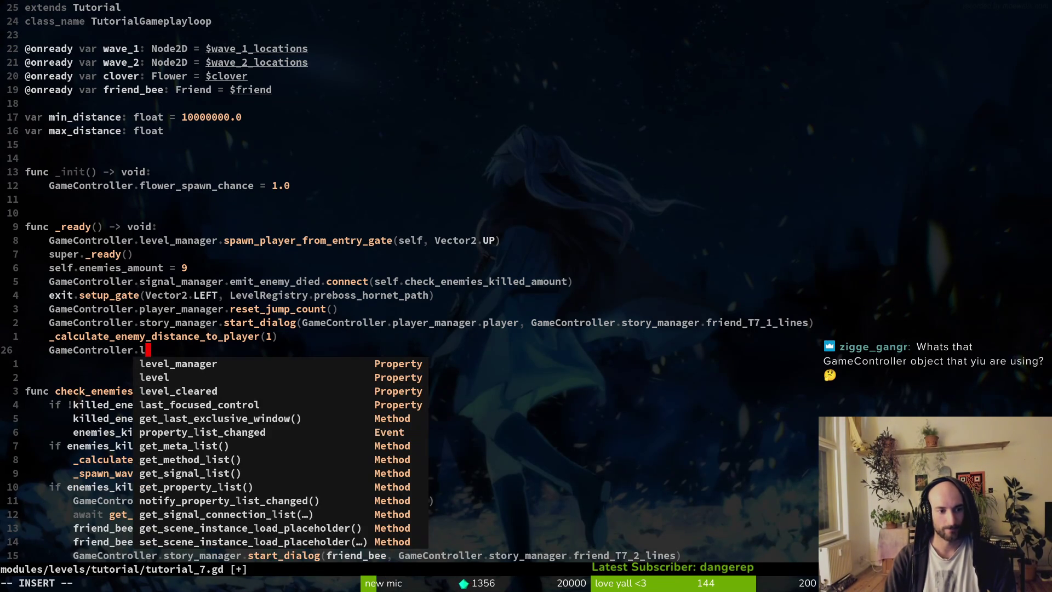
pyautogui.press('Return')
pyautogui.write('wave(wave')
pyautogui.press('Return')
pyautogui.write(')')
pyautogui.click(294, 349)
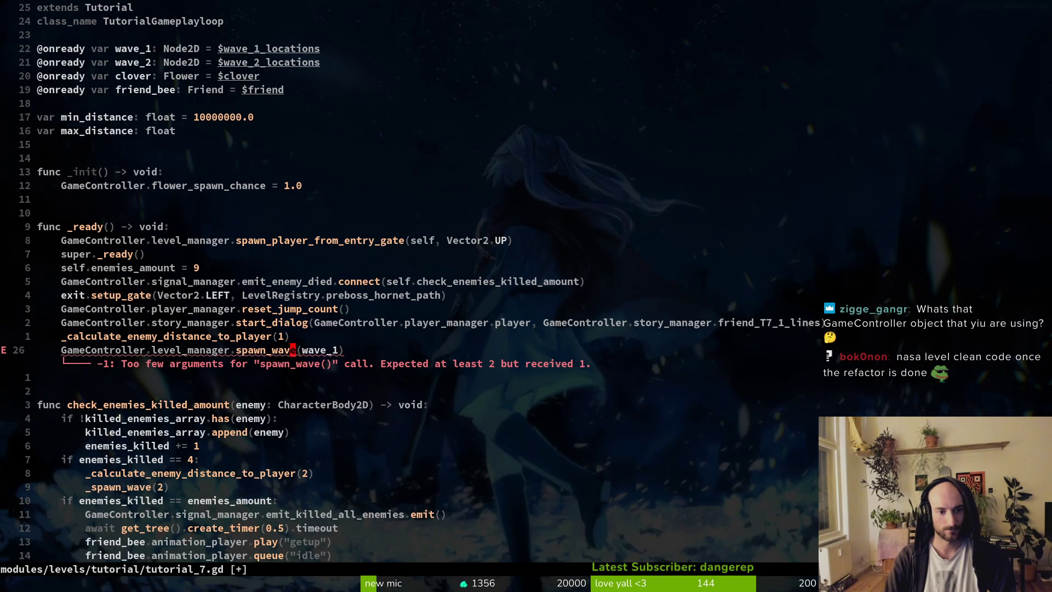
pyautogui.write('self,')
pyautogui.press('Escape')
pyautogui.press('V')
pyautogui.press('y')
# Paste it over _spawn_wave(2), indent it, change the argument to wave_2, and save
pyautogui.hotkey('ctrl', 'd')
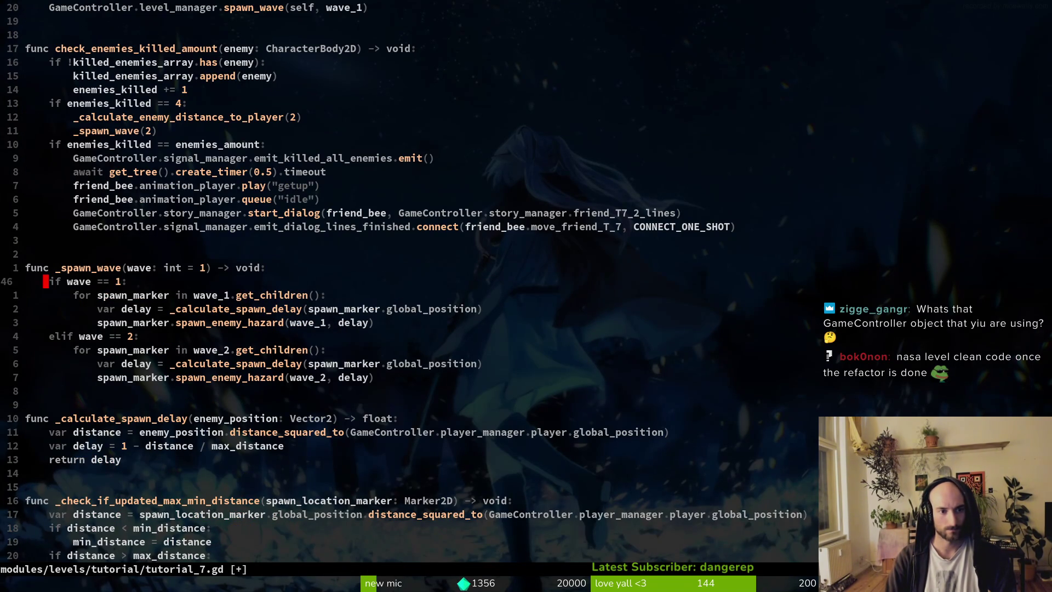
pyautogui.click(73, 130)
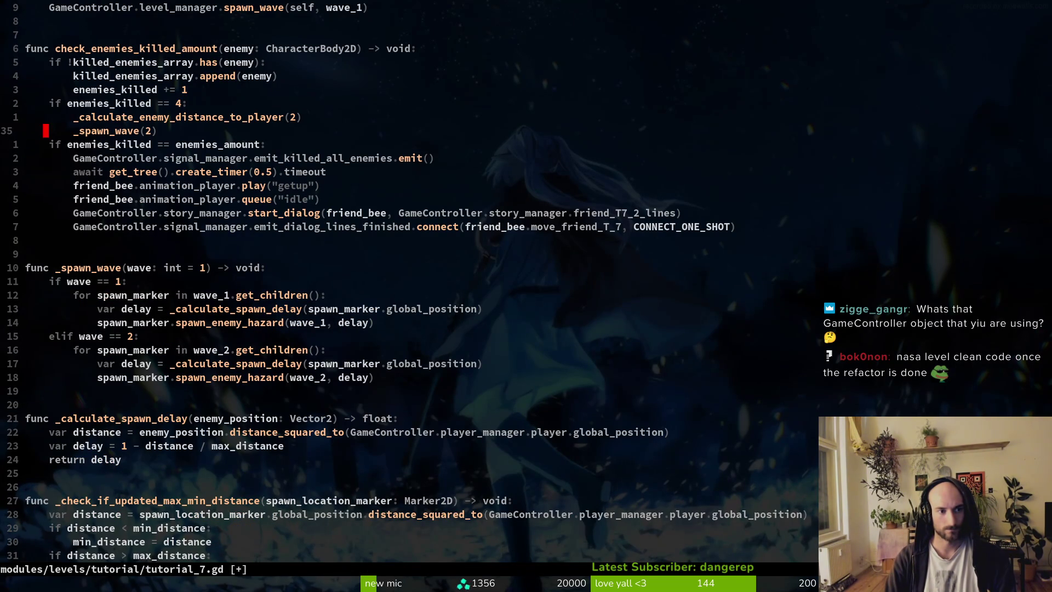
pyautogui.press('p')
pyautogui.press('d')
pyautogui.press('d')
pyautogui.press('V')
pyautogui.press('>')
pyautogui.press('$')
pyautogui.write('Xi')
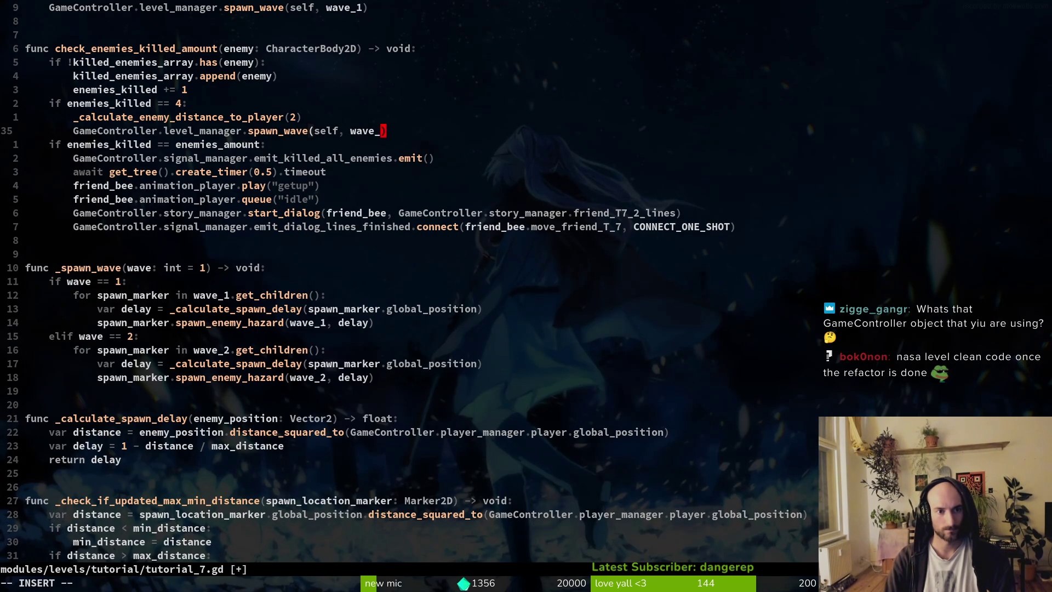
pyautogui.write('2')
pyautogui.press('Escape')
pyautogui.write(':w')
pyautogui.press('Return')
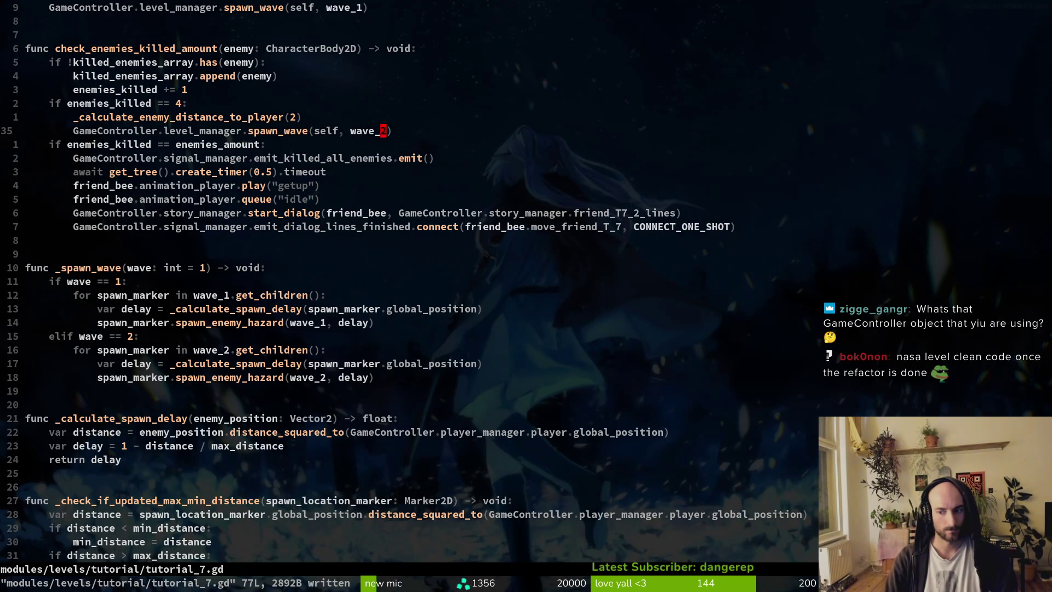
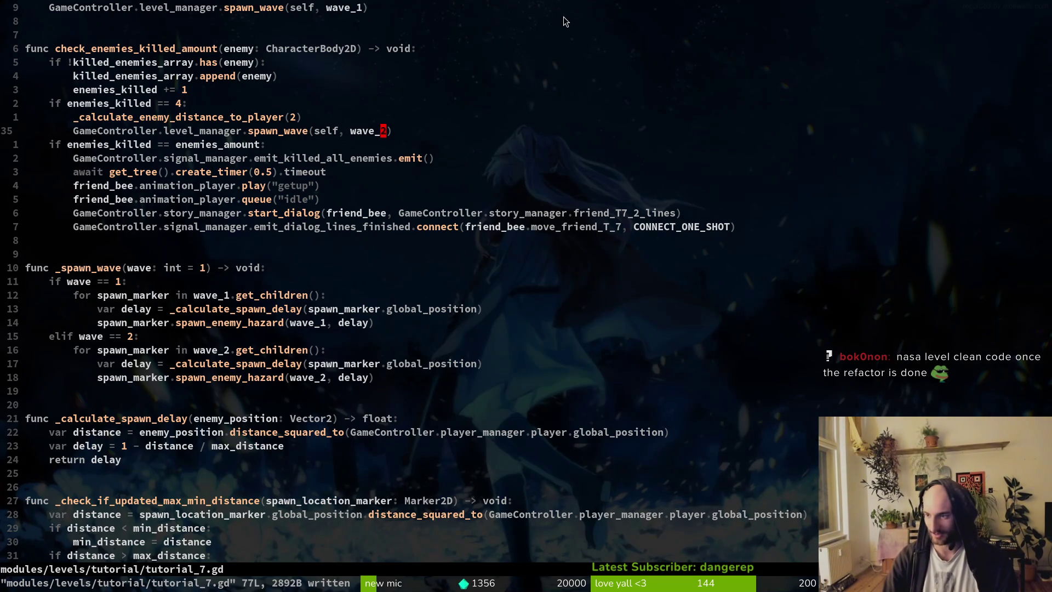
# Open tutorial_8.gd in Neovim with the file finder
pyautogui.hotkey('alt', 'Tab')
pyautogui.press('space')
pyautogui.press('f')
pyautogui.press('f')
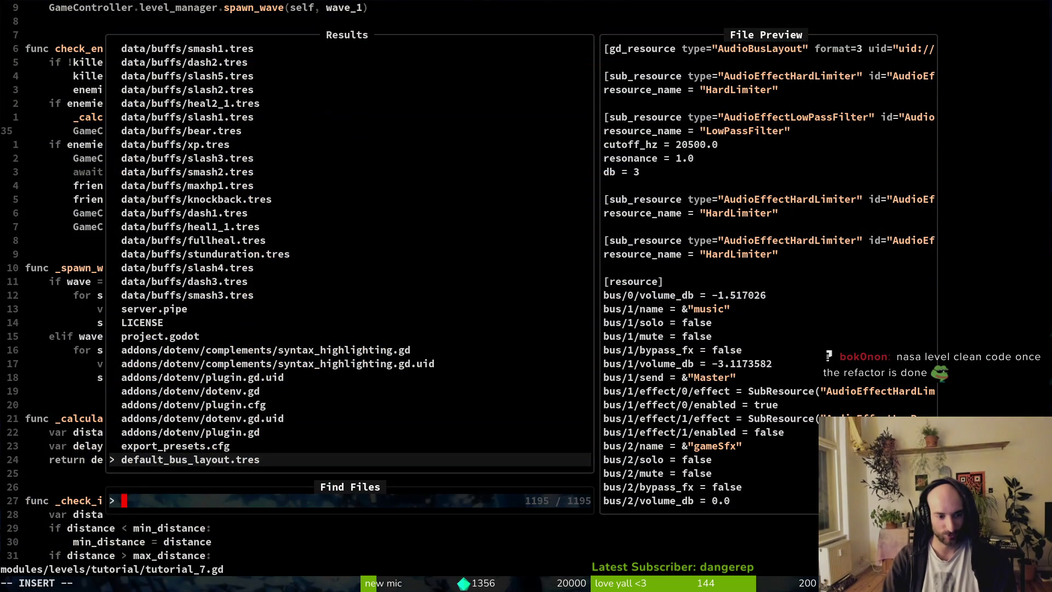
pyautogui.write('tut8')
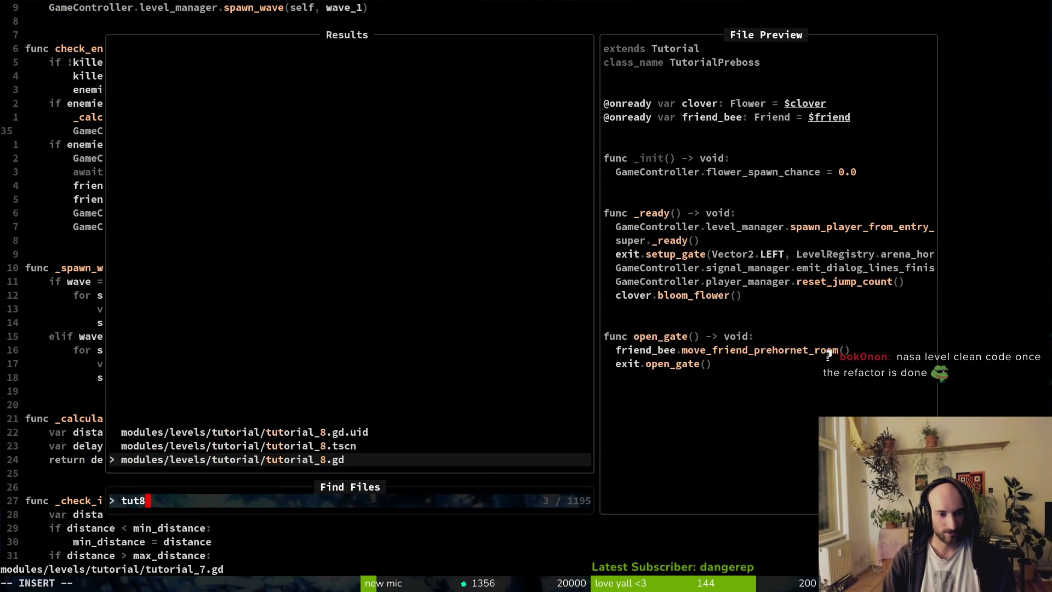
pyautogui.press('Return')
# Open tutorial_7.gd, then save and quit Neovim
pyautogui.press('space')
pyautogui.press('f')
pyautogui.press('f')
pyautogui.write('tut')
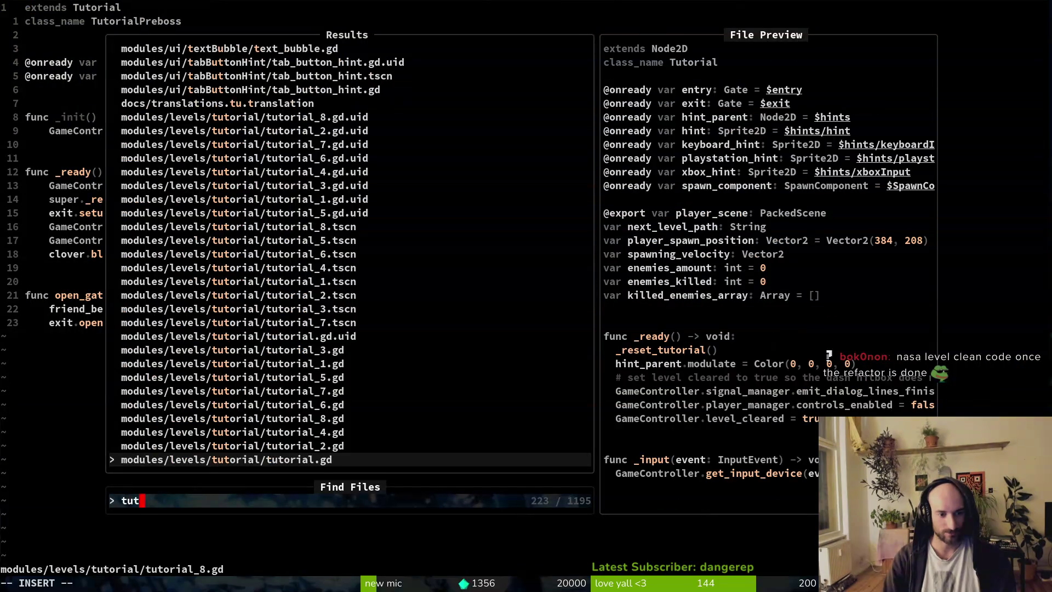
pyautogui.write('7')
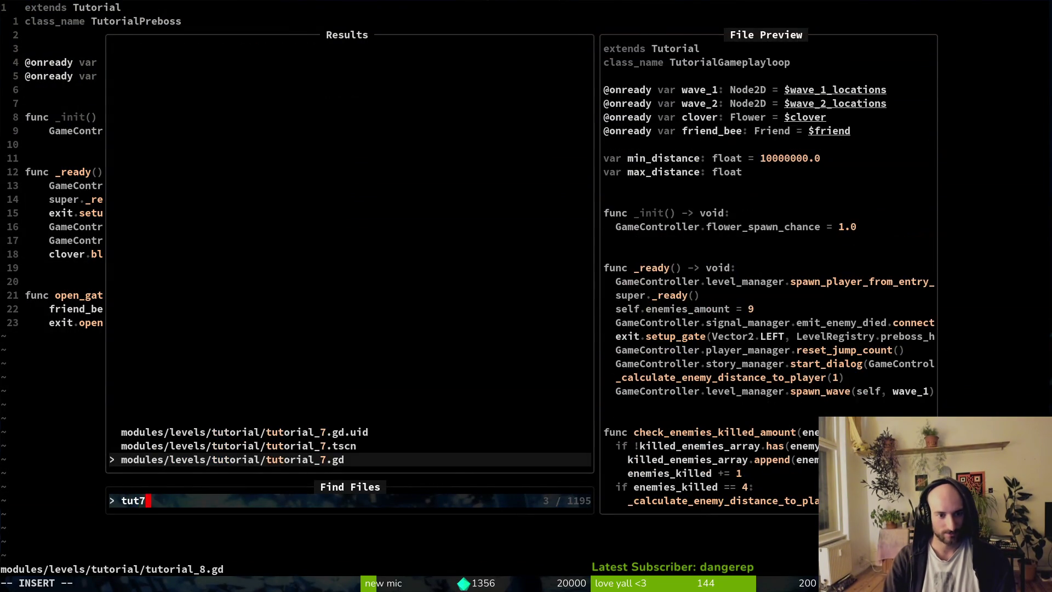
pyautogui.press('Return')
pyautogui.hotkey('ctrl', 's')
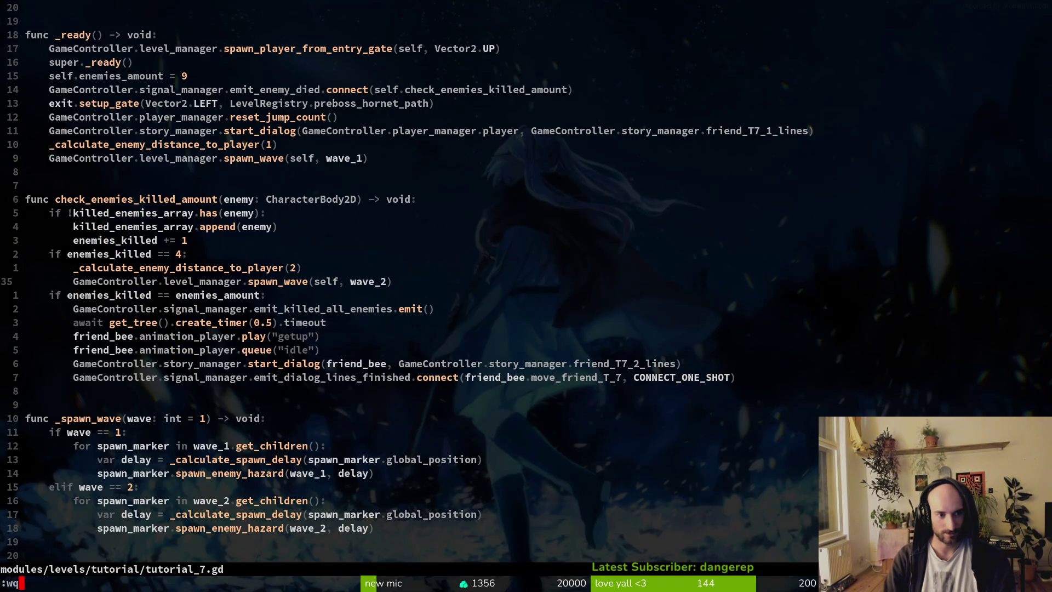
pyautogui.hotkey('alt', 'Tab')
pyautogui.hotkey('alt', 'Tab')
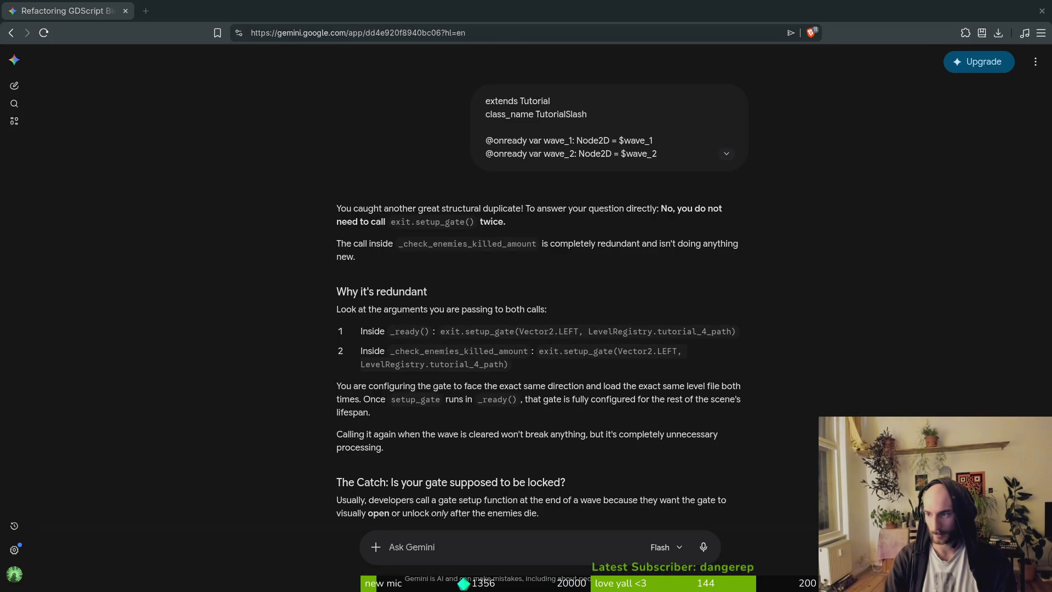
# Stop the running game and delete everything in the project's user data folder
pyautogui.press('F5')
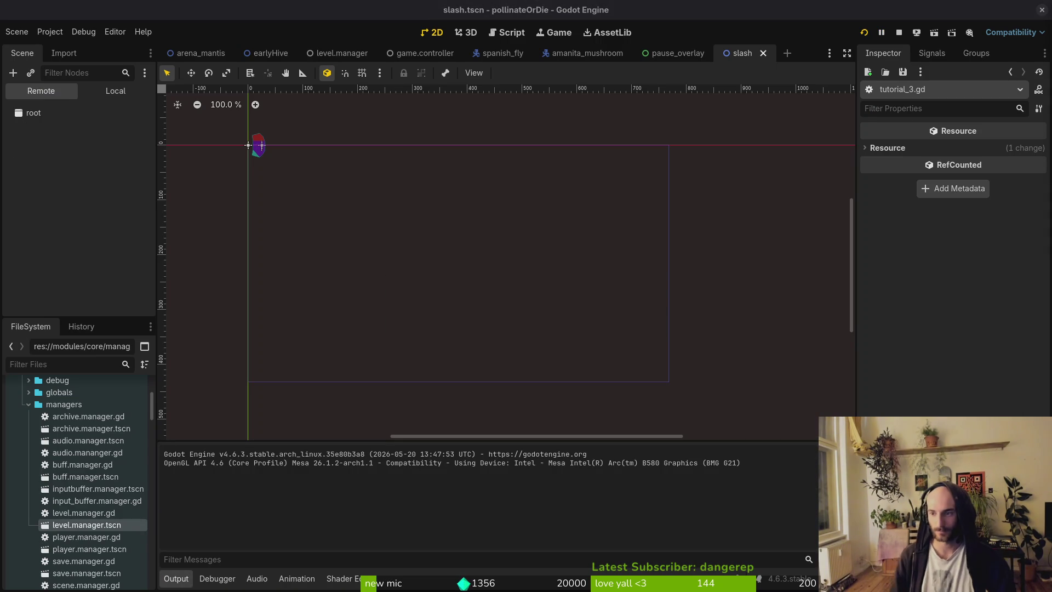
pyautogui.click(50, 32)
pyautogui.click(223, 221)
pyautogui.hotkey('ctrl', 'a')
pyautogui.press('Delete')
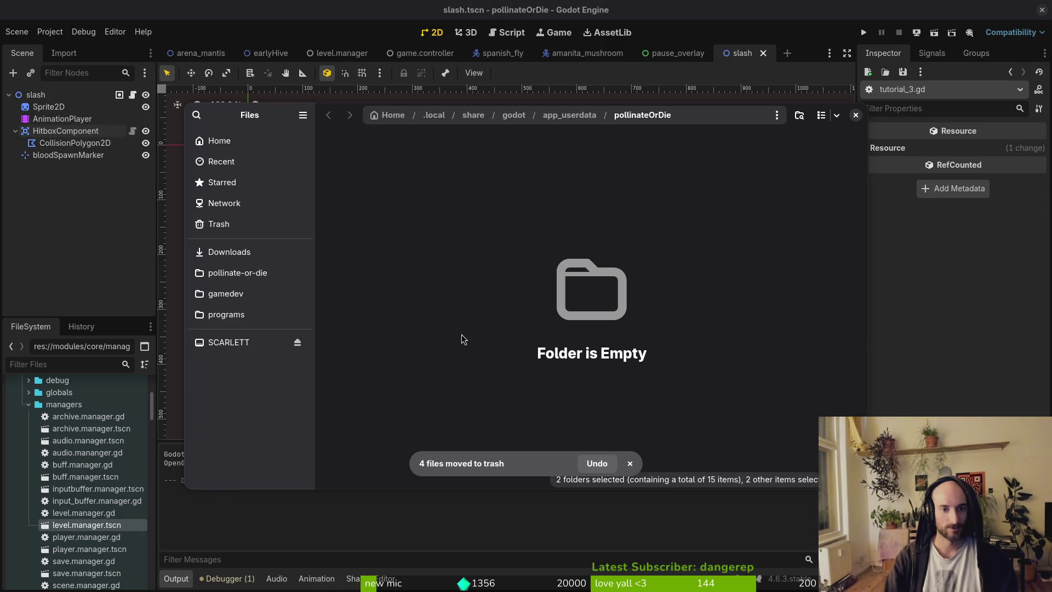
pyautogui.click(856, 115)
# Run the project, start a new game, and fly the bee into the next room
pyautogui.press('F5')
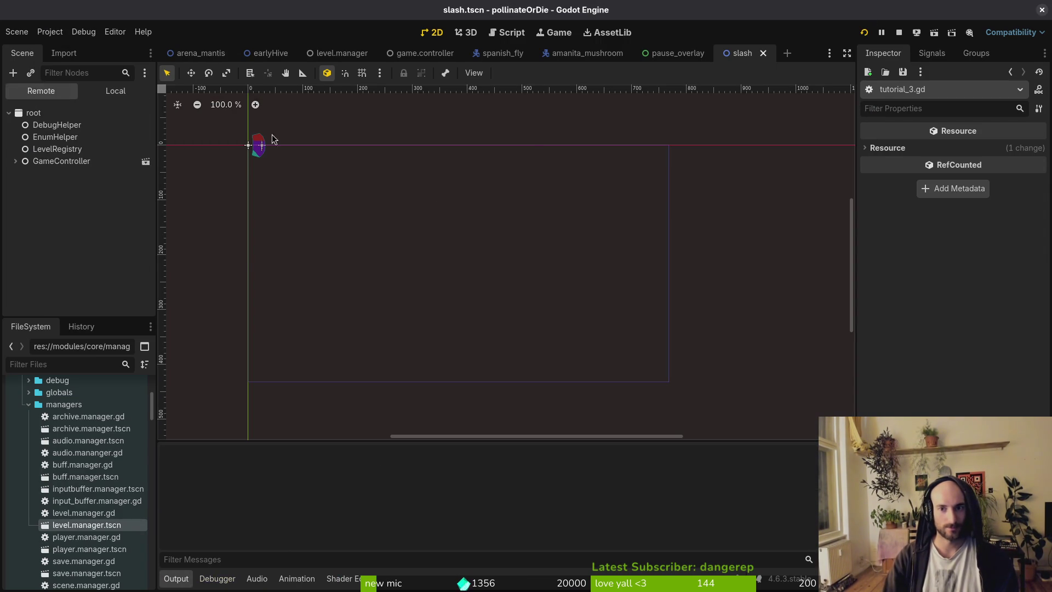
pyautogui.press('Return')
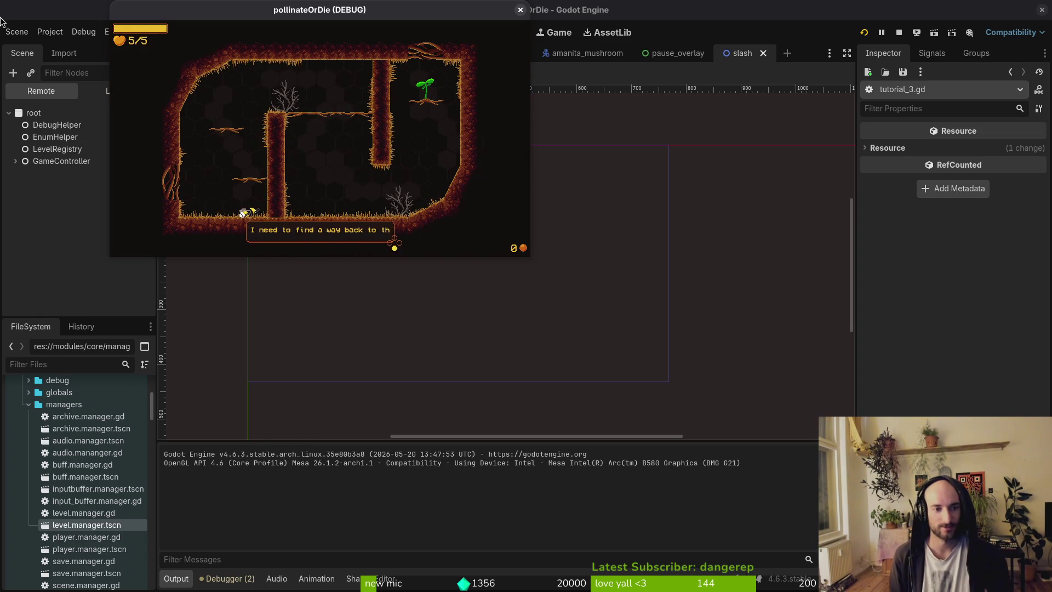
pyautogui.press('w')
pyautogui.press('w')
pyautogui.press('d')
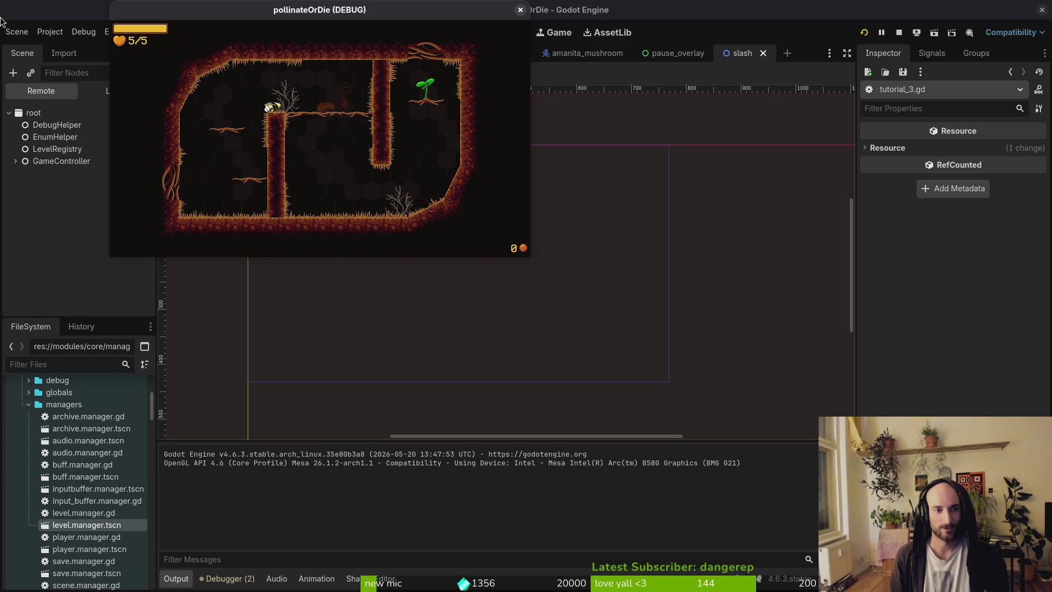
pyautogui.press('d')
pyautogui.press('w')
pyautogui.press('d')
pyautogui.press('w')
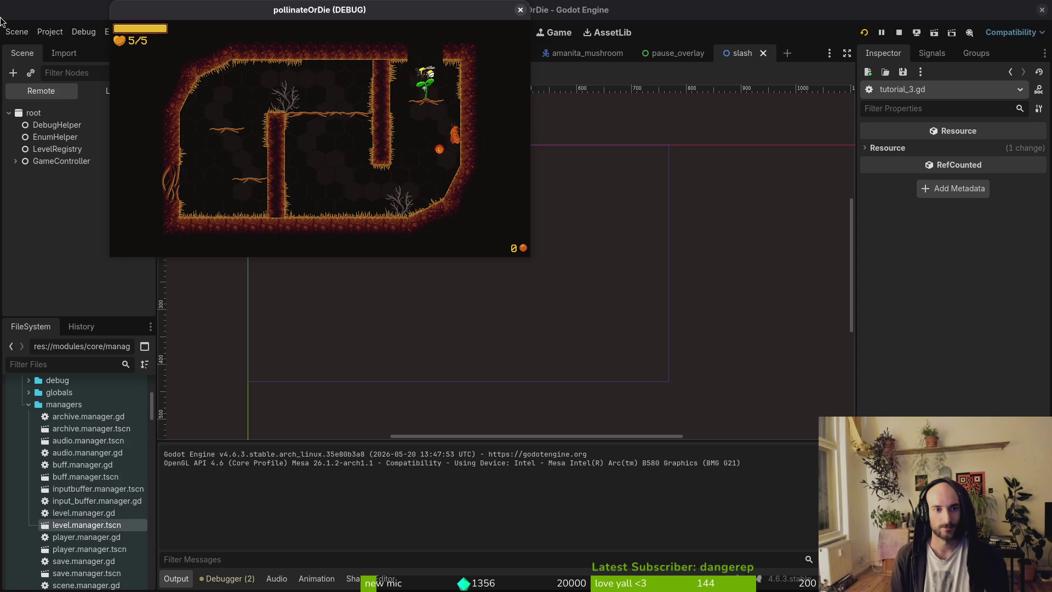
pyautogui.press('w')
pyautogui.press('w')
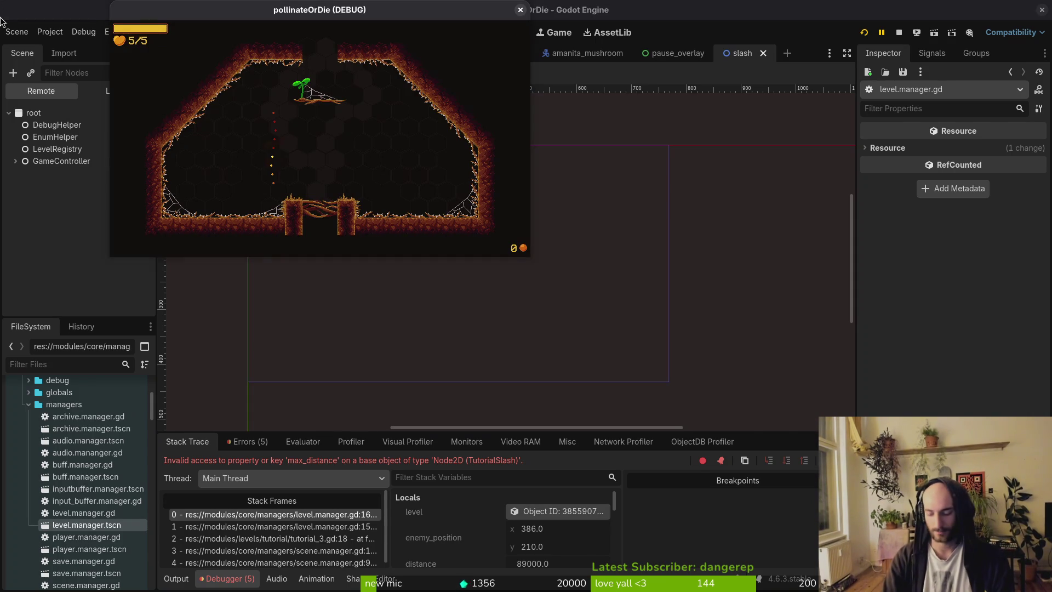
pyautogui.press('super+1')
# Launch vim, review tutorial_3.gd's _ready function, then open level.gd
pyautogui.write('vim')
pyautogui.press('Return')
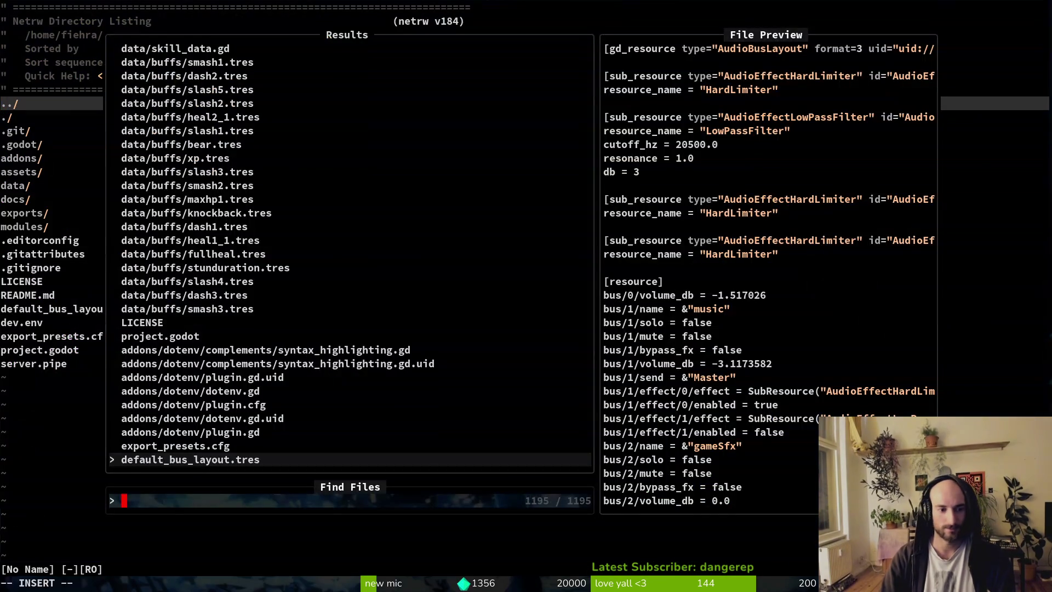
pyautogui.write('tut3')
pyautogui.press('Return')
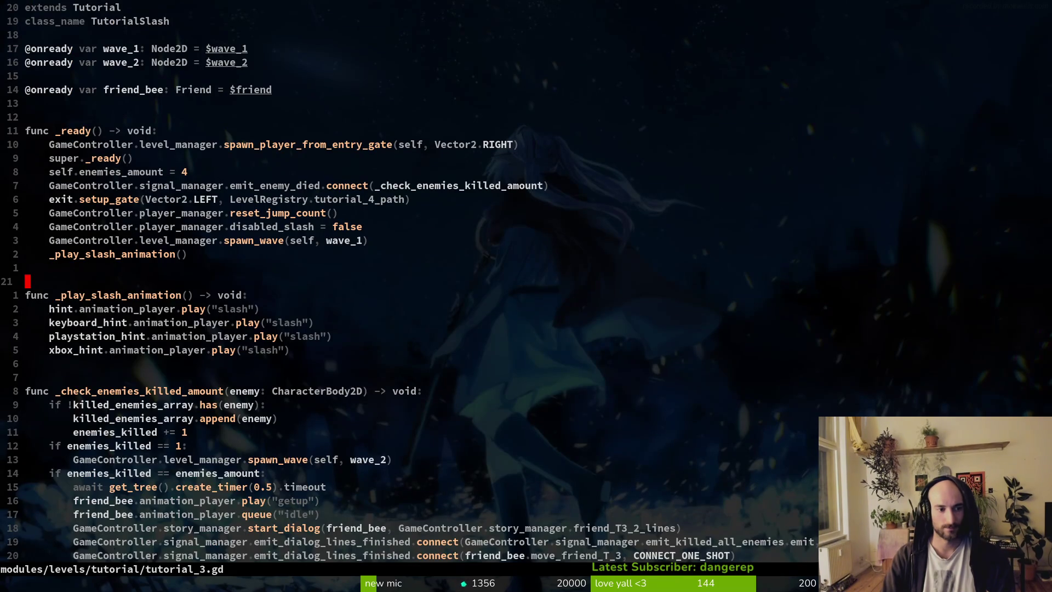
pyautogui.hotkey('ctrl', 'd')
pyautogui.hotkey('ctrl', 'u')
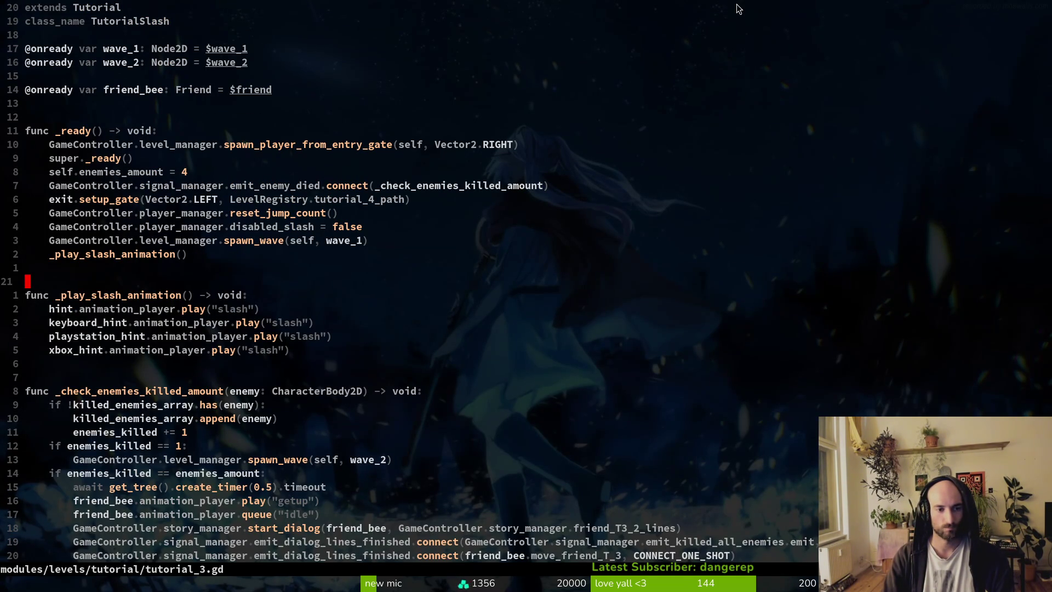
pyautogui.press('space')
pyautogui.press('f')
pyautogui.press('f')
pyautogui.write('level')
pyautogui.press('Return')
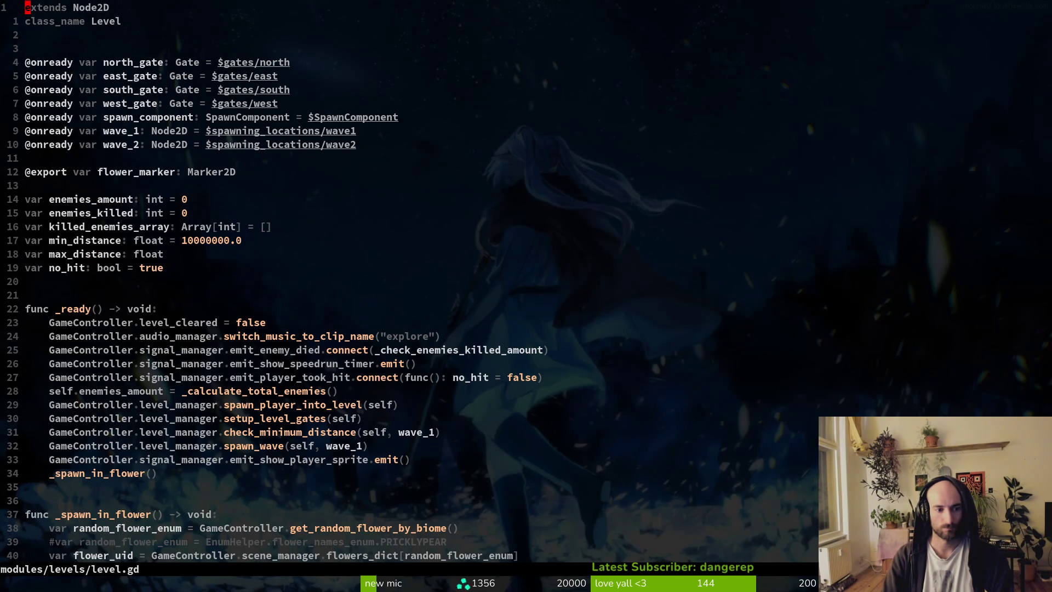
# Copy level.gd's check_minimum_distance(self, wave_1) line under disabled_slash in tutorial_3.gd and save
pyautogui.press('3')
pyautogui.press('1')
pyautogui.press('j')
pyautogui.press('y')
pyautogui.press('y')
pyautogui.hotkey('ctrl', '6')
pyautogui.press('k')
pyautogui.press('k')
pyautogui.press('k')
pyautogui.press('k')
pyautogui.write('p:w')
pyautogui.press('Return')
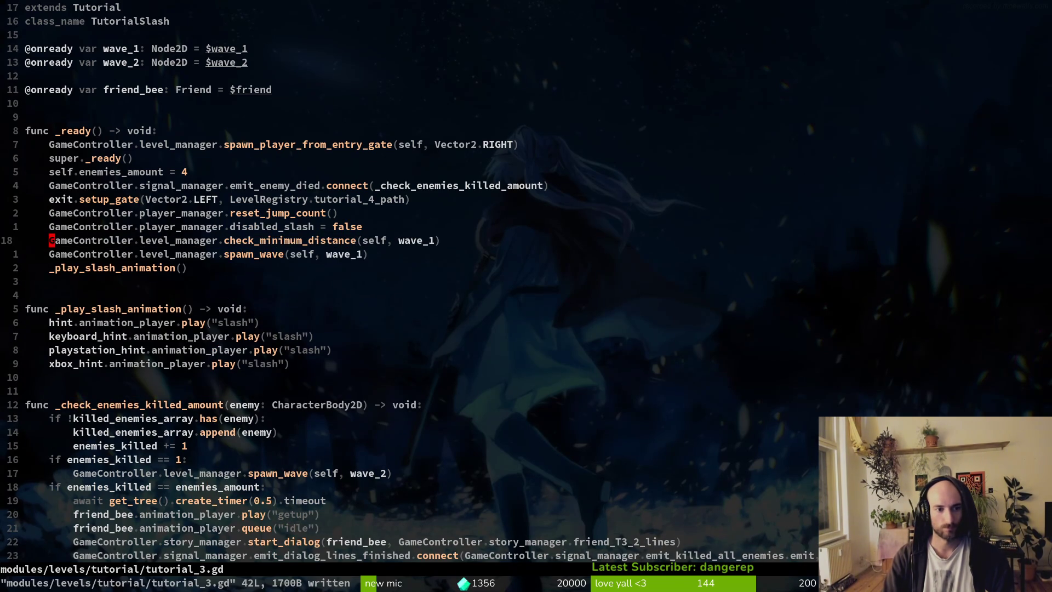
pyautogui.hotkey('ctrl', '6')
pyautogui.press('k')
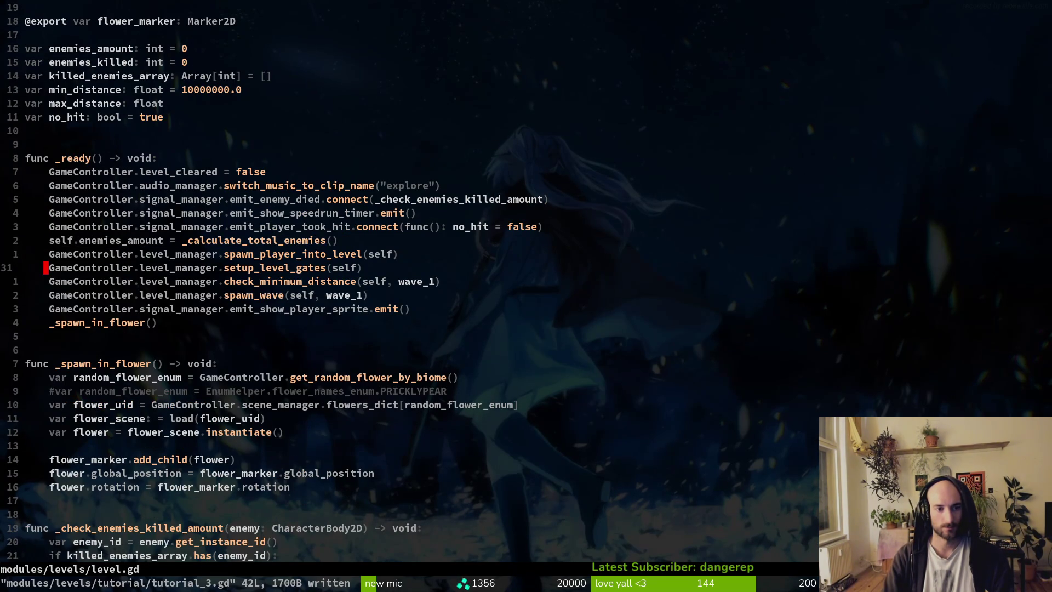
pyautogui.hotkey('ctrl', '6')
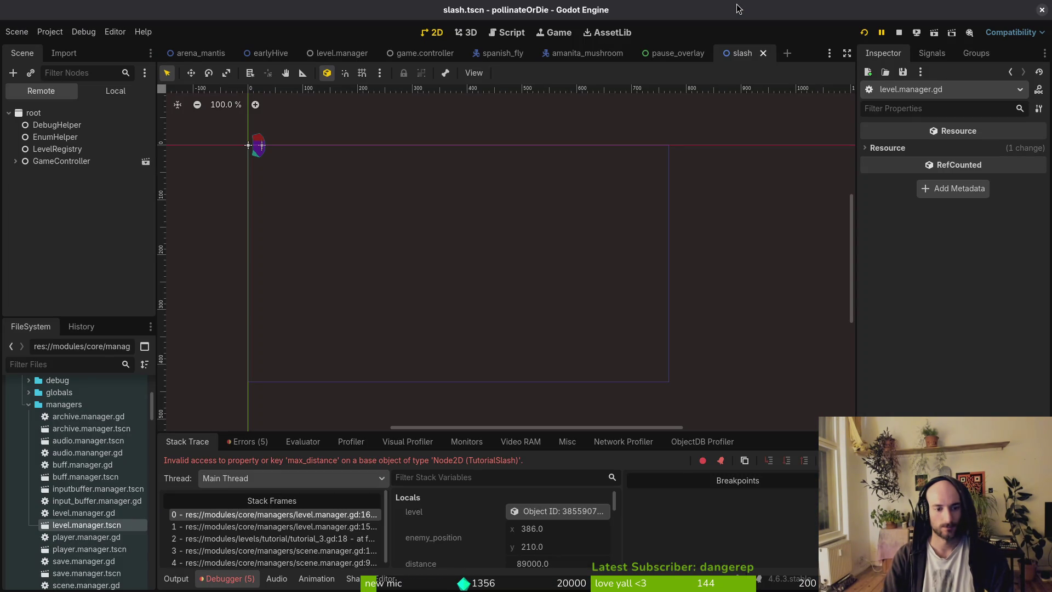
# Jump to line 16 of tutorial_3.gd, then open tutorial_3.gd from the Godot stack trace
pyautogui.hotkey('alt', 'Tab')
pyautogui.hotkey('alt', 'Tab')
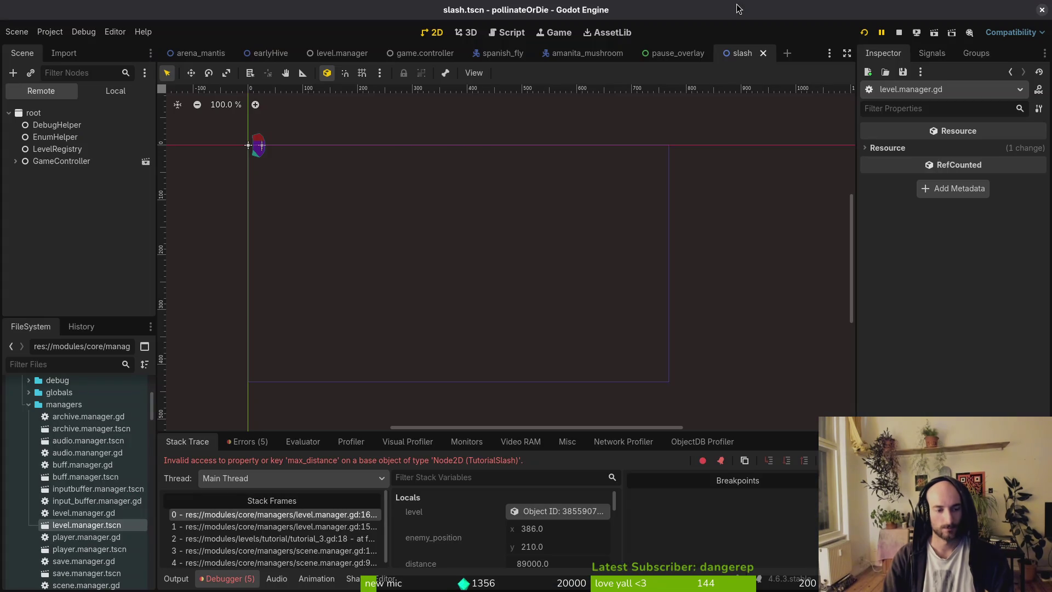
pyautogui.hotkey('alt', 'Tab')
pyautogui.write(':16')
pyautogui.press('Return')
pyautogui.press('j')
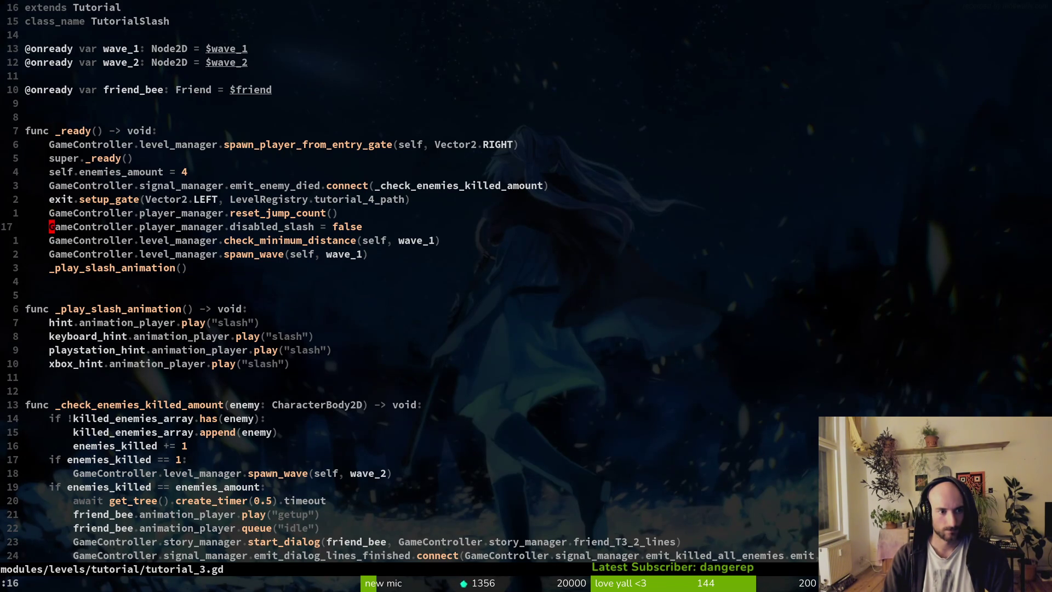
pyautogui.hotkey('alt', 'Tab')
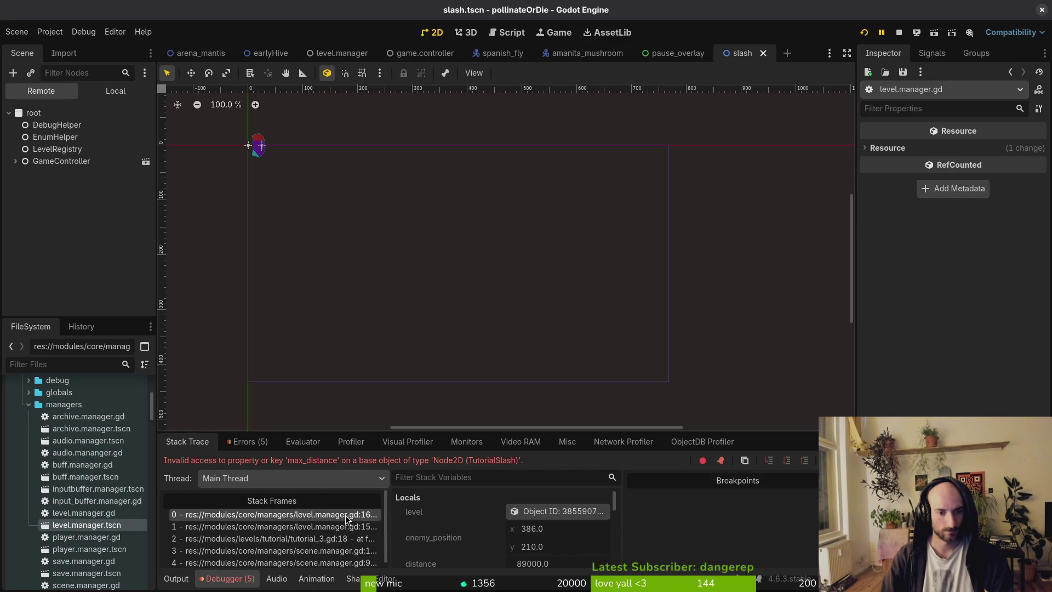
pyautogui.click(343, 533)
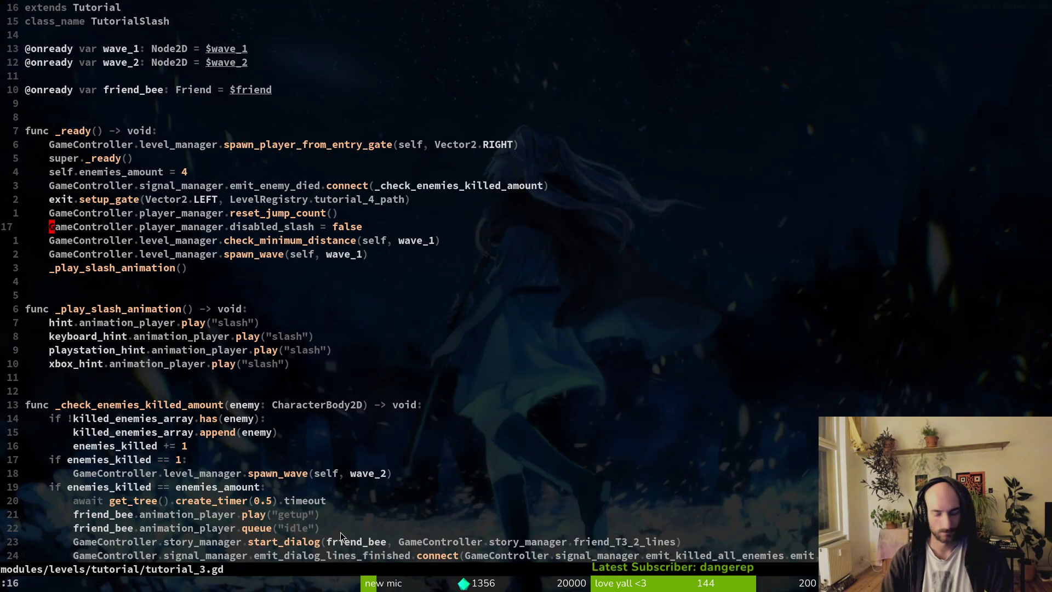
# Open level.manager.gd and locate the setup_level_gates function
pyautogui.hotkey('ctrl', 'p')
pyautogui.write('levelman')
pyautogui.press('Return')
pyautogui.press('1')
pyautogui.press('5')
pyautogui.press('j')
pyautogui.press('V')
pyautogui.press('Escape')
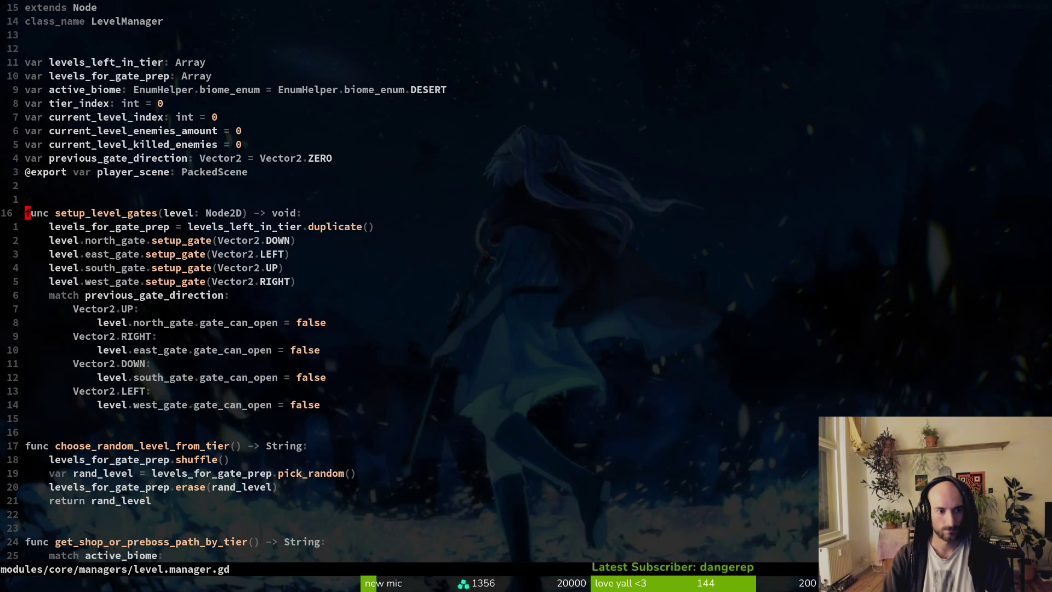
pyautogui.hotkey('alt', 'Tab')
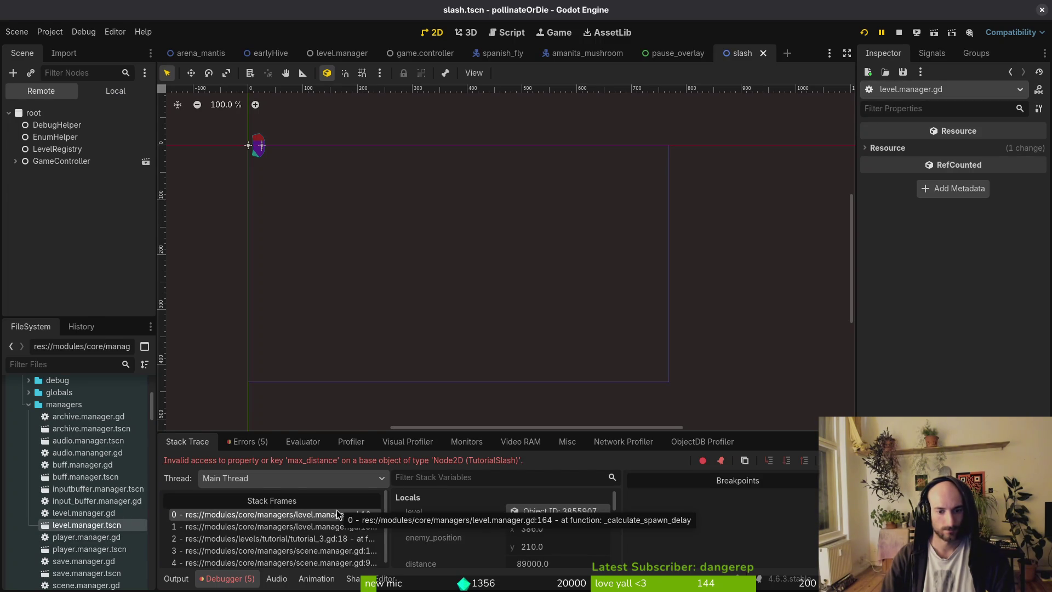
pyautogui.hotkey('alt', 'Tab')
# Review the spawn delay calculation at line 164, save level.manager.gd, and run the game
pyautogui.write(':164')
pyautogui.press('Return')
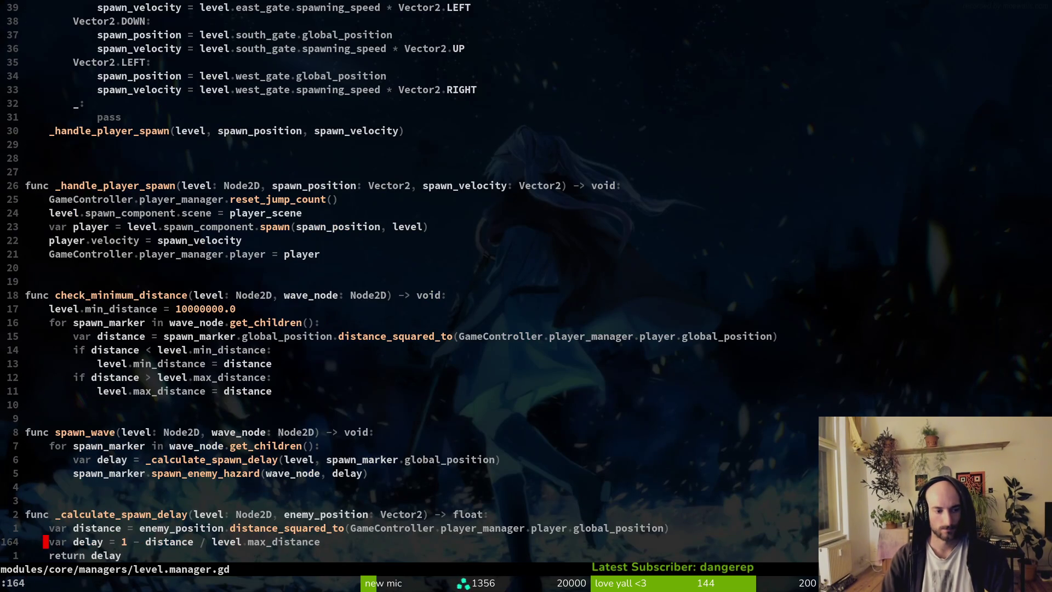
pyautogui.press('w')
pyautogui.press('k')
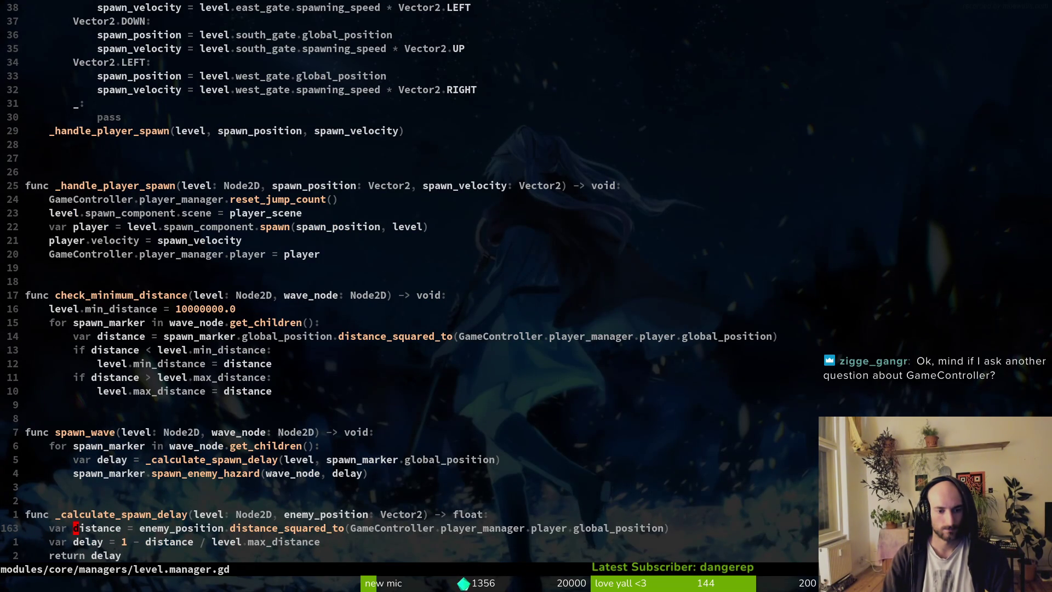
pyautogui.press('j')
pyautogui.press('j')
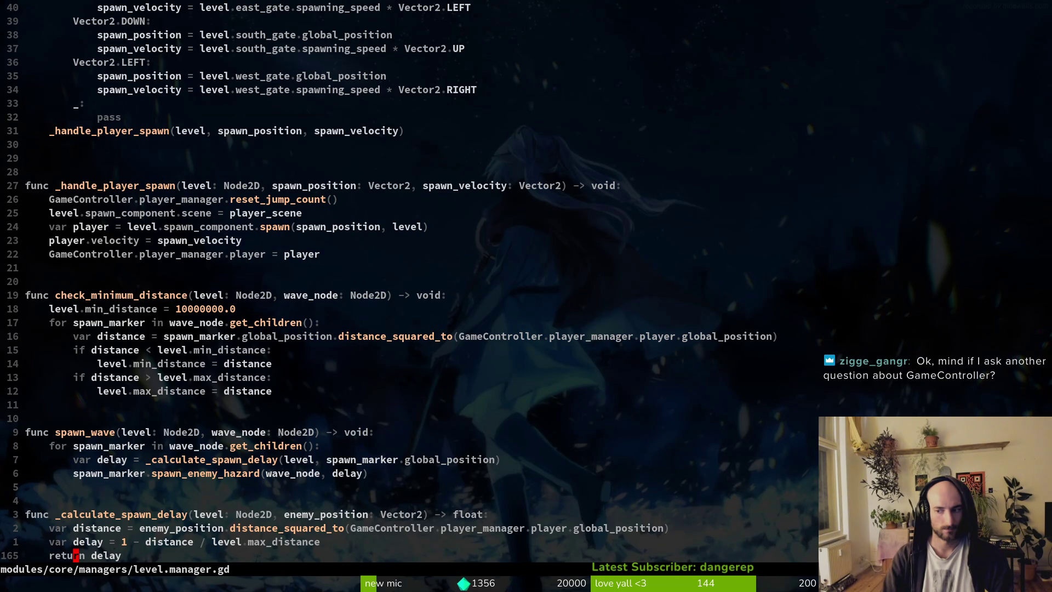
pyautogui.write(':w')
pyautogui.press('Return')
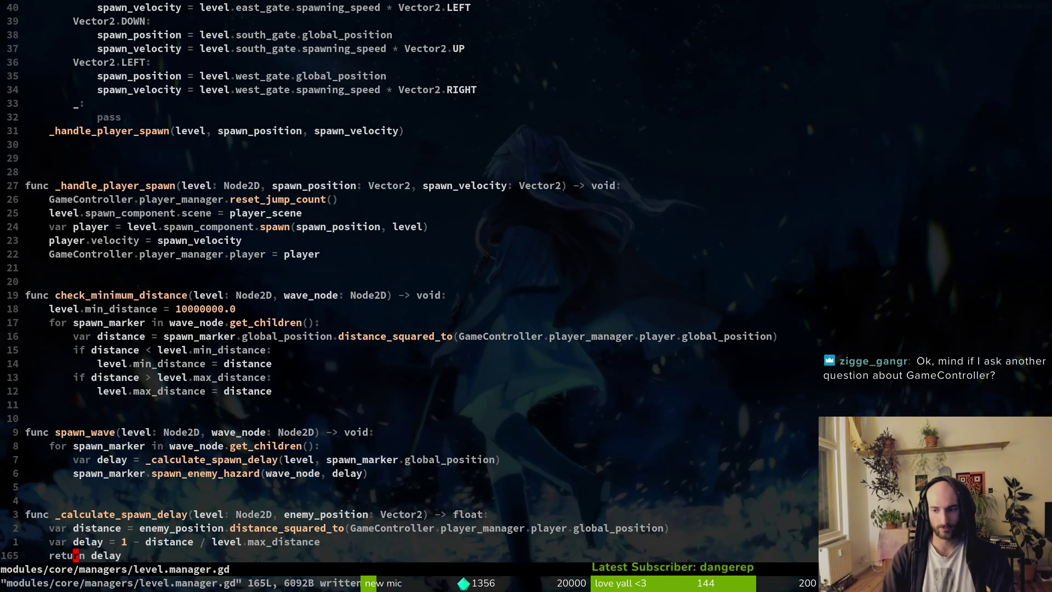
pyautogui.hotkey('alt', 'Tab')
pyautogui.press('F5')
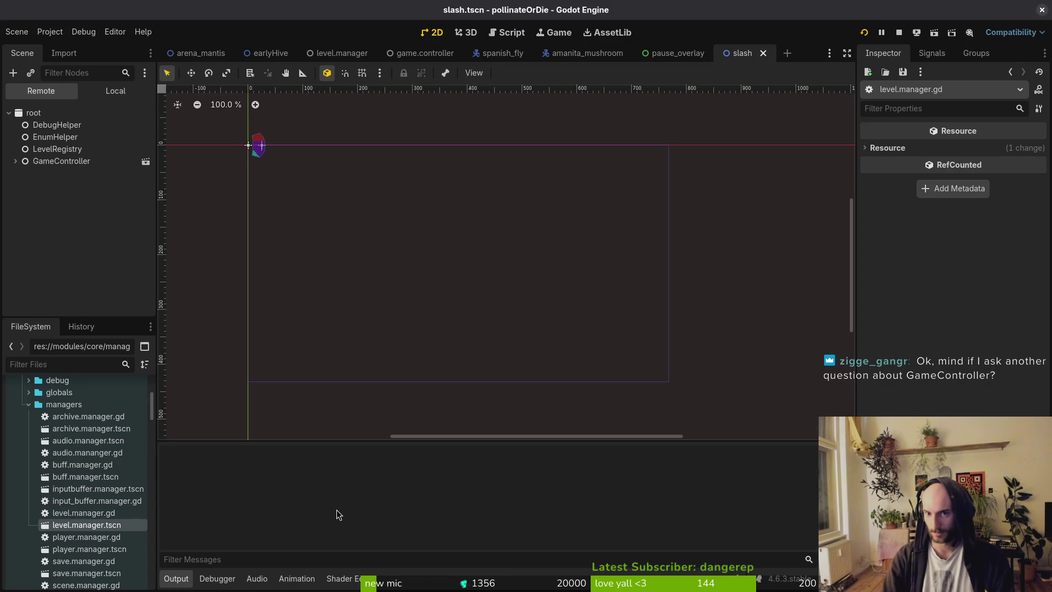
# Continue into the game and load a world 3 level from the F1 level-select grid
pyautogui.press('Return')
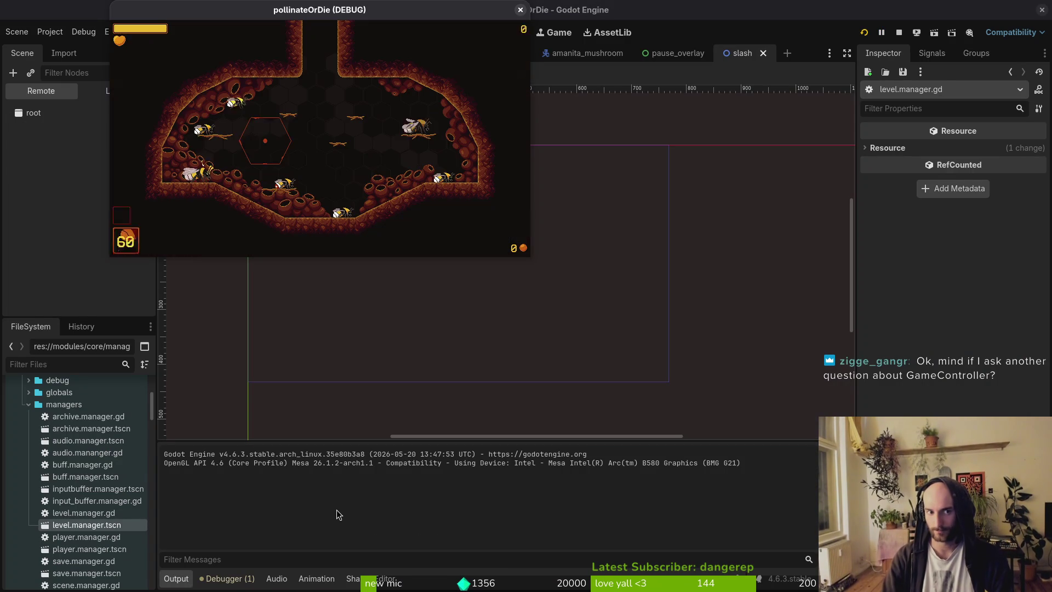
pyautogui.press('F1')
pyautogui.press('Left')
pyautogui.press('Left')
pyautogui.press('Left')
pyautogui.press('Left')
pyautogui.press('Return')
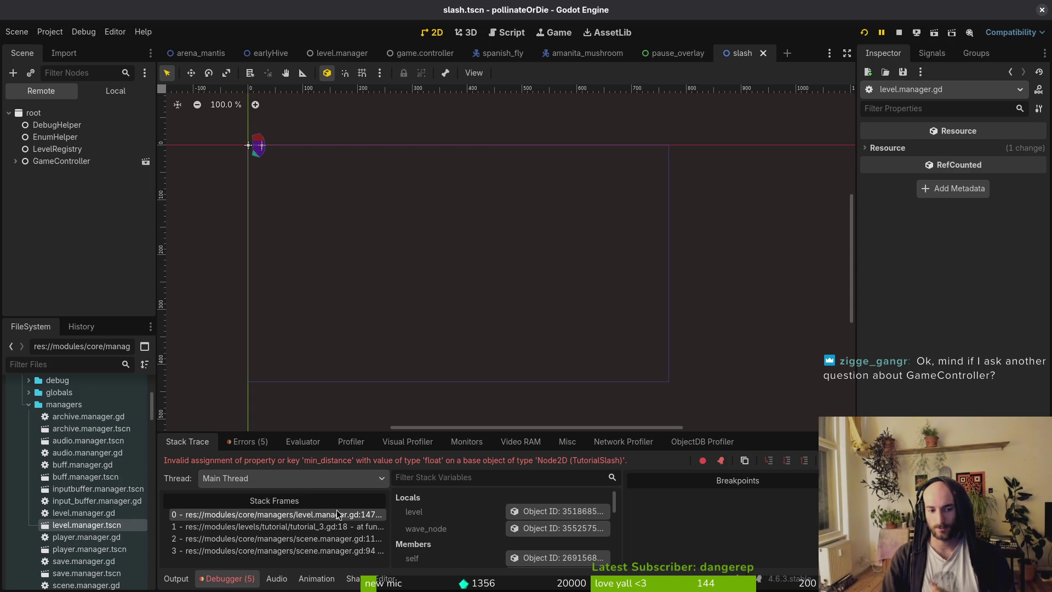
pyautogui.hotkey('alt', 'Tab')
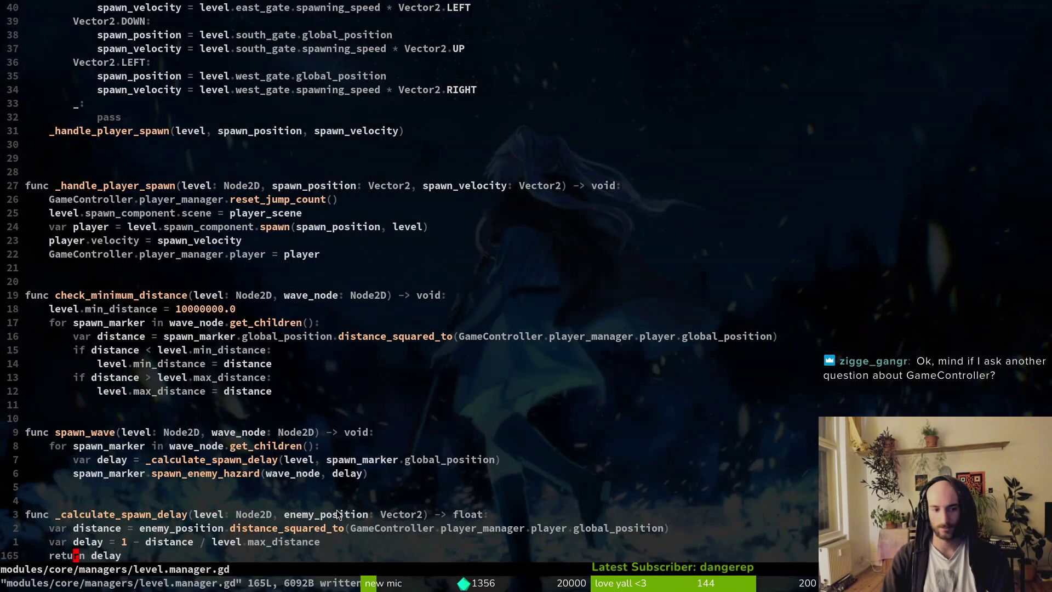
# Go to line 147 and find the check_minimum_distance call in tutorial_3.gd
pyautogui.write(':147')
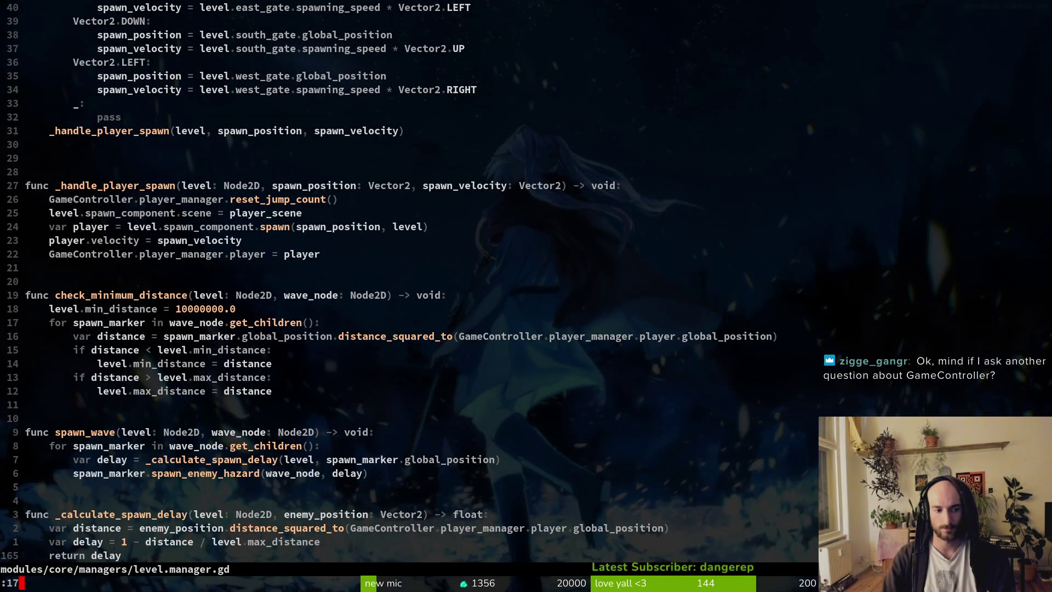
pyautogui.press('Return')
pyautogui.hotkey('shift', 'v')
pyautogui.press('Escape')
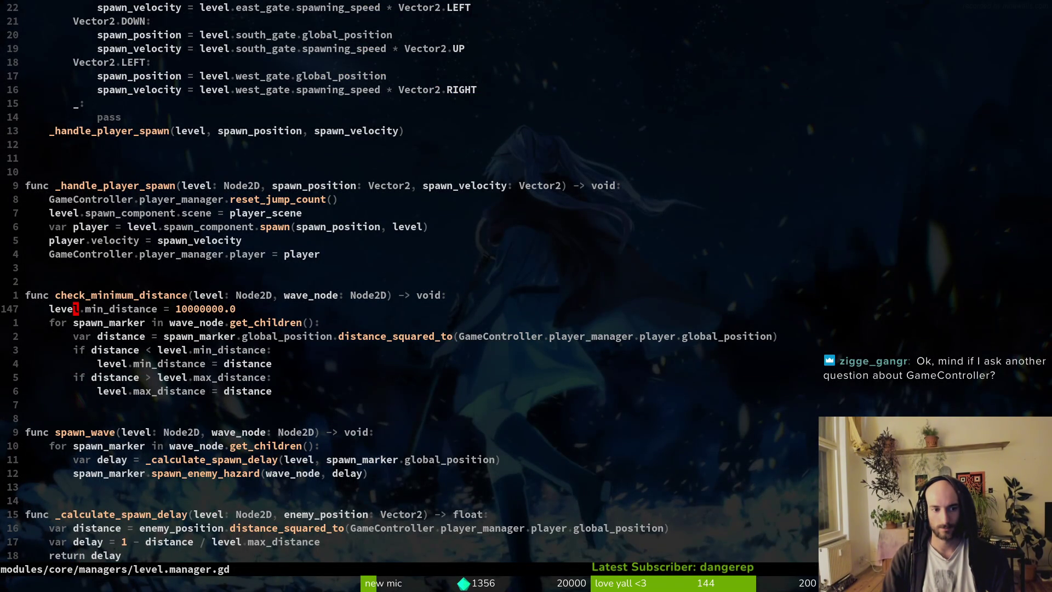
pyautogui.press('k')
pyautogui.press('space')
pyautogui.press('f')
pyautogui.press('w')
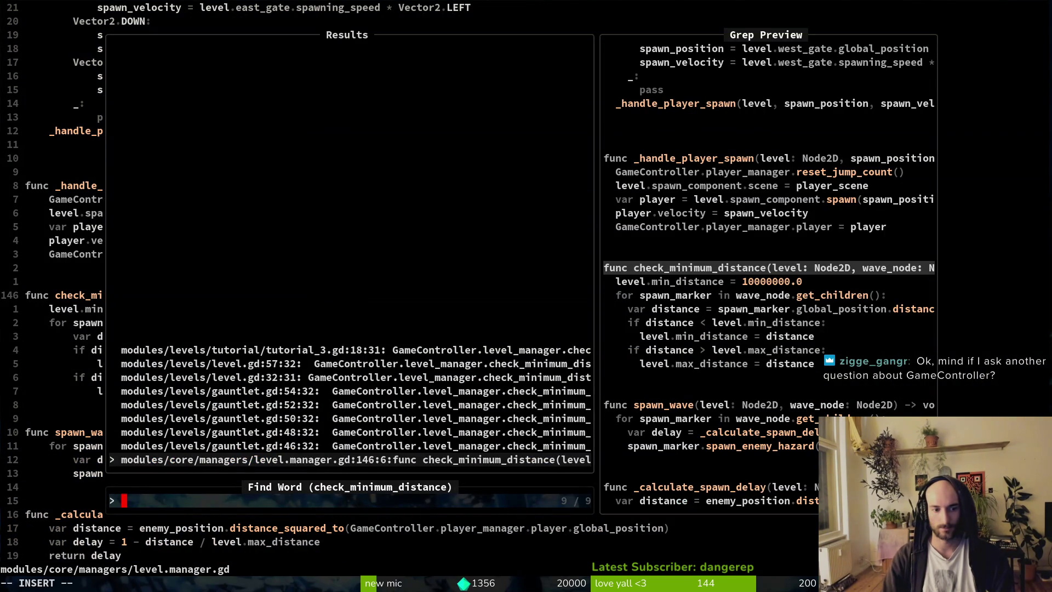
pyautogui.press('Up')
pyautogui.press('Up')
pyautogui.press('Up')
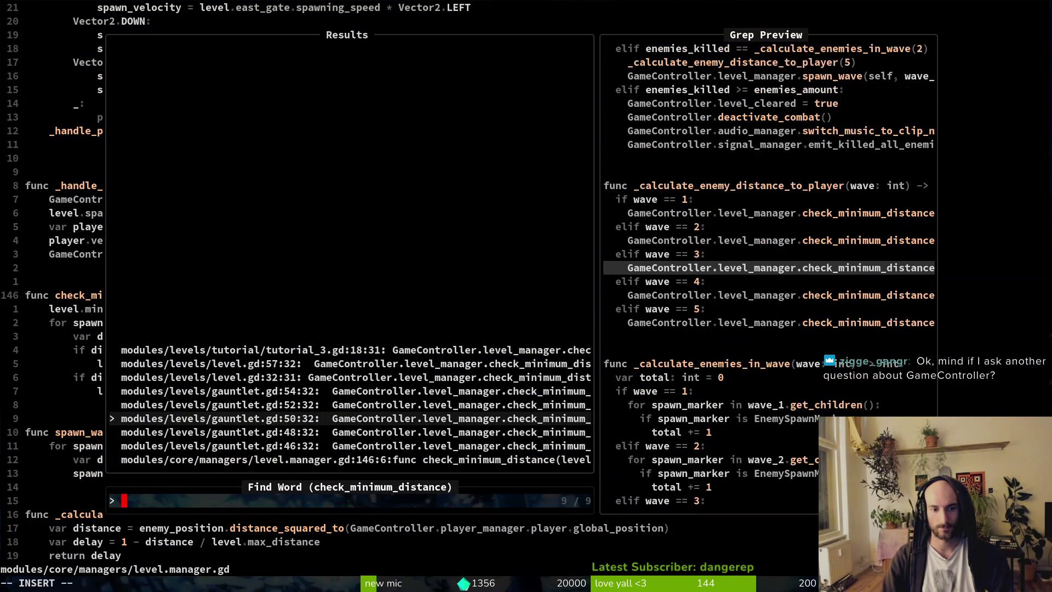
pyautogui.press('Return')
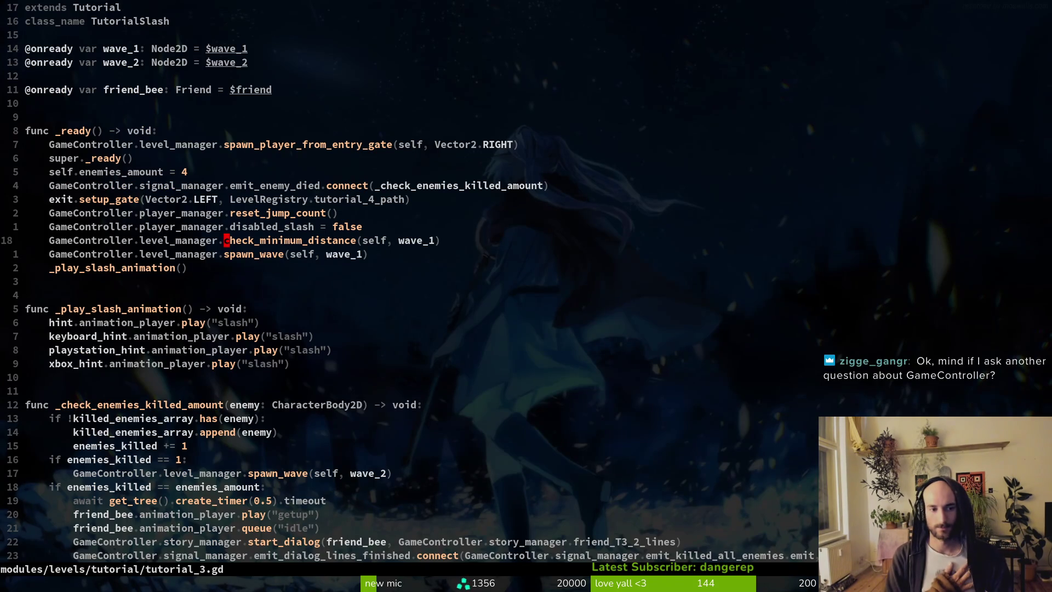
# Compare the call with the Godot stack trace and peek at check_minimum_distance's definition
pyautogui.hotkey('alt', 'Tab')
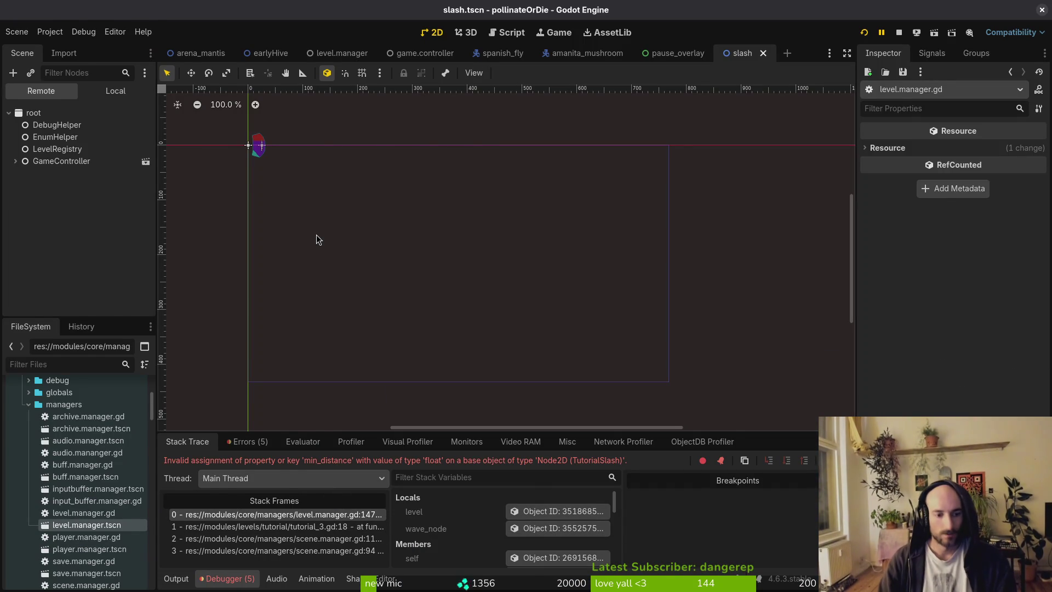
pyautogui.hotkey('alt', 'Tab')
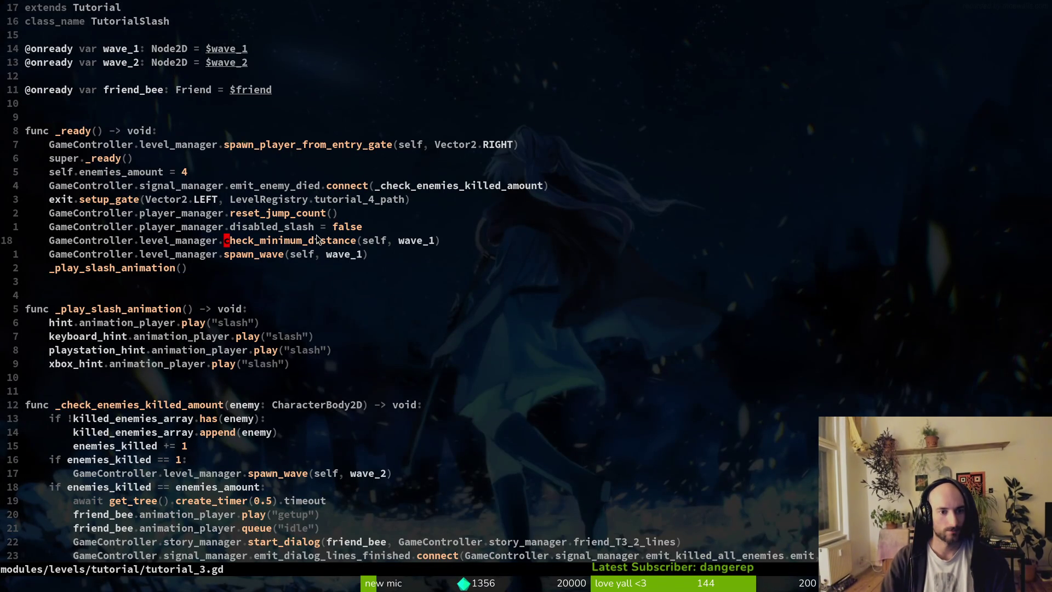
pyautogui.press('g')
pyautogui.press('d')
pyautogui.hotkey('ctrl', 'o')
pyautogui.hotkey('alt', 'Tab')
pyautogui.hotkey('alt', 'Tab')
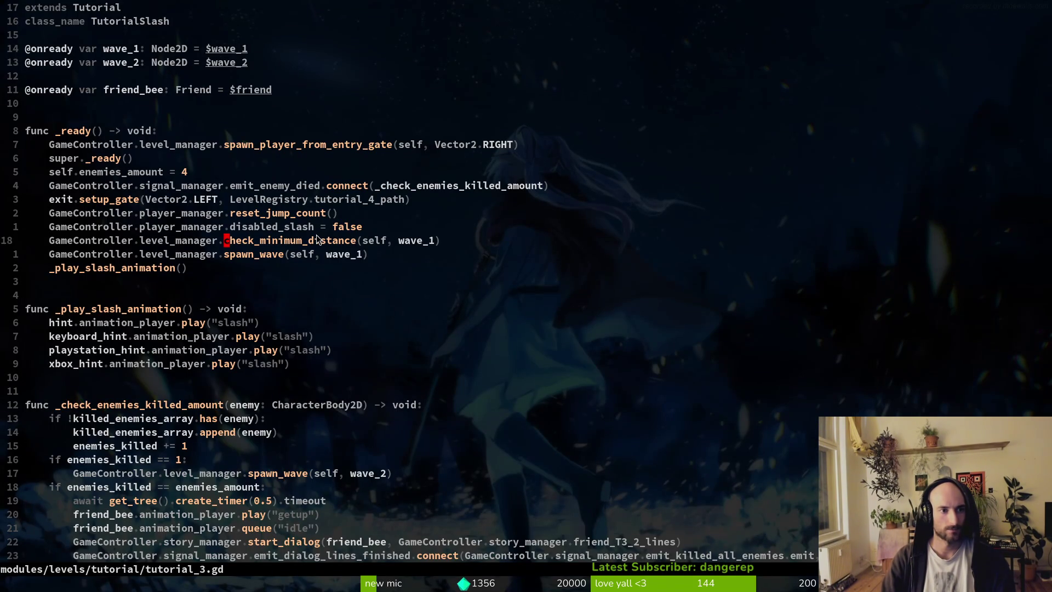
# In level.manager.gd, try removing 'level.' from the min_distance line, save, then undo it
pyautogui.press('space')
pyautogui.press('f')
pyautogui.press('f')
pyautogui.write('tut')
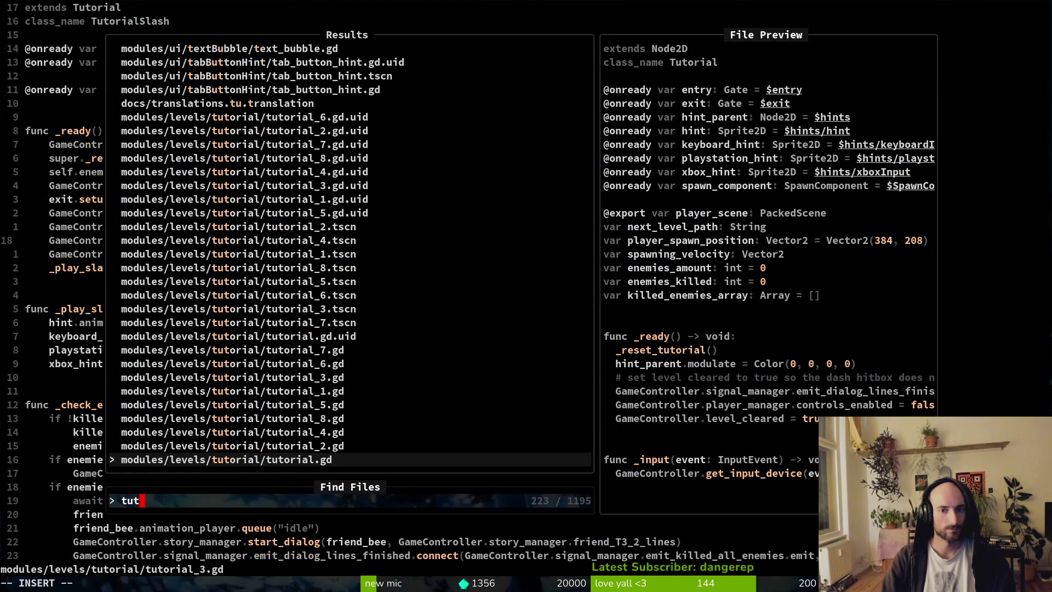
pyautogui.press('BackSpace')
pyautogui.press('BackSpace')
pyautogui.press('BackSpace')
pyautogui.press('Escape')
pyautogui.press('space')
pyautogui.press('f')
pyautogui.press('f')
pyautogui.write('level.mana')
pyautogui.press('Return')
pyautogui.press('j')
pyautogui.write('bdf.0')
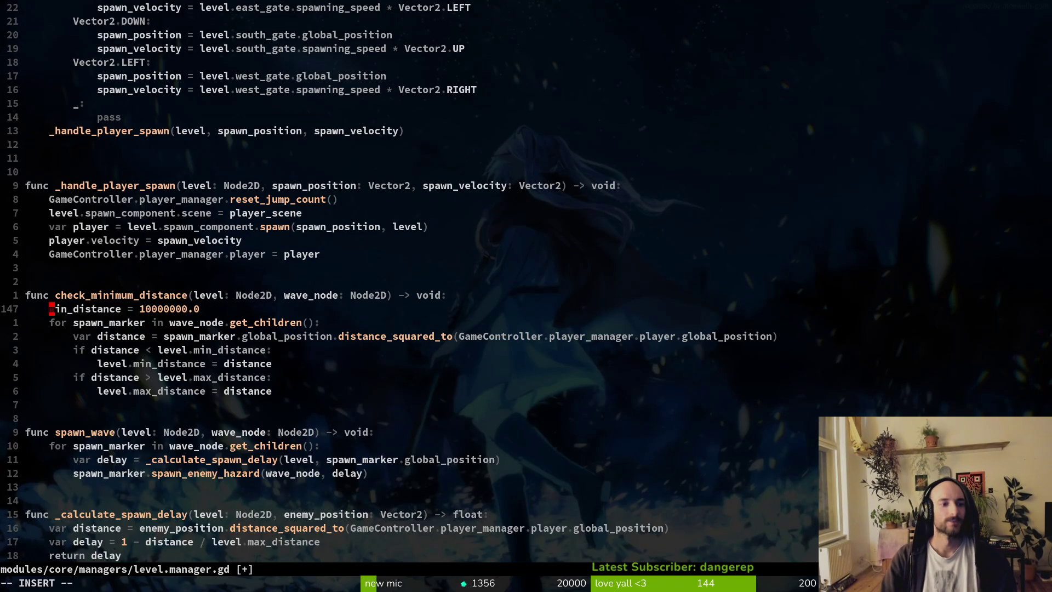
pyautogui.write(':w')
pyautogui.press('Return')
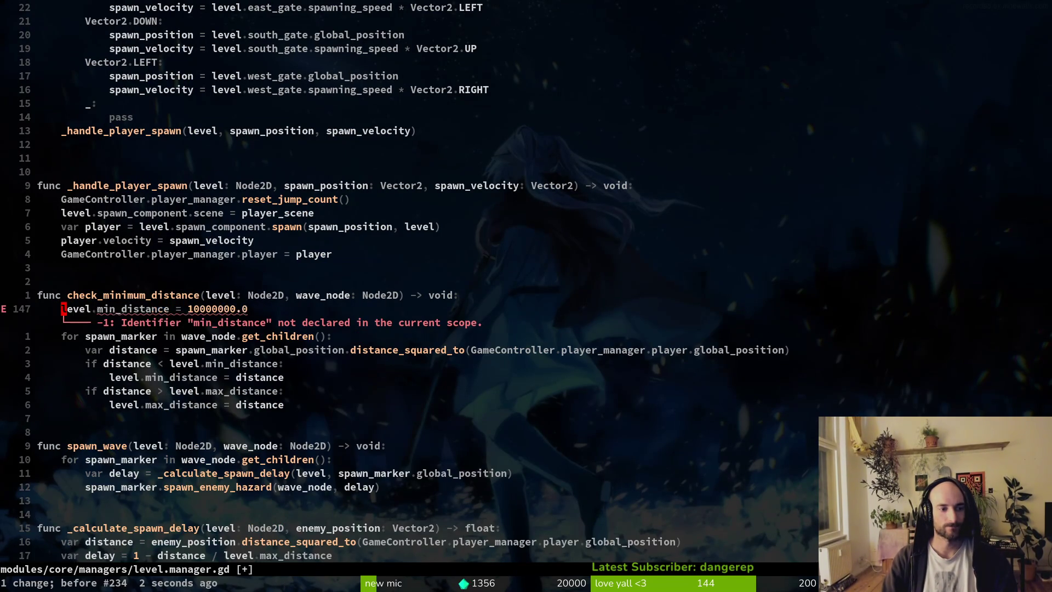
pyautogui.press('u')
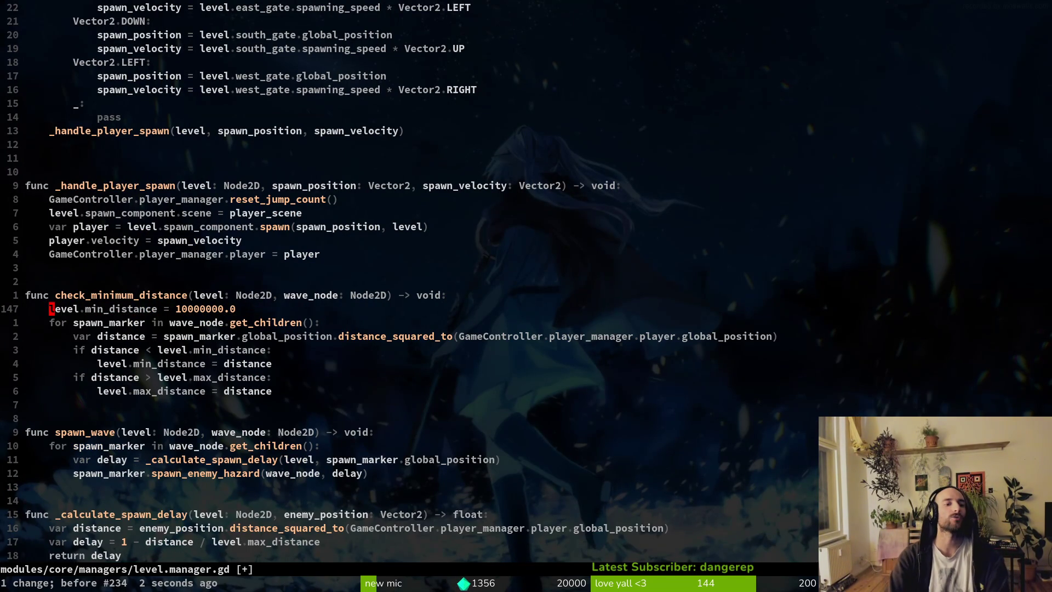
# Abandon a 'var min' line in tutorial_3.gd and save level.manager.gd at line 147
pyautogui.hotkey('ctrl', 'o')
pyautogui.press('k')
pyautogui.press('k')
pyautogui.press('k')
pyautogui.press('space')
pyautogui.press('f')
pyautogui.press('f')
pyautogui.write('tutu')
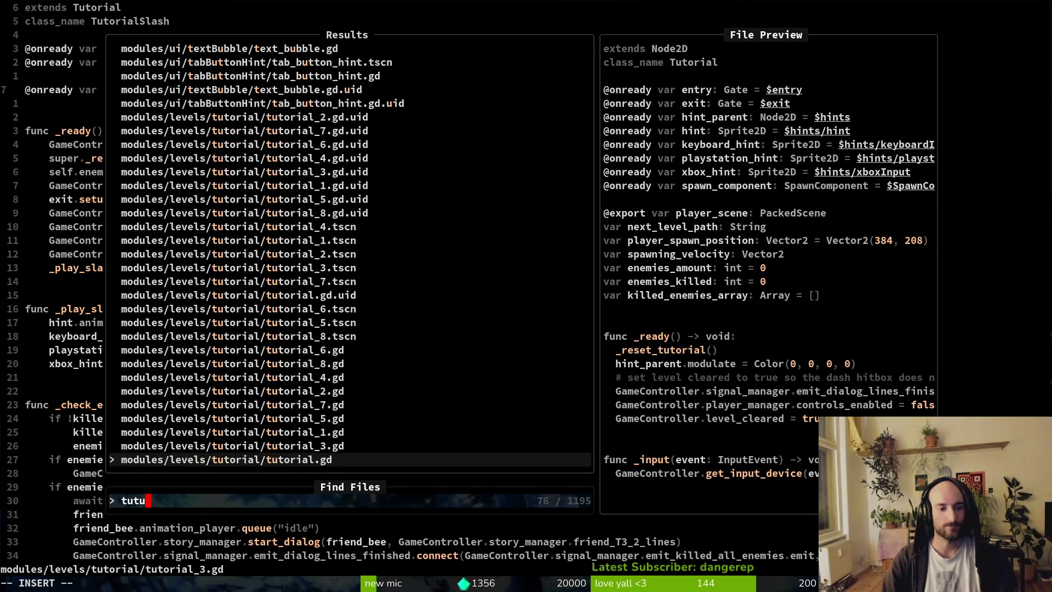
pyautogui.press('Escape')
pyautogui.hotkey('ctrl', '6')
pyautogui.hotkey('ctrl', '6')
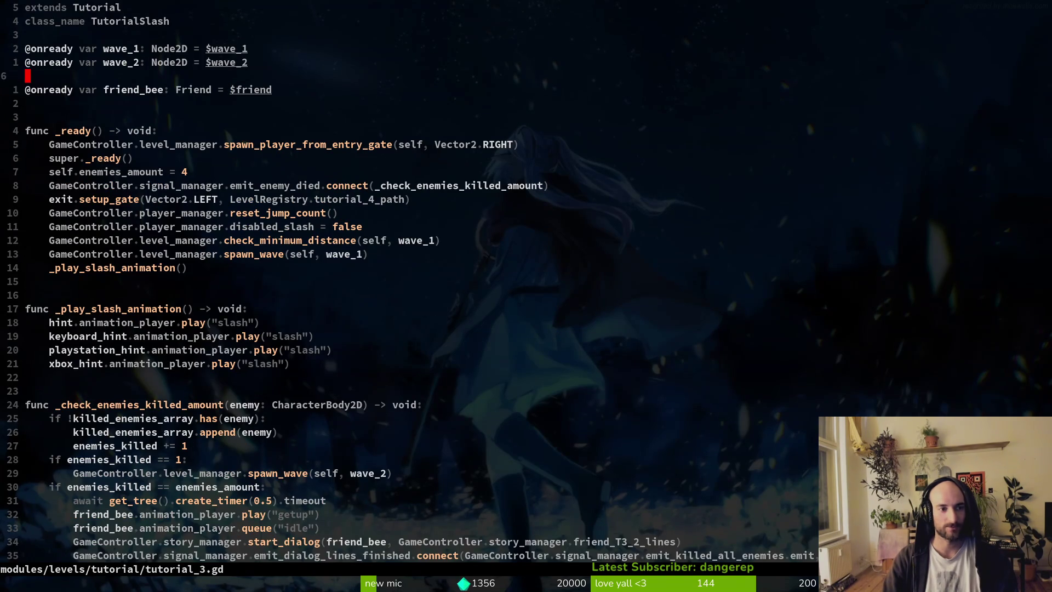
pyautogui.write('jo')
pyautogui.write('var ')
pyautogui.write('min')
pyautogui.press('Escape')
pyautogui.hotkey('ctrl', 'o')
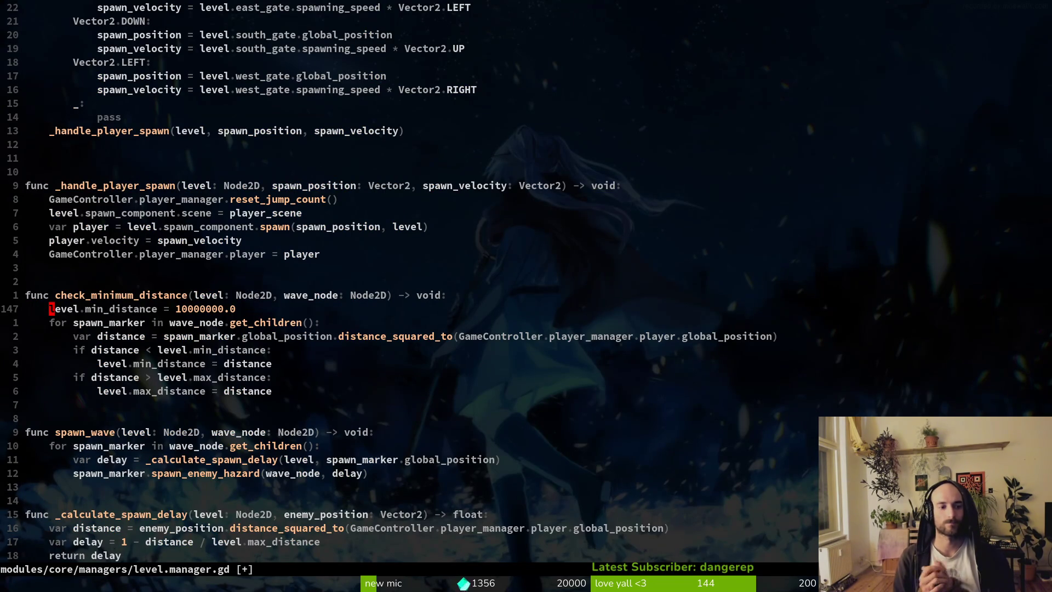
pyautogui.press('w')
pyautogui.press('w')
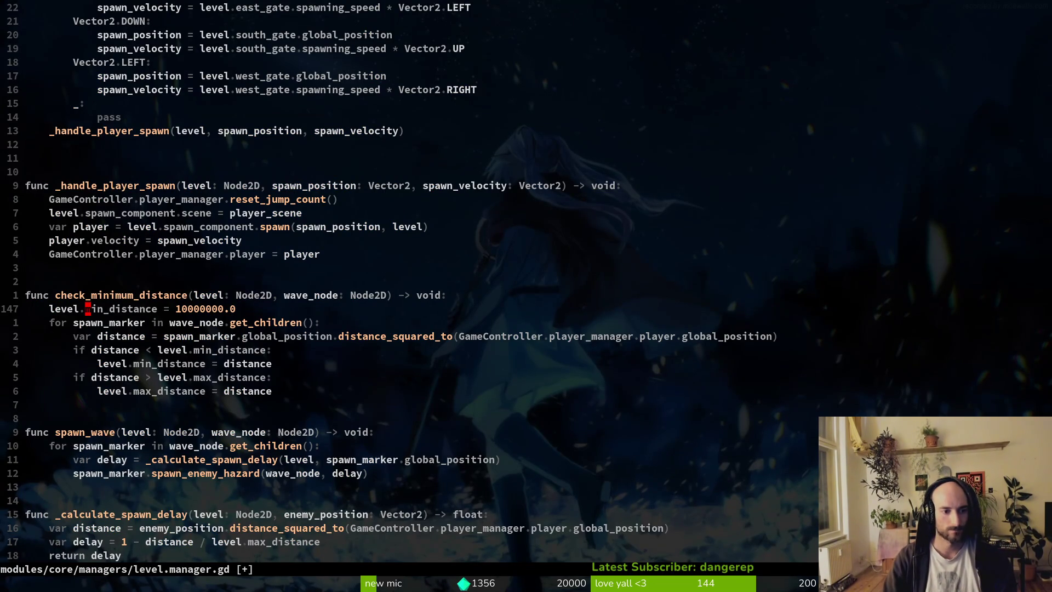
pyautogui.hotkey('ctrl', 's')
pyautogui.hotkey('ctrl', '6')
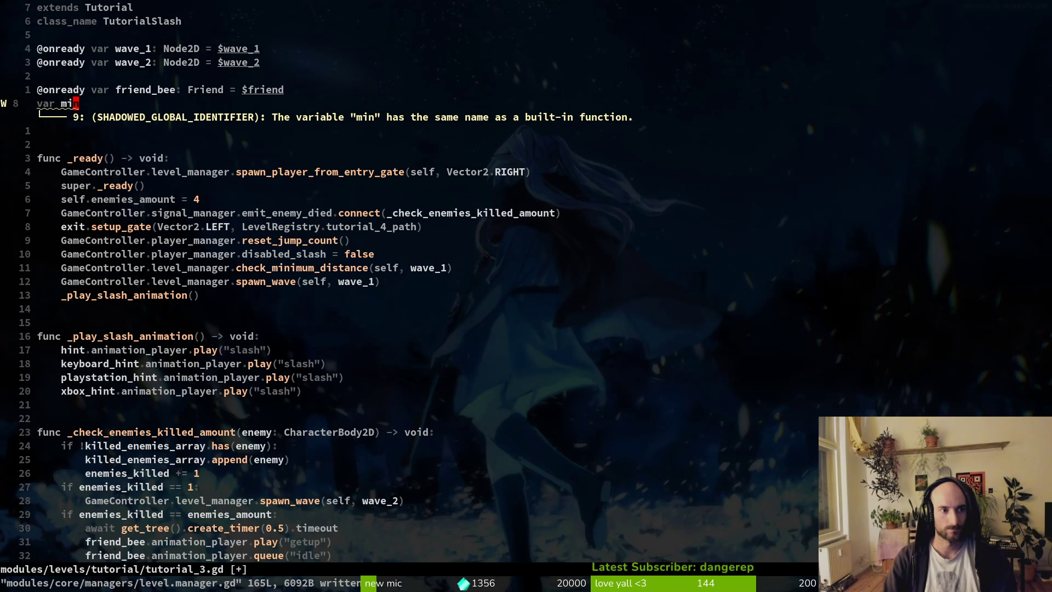
# Open tutorial.gd, the base Tutorial script, from the file finder
pyautogui.press('space')
pyautogui.press('f')
pyautogui.press('f')
pyautogui.write('tut')
pyautogui.press('Return')
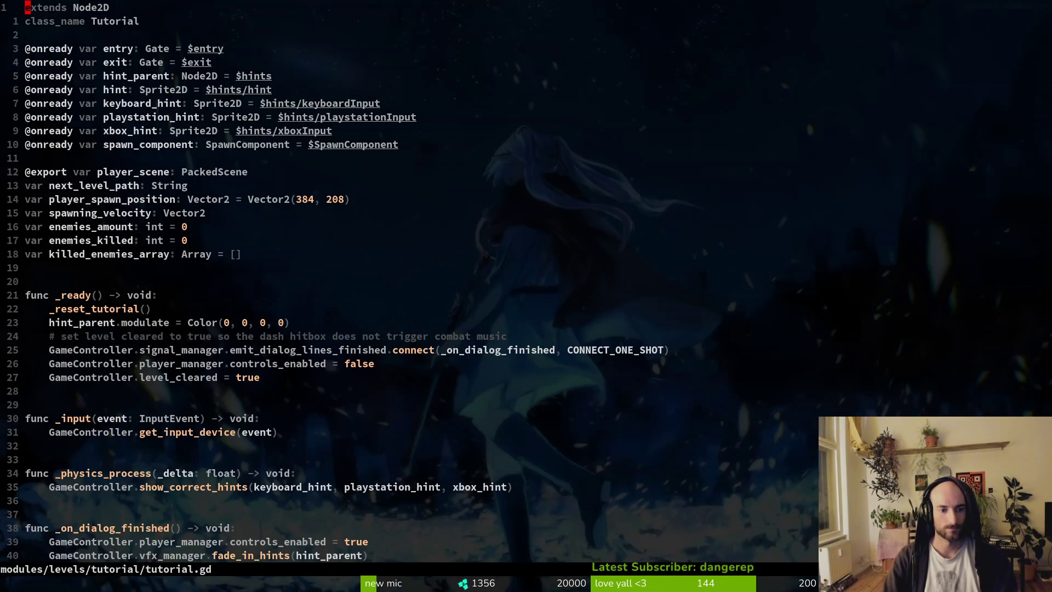
# Add 'var min_distance' and a duplicated 'var max_distance' line below the member variables in tutorial.gd
pyautogui.press('j')
pyautogui.press('j')
pyautogui.press('j')
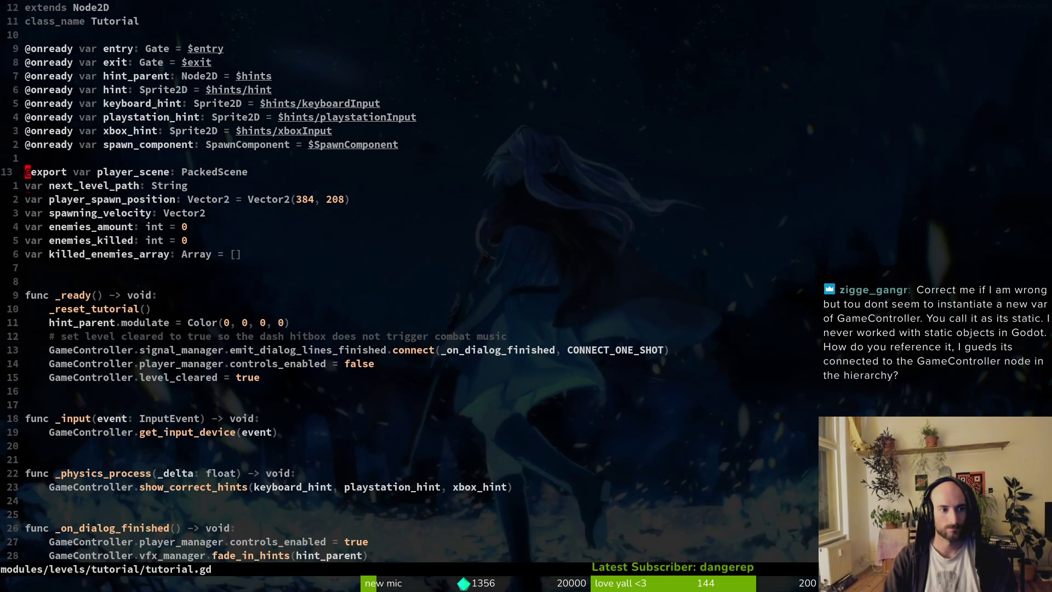
pyautogui.write('ovar min')
pyautogui.press('Escape')
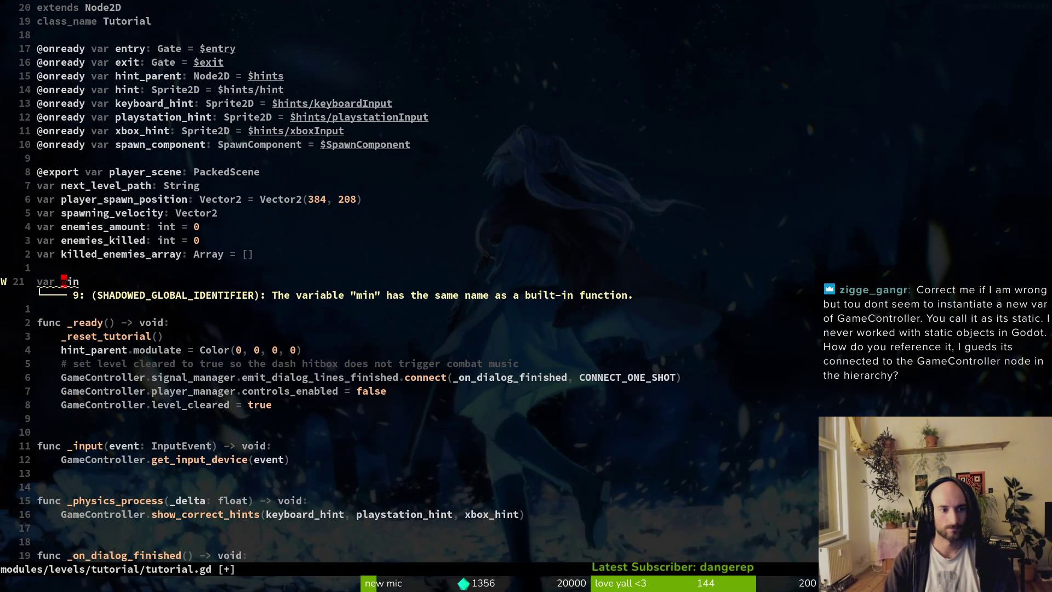
pyautogui.press('a')
pyautogui.press('Escape')
pyautogui.hotkey('shift', 'a')
pyautogui.write('_distance')
pyautogui.press('Escape')
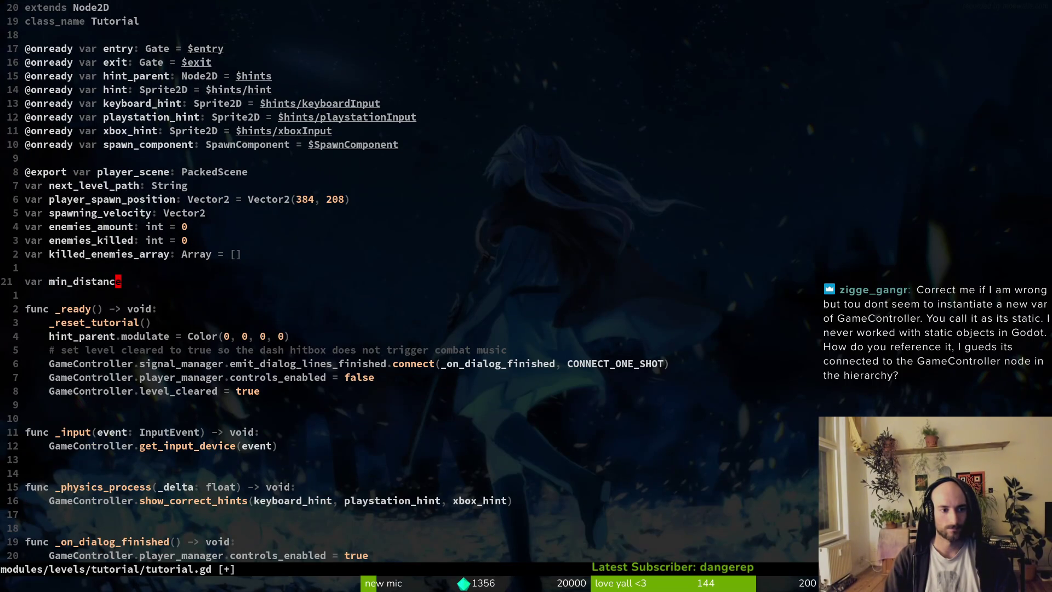
pyautogui.press('y')
pyautogui.press('y')
pyautogui.write('pwciwmax_dista')
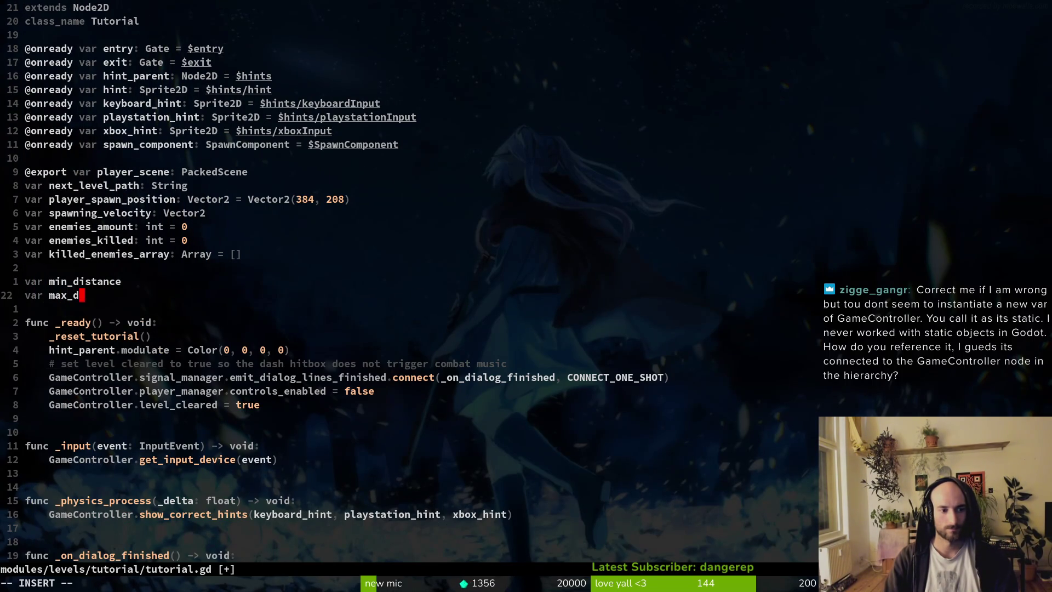
pyautogui.write('nce')
pyautogui.press('Escape')
# Type both distance variables as float, delete the leftover blank line, and save tutorial.gd
pyautogui.press('k')
pyautogui.press('k')
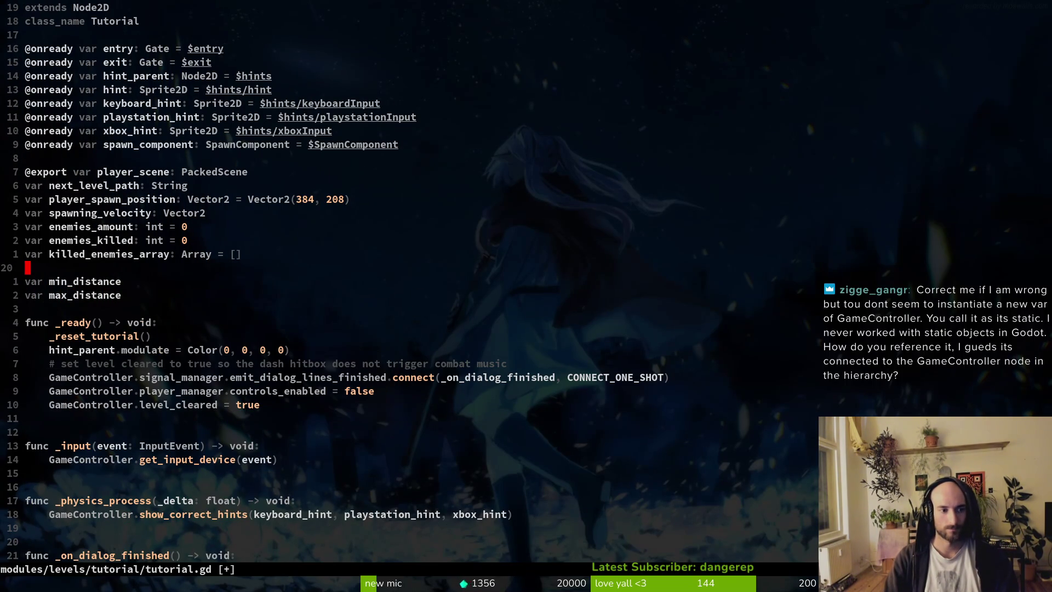
pyautogui.write('jA: float')
pyautogui.press('Escape')
pyautogui.write('jA: float')
pyautogui.press('Escape')
pyautogui.press('k')
pyautogui.press('k')
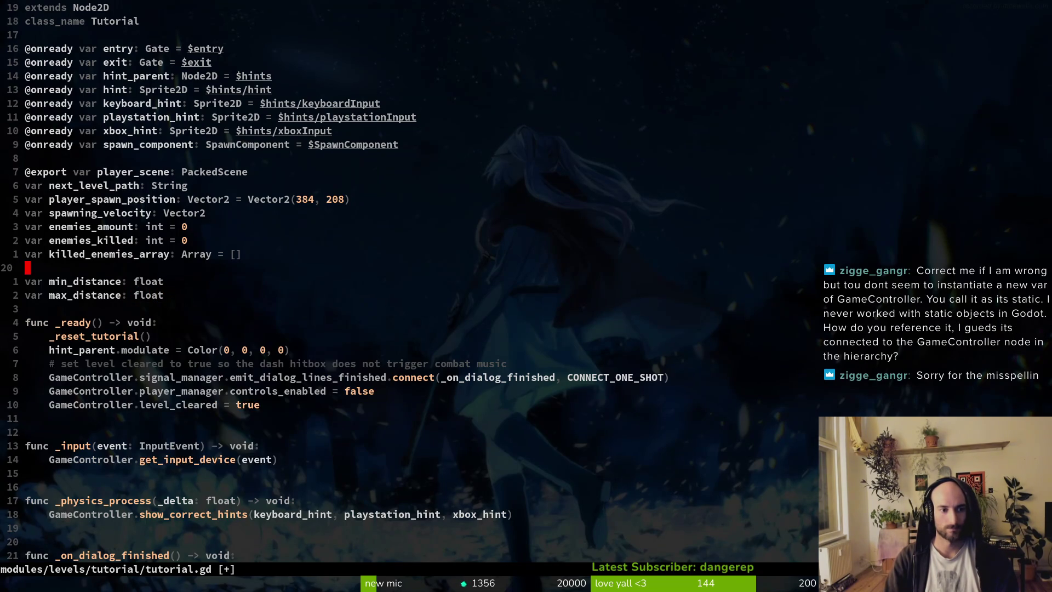
pyautogui.press('d')
pyautogui.press('d')
pyautogui.write(':w')
pyautogui.press('Return')
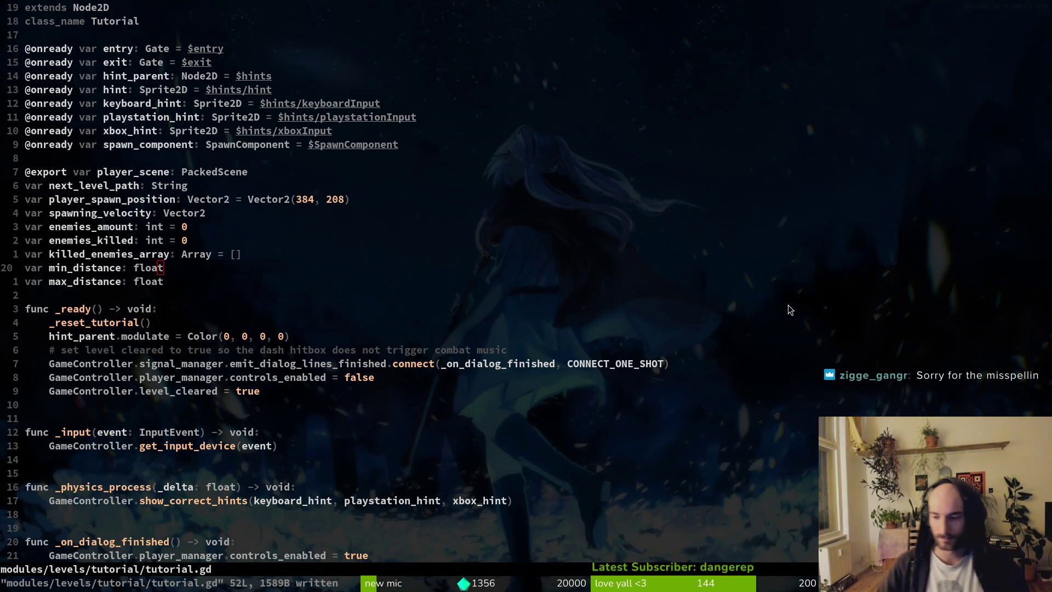
pyautogui.press('k')
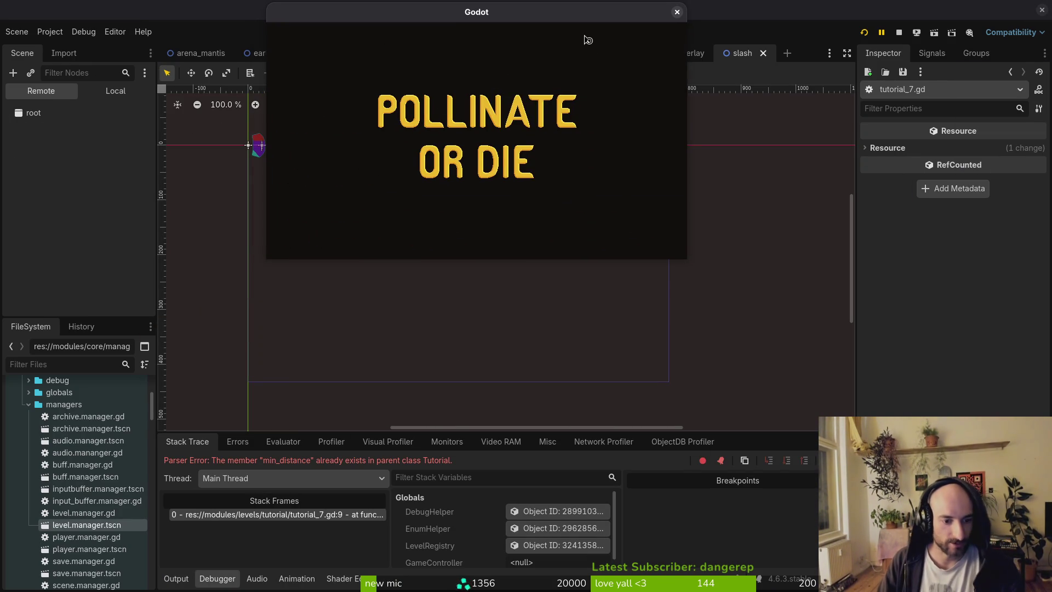
# Close the game after the parse error, then back out stray edits and re-save tutorial.gd
pyautogui.click(677, 12)
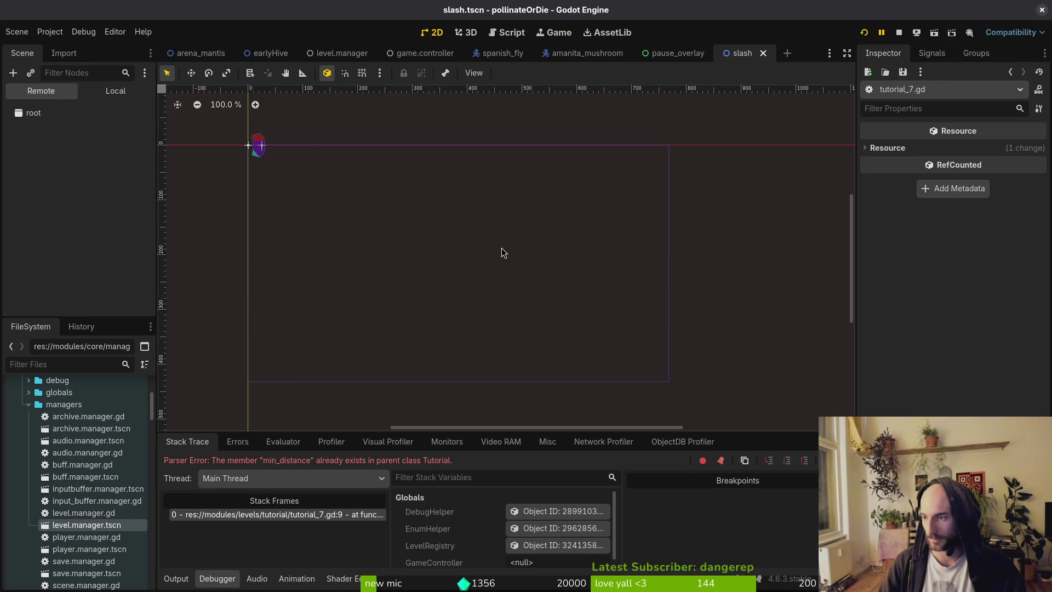
pyautogui.hotkey('alt', 'Tab')
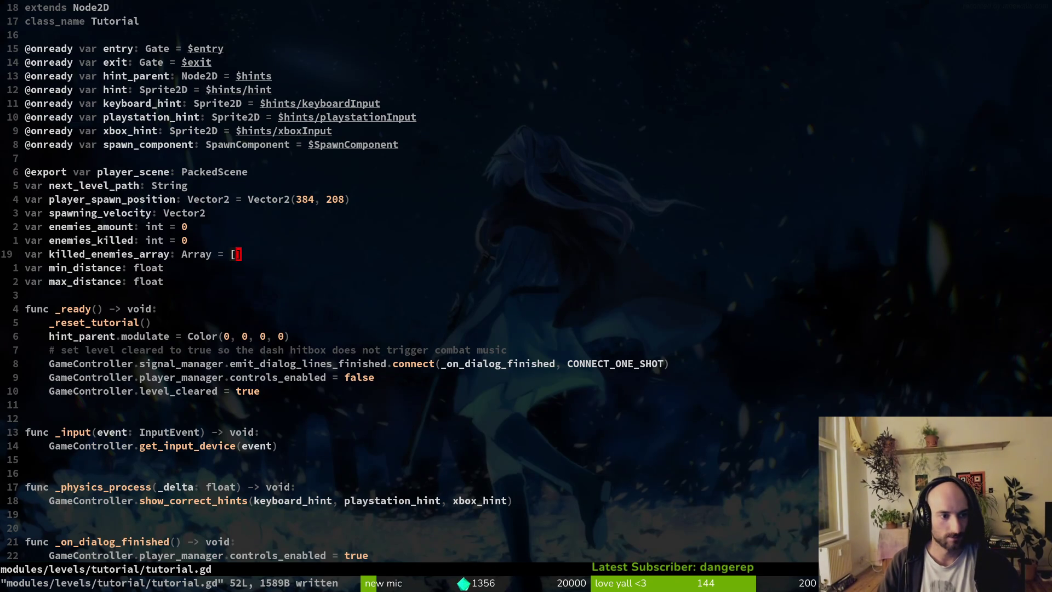
pyautogui.press('o')
pyautogui.press('Escape')
pyautogui.press('d')
pyautogui.press('d')
pyautogui.write('otut')
pyautogui.press('Escape')
pyautogui.press('d')
pyautogui.press('d')
pyautogui.write(':w')
pyautogui.press('Return')
# Delete tutorial_7.gd's duplicate min_distance and max_distance lines, save, and run the project with F5
pyautogui.press('space')
pyautogui.press('f')
pyautogui.press('f')
pyautogui.write('tut7')
pyautogui.press('Return')
pyautogui.press('j')
pyautogui.press('j')
pyautogui.press('j')
pyautogui.hotkey('shift', 'v')
pyautogui.press('j')
pyautogui.press('j')
pyautogui.write('d:w')
pyautogui.press('Return')
pyautogui.hotkey('alt', 'Tab')
pyautogui.press('F5')
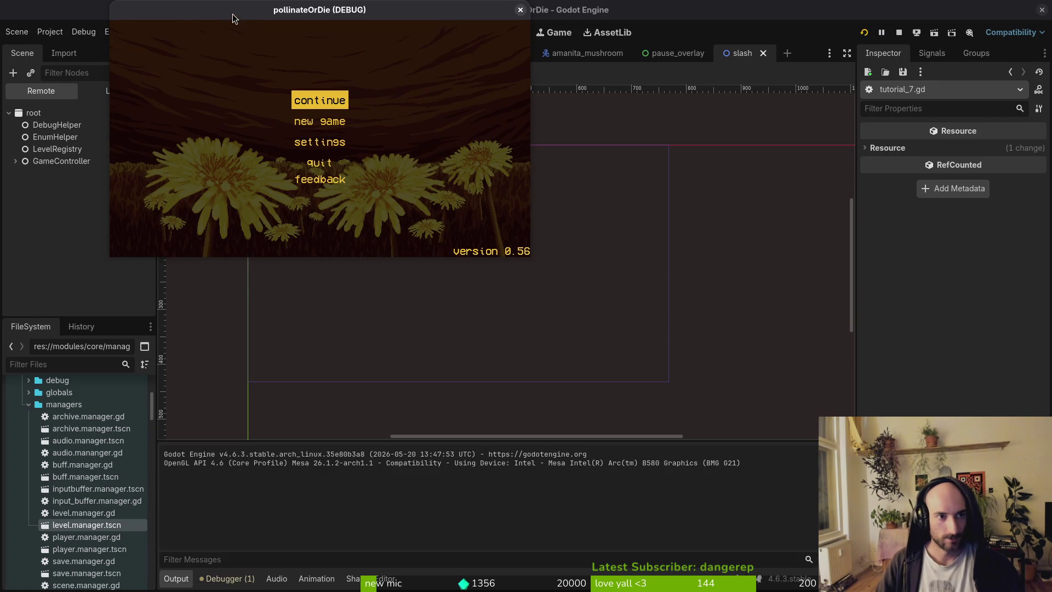
# Expand GameController, gui and level in the Remote scene tree while continuing into the hive level
pyautogui.moveTo(232, 18); pyautogui.dragTo(450, 76)
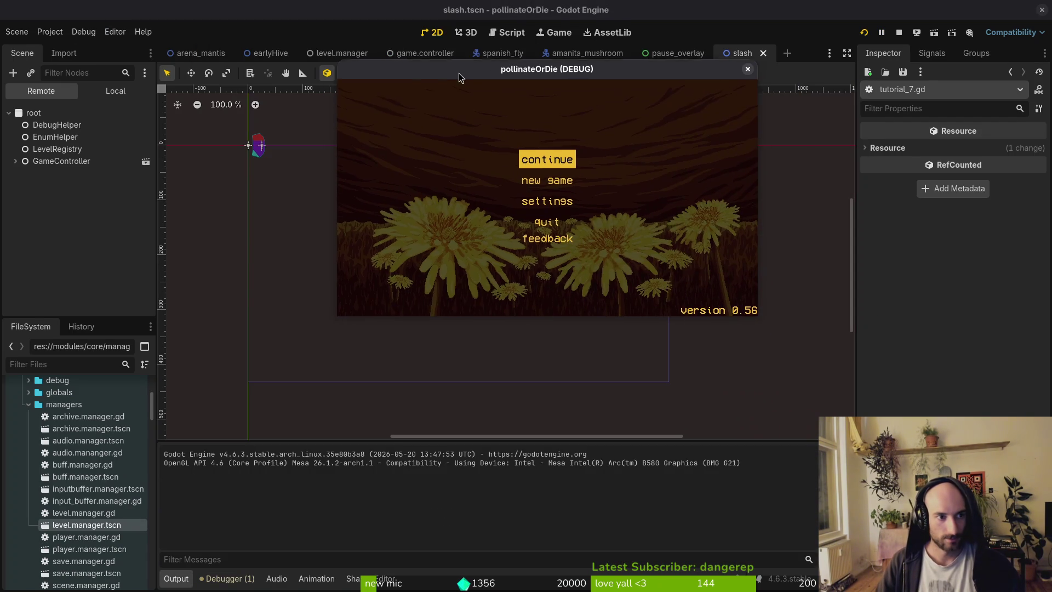
pyautogui.click(16, 161)
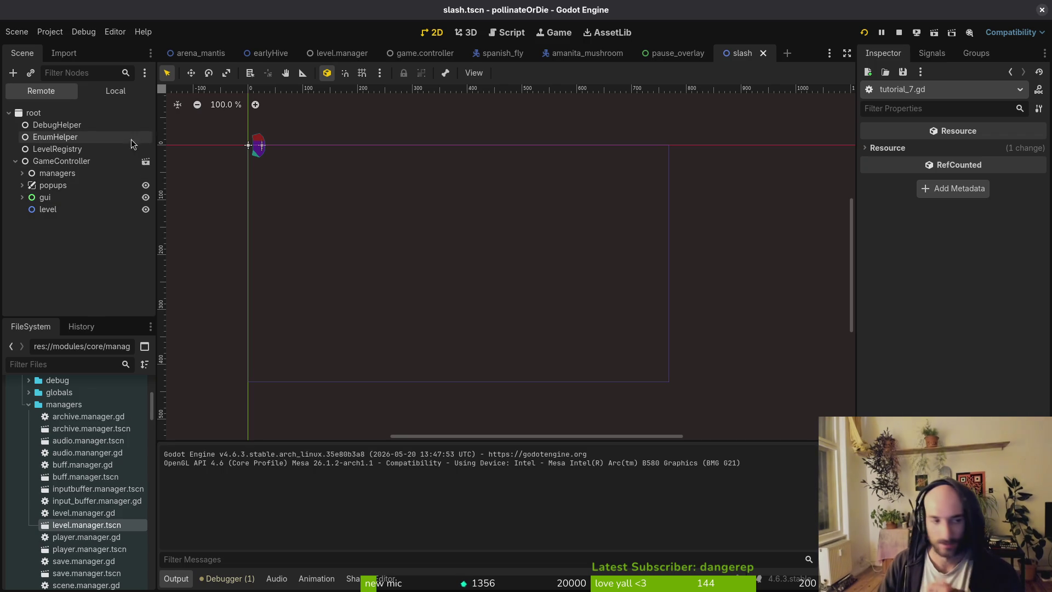
pyautogui.click(21, 197)
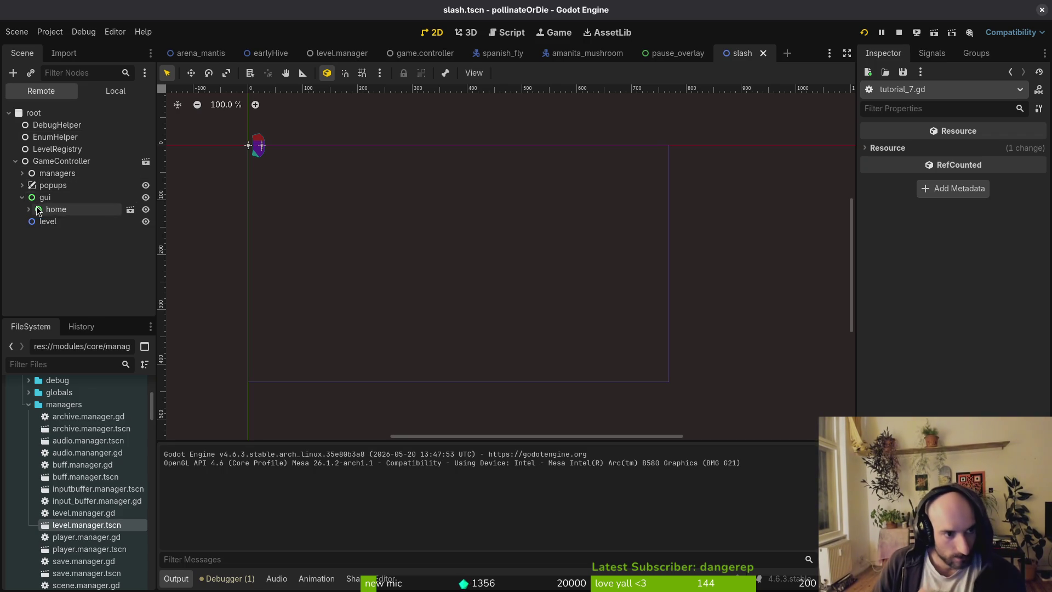
pyautogui.hotkey('alt', 'Tab')
pyautogui.press('Return')
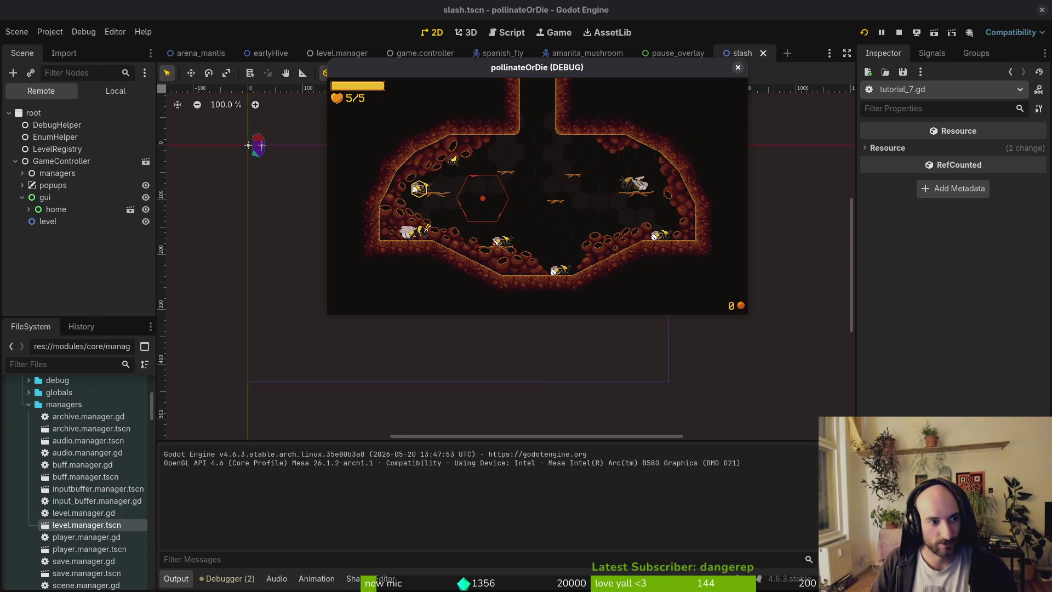
pyautogui.click(86, 220)
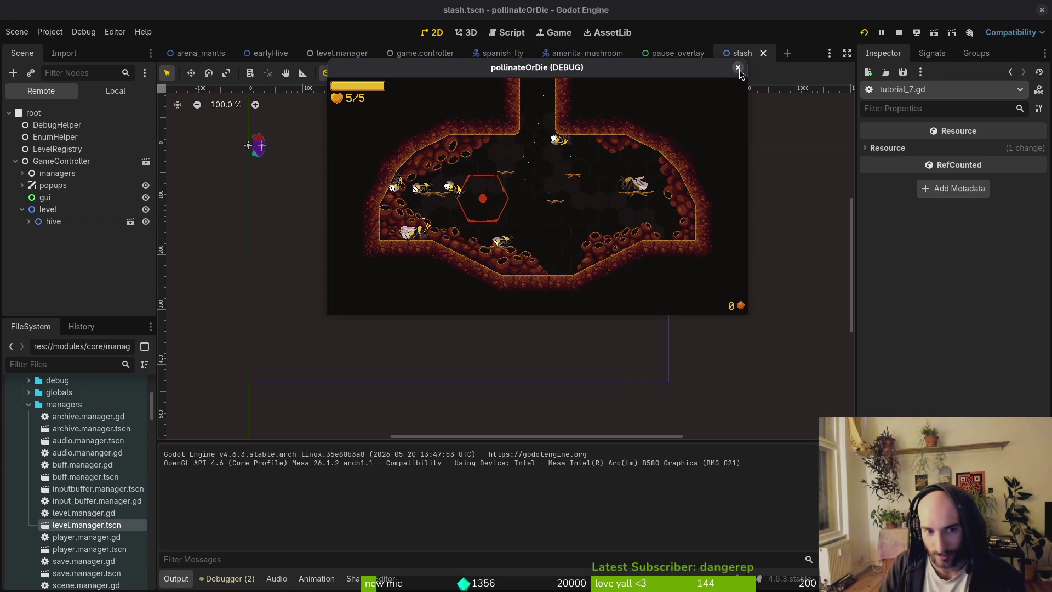
# Restart the game, continue into the hive, and open the F1 debug level-select with level 3 chosen
pyautogui.click(738, 69)
pyautogui.click(863, 33)
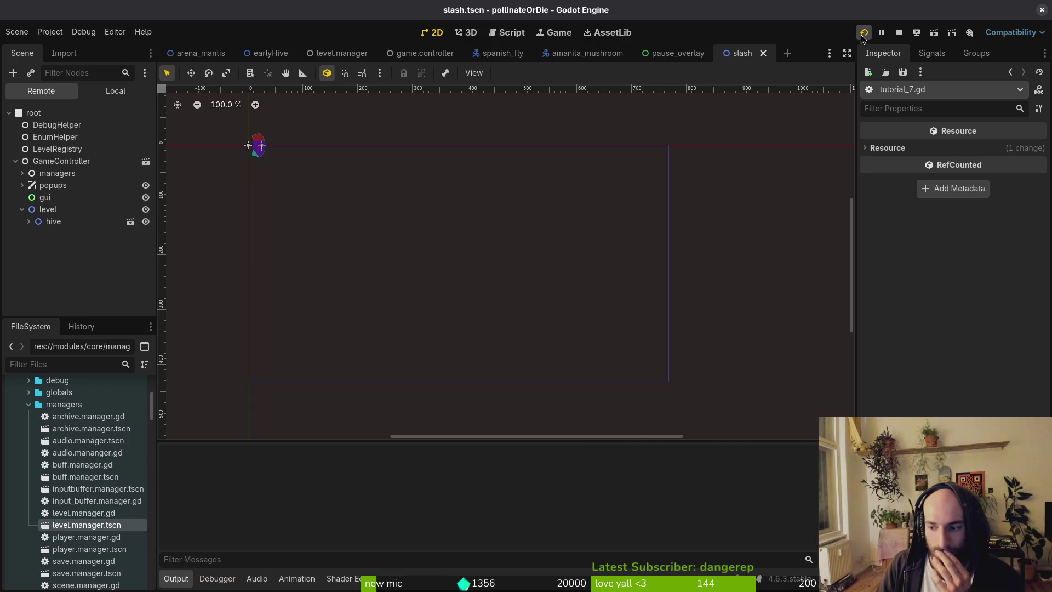
pyautogui.press('Return')
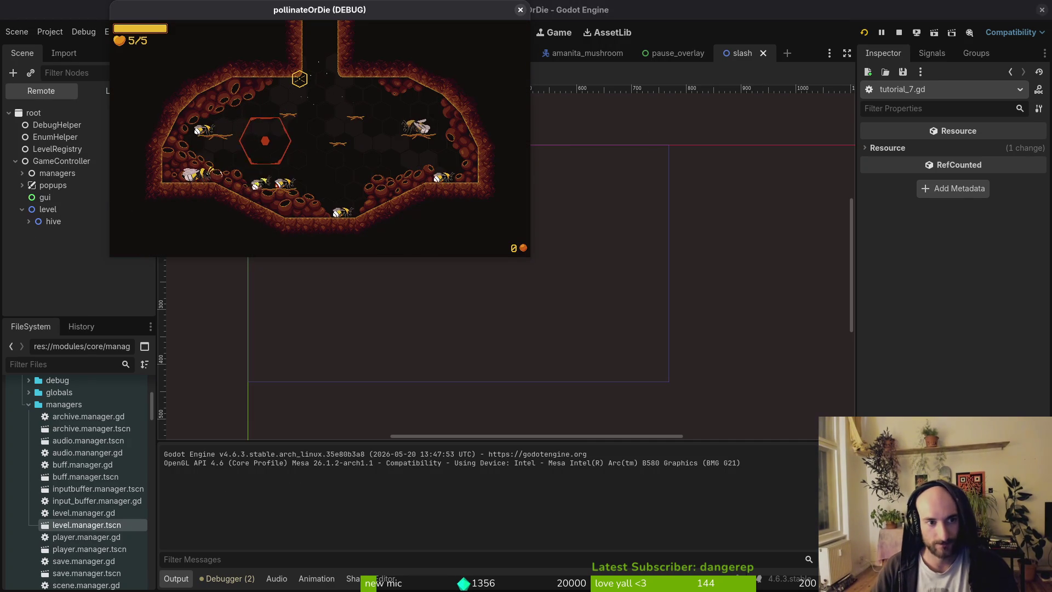
pyautogui.press('F1')
pyautogui.press('Left')
pyautogui.press('Left')
pyautogui.press('Left')
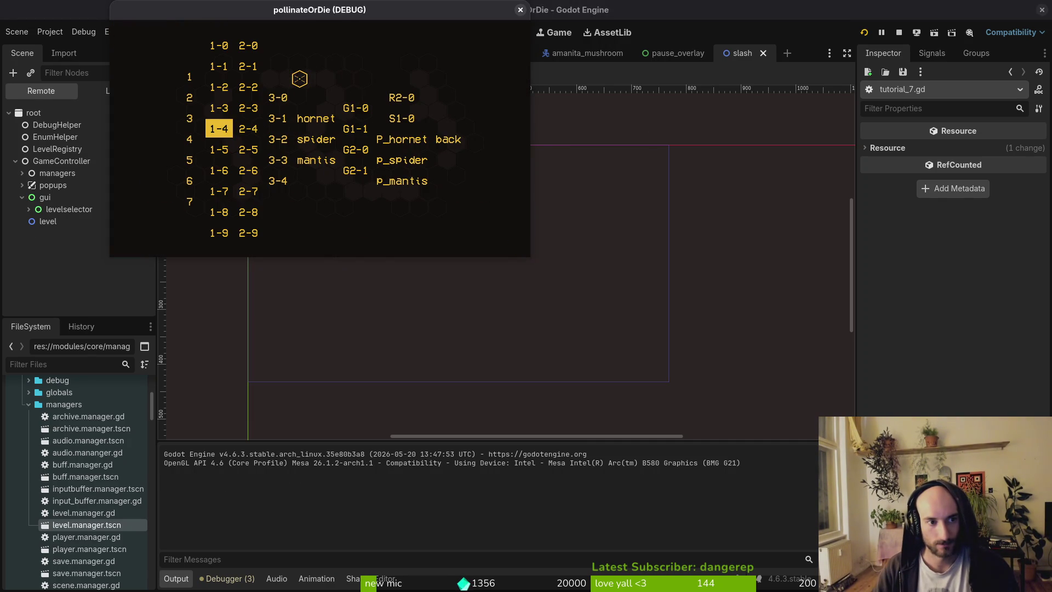
# Load level 3 and clear the slash, dash and smash tutorial rooms, dismissing their text bubbles
pyautogui.press('Return')
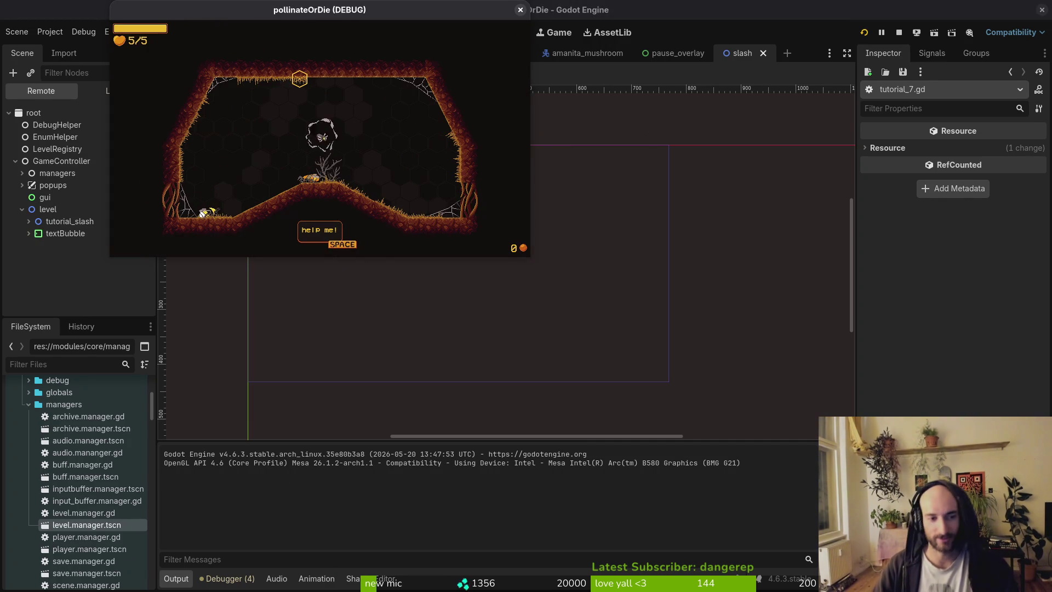
pyautogui.press('space')
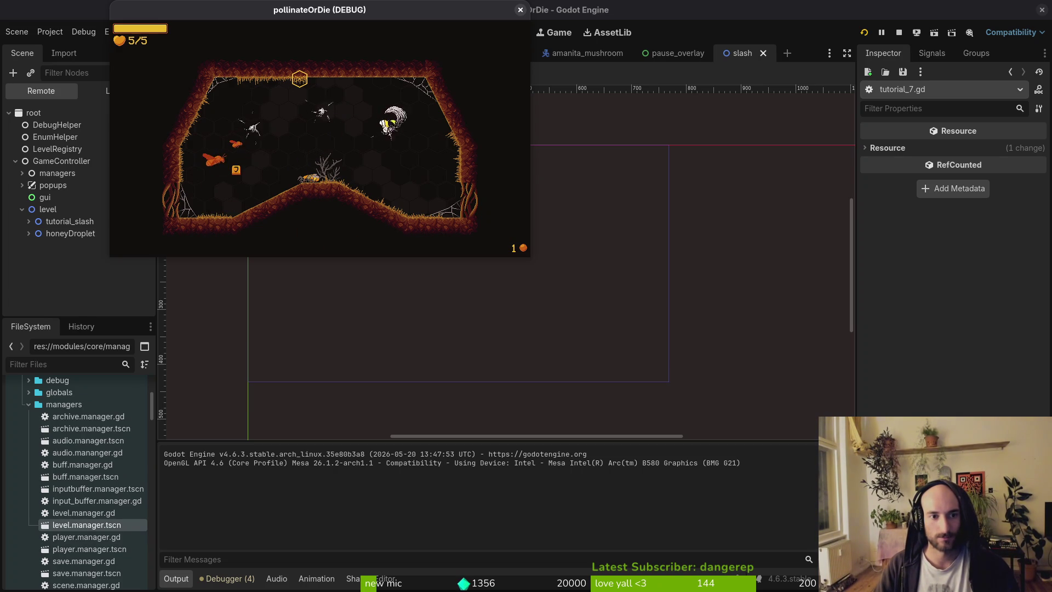
pyautogui.press('space')
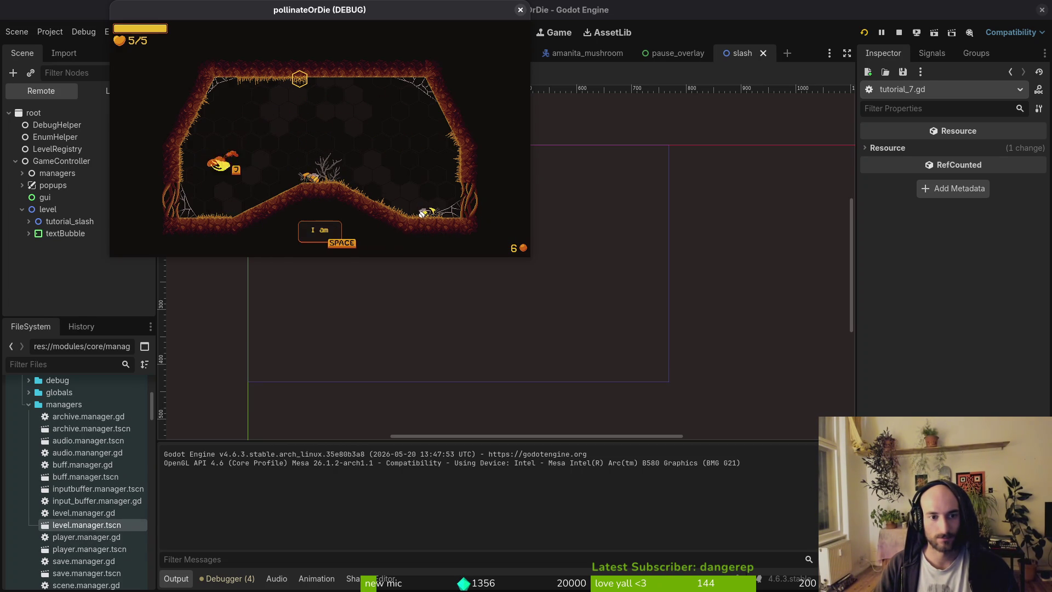
pyautogui.press('space')
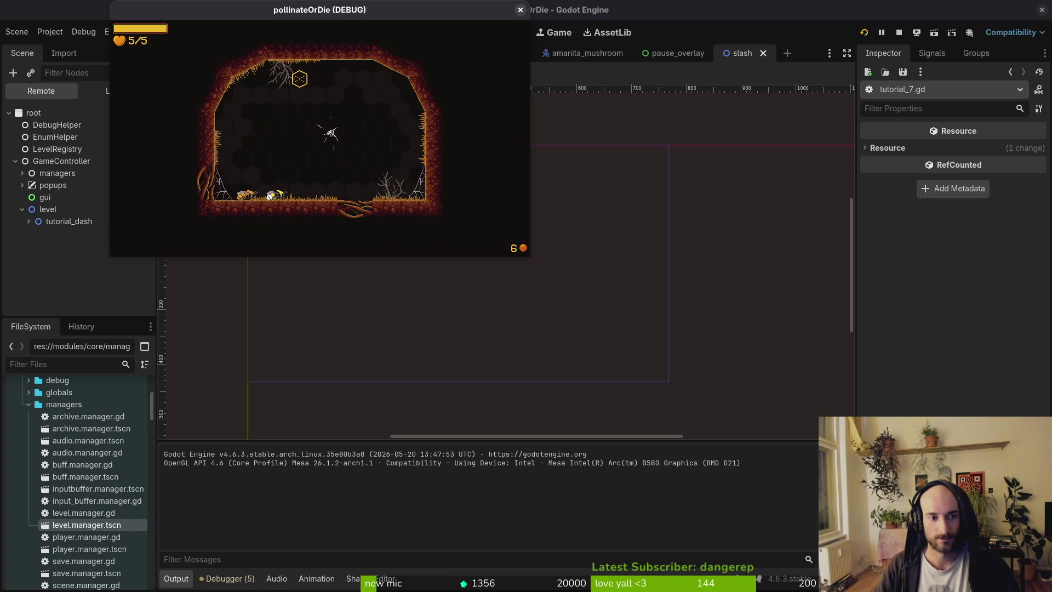
pyautogui.press('space')
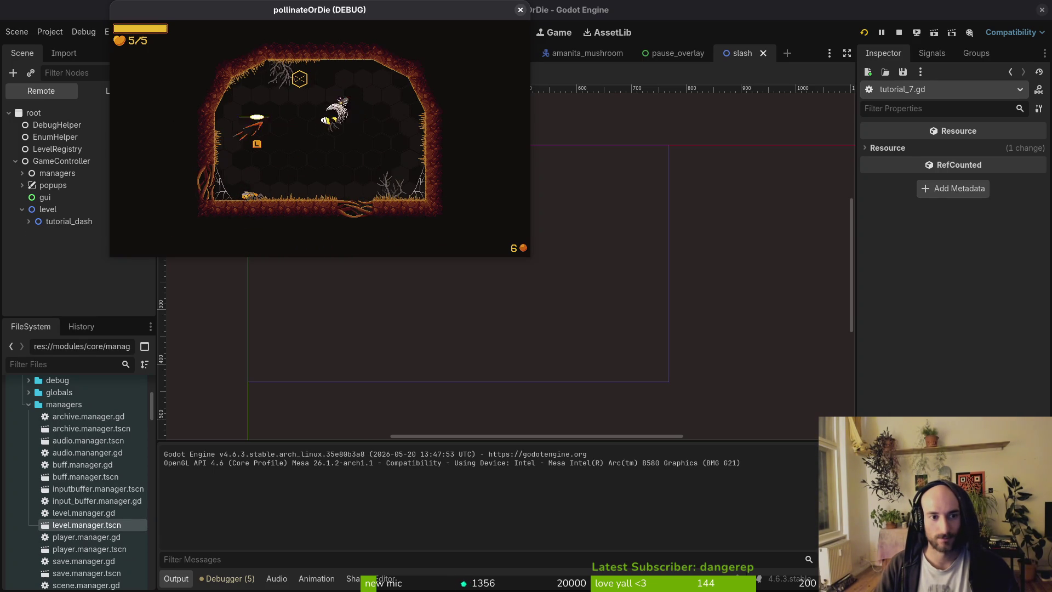
pyautogui.press('space')
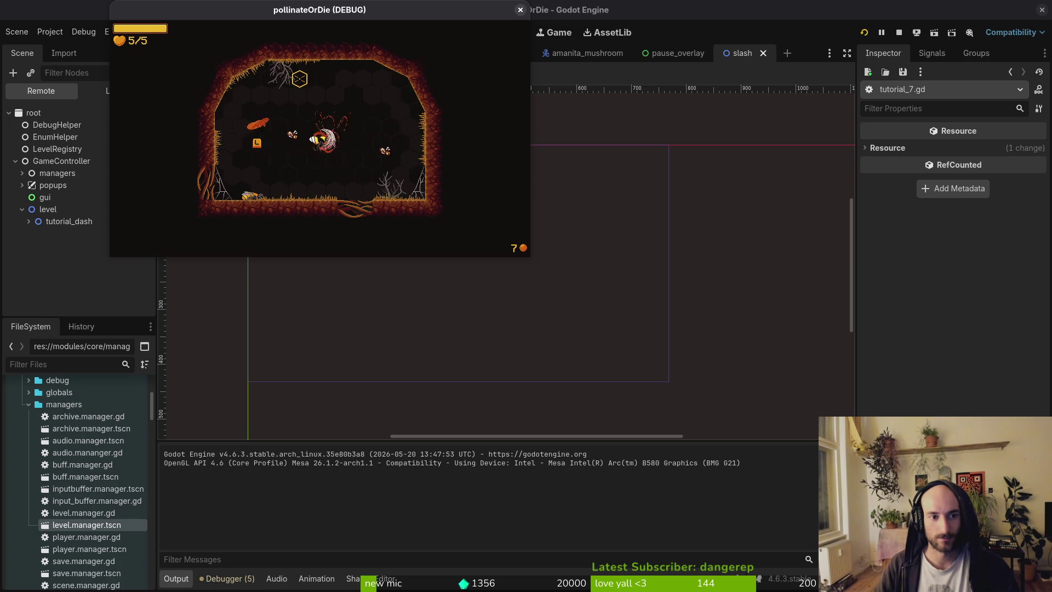
pyautogui.press('space')
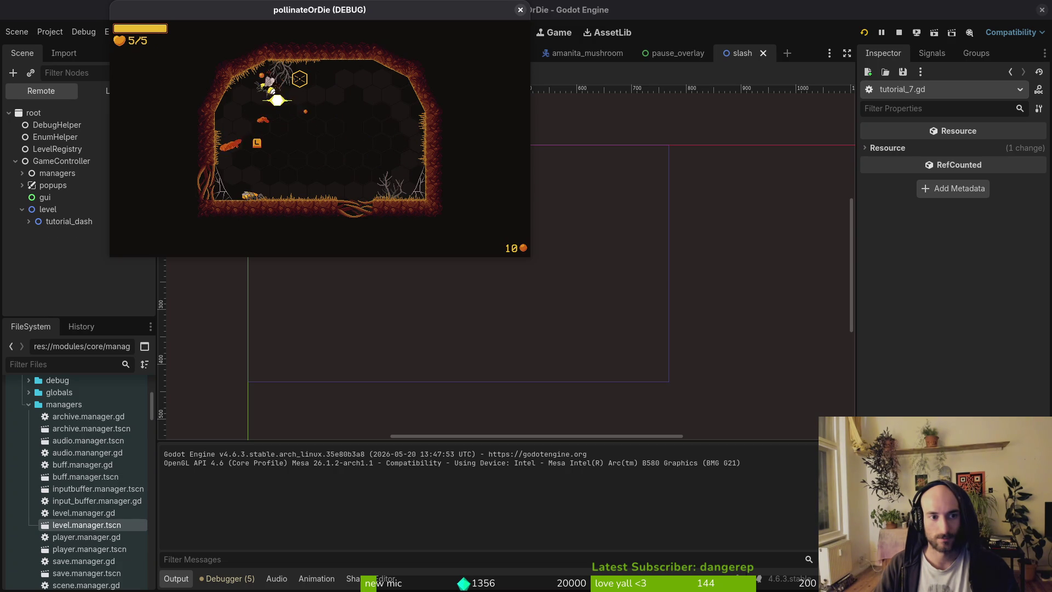
pyautogui.press('space')
pyautogui.press('space')
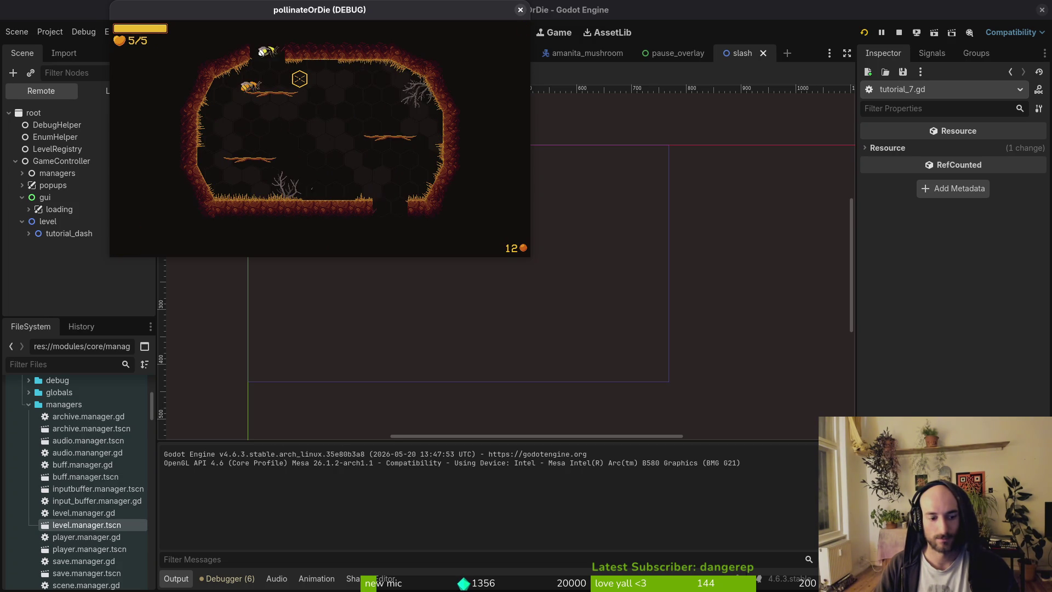
pyautogui.press('space')
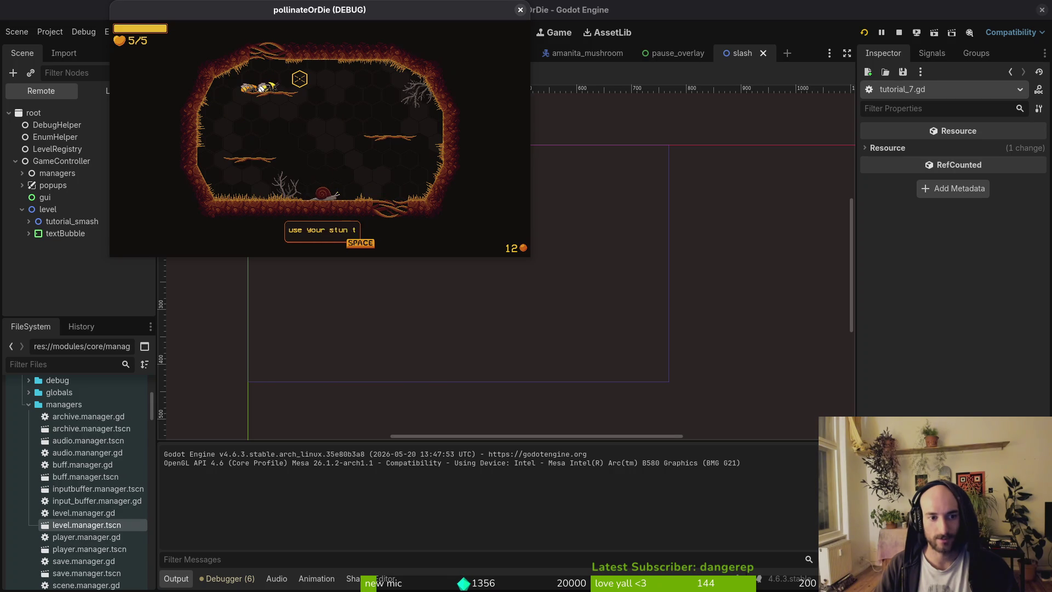
pyautogui.press('space')
pyautogui.press('space')
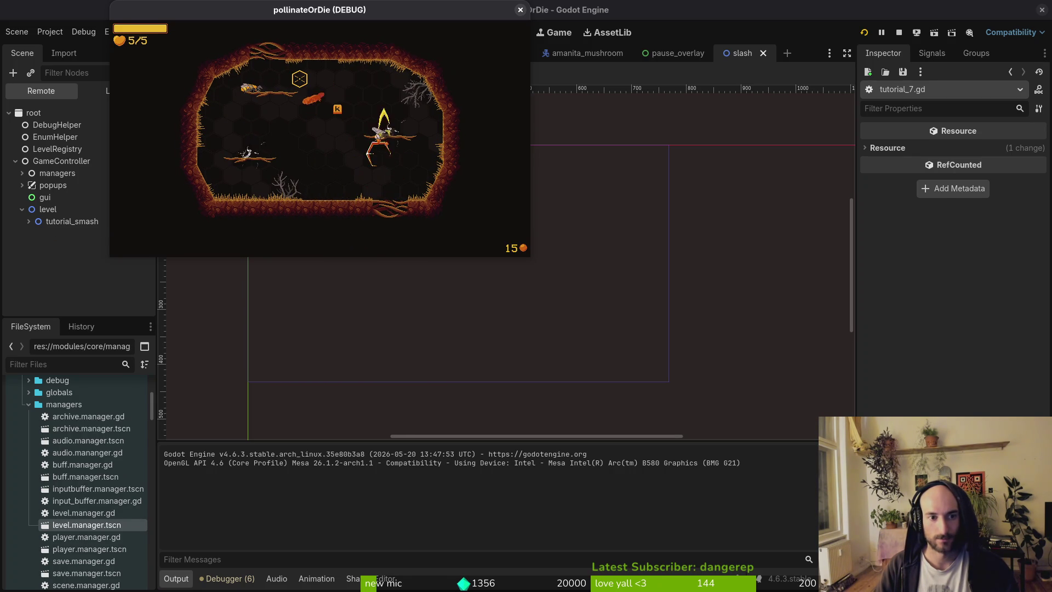
pyautogui.press('space')
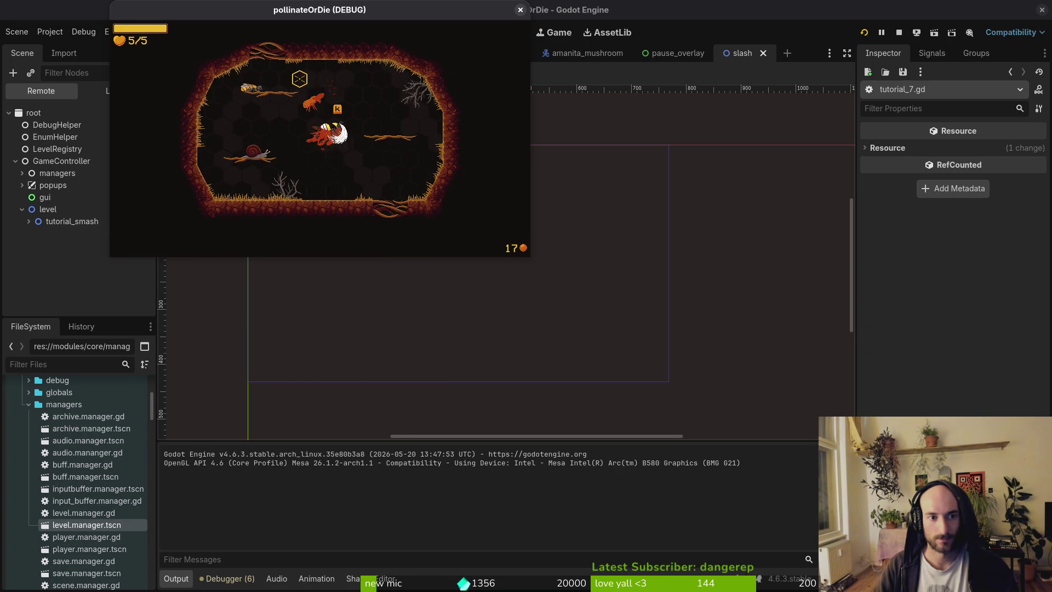
pyautogui.press('space')
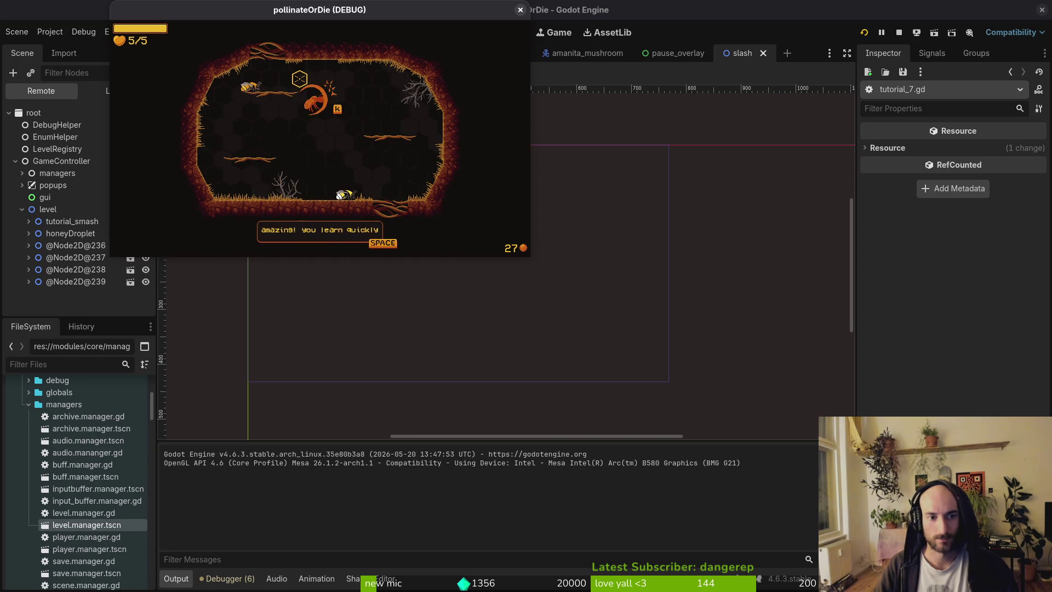
pyautogui.press('space')
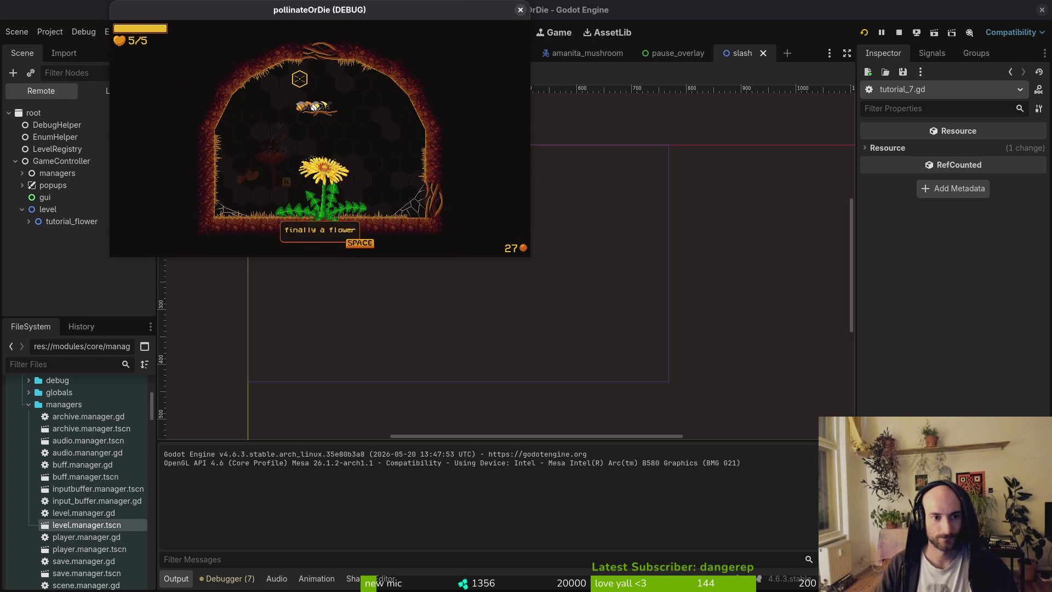
# Slash the orange bug and red flower, grab the +25% slash damage buff, and exit
pyautogui.press('space')
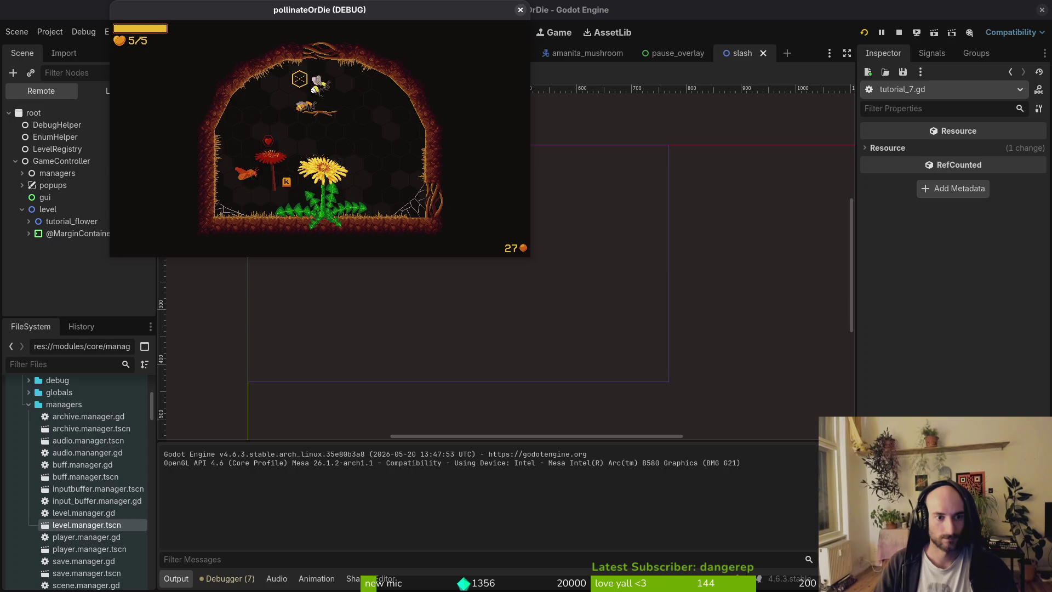
pyautogui.press('k')
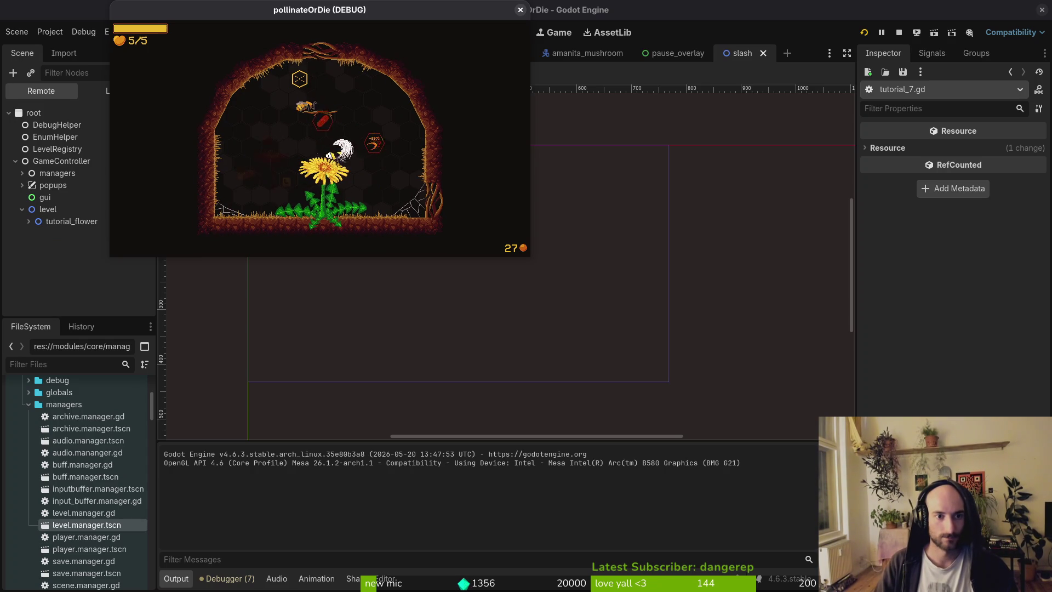
pyautogui.press('d')
pyautogui.press('s')
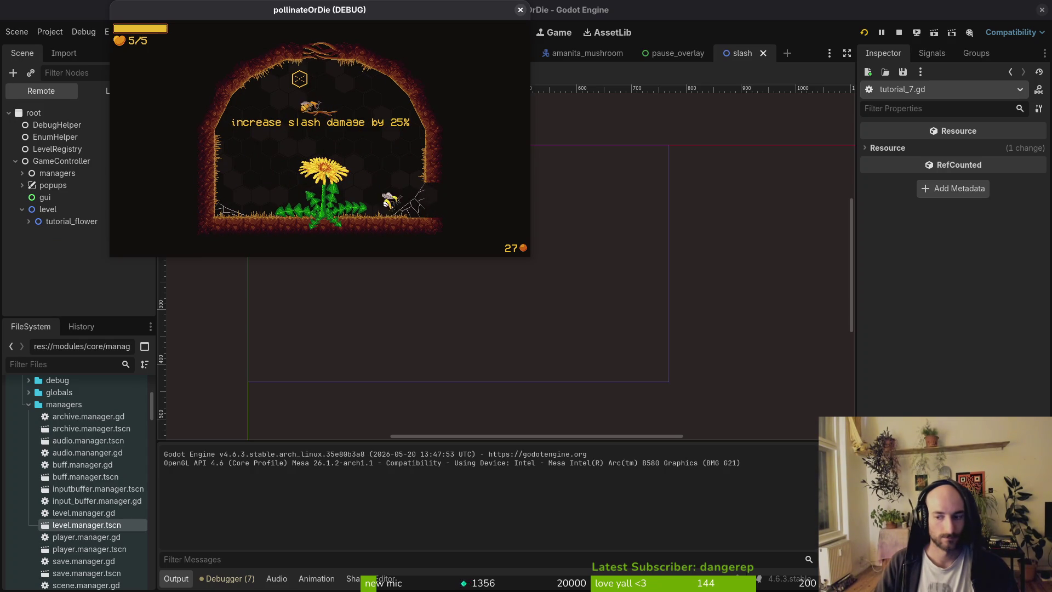
pyautogui.press('d')
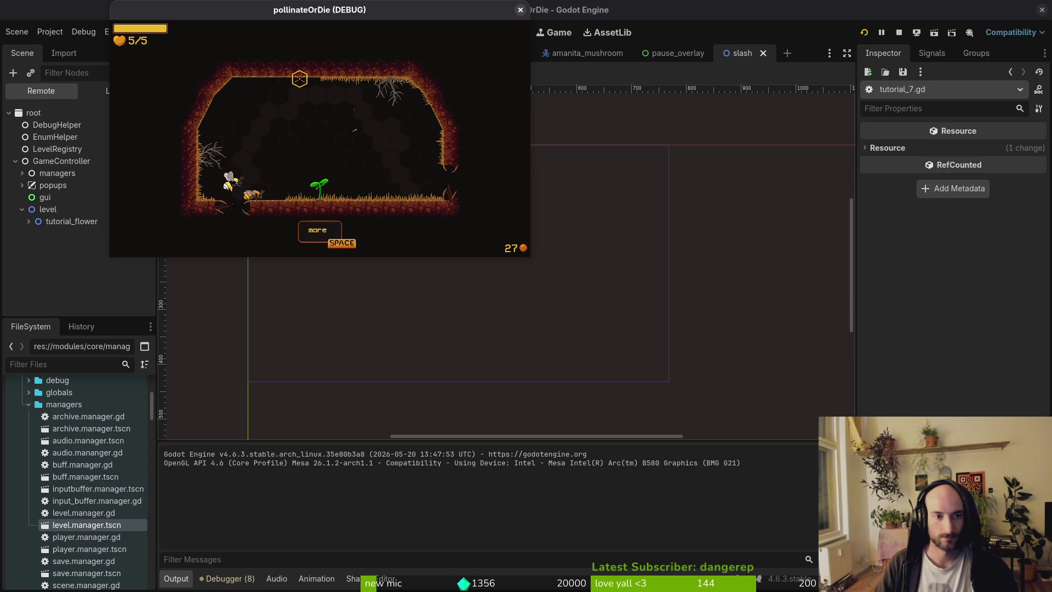
# Fly around the tutorial_7 room slashing the snails and other enemies on both sides
pyautogui.press('w')
pyautogui.press('k')
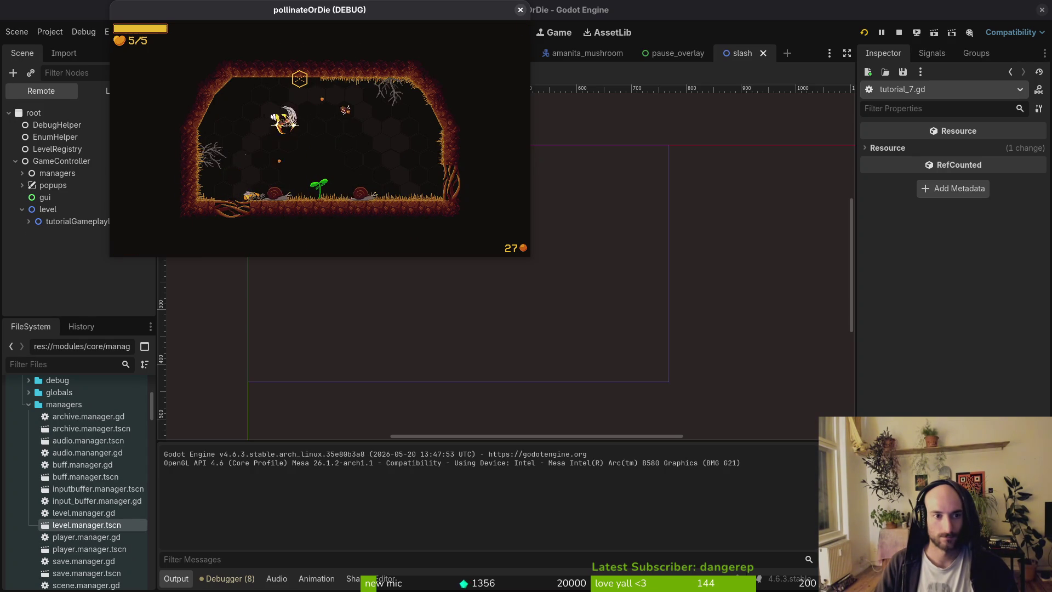
pyautogui.press('d')
pyautogui.press('k')
pyautogui.press('k')
pyautogui.press('a')
pyautogui.press('k')
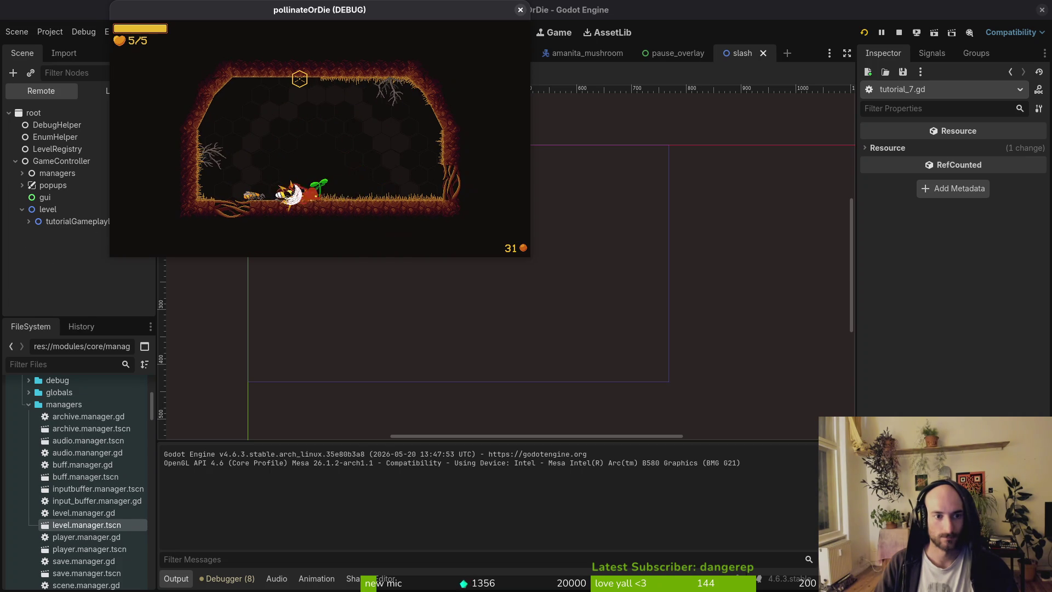
pyautogui.press('a')
pyautogui.press('k')
pyautogui.press('w')
pyautogui.press('k')
pyautogui.press('d')
pyautogui.press('k')
pyautogui.press('d')
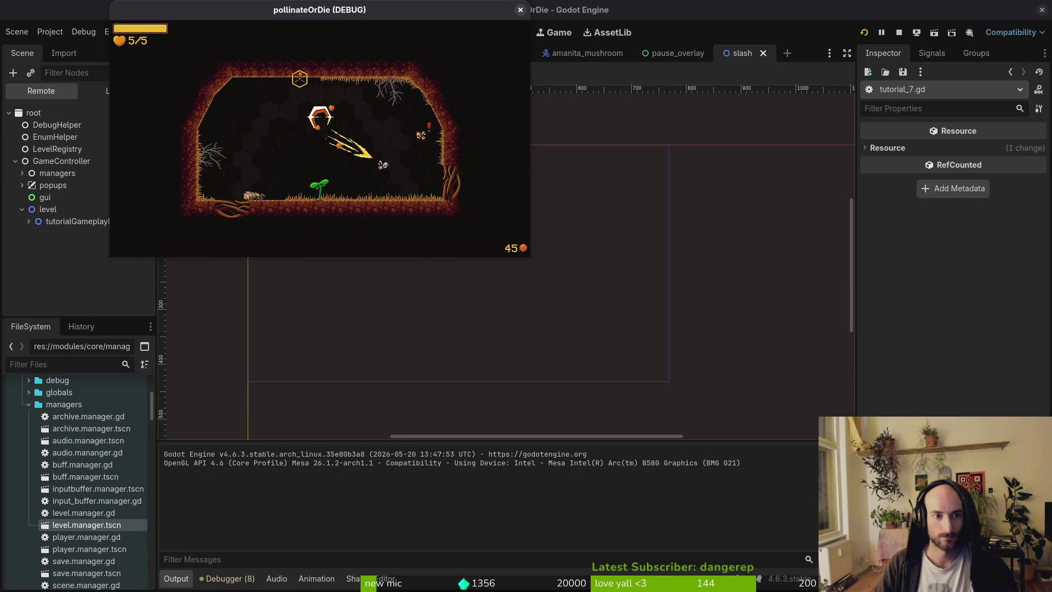
pyautogui.press('k')
# Pollinate the grown plant and dismiss the tutorial text box
pyautogui.press('a')
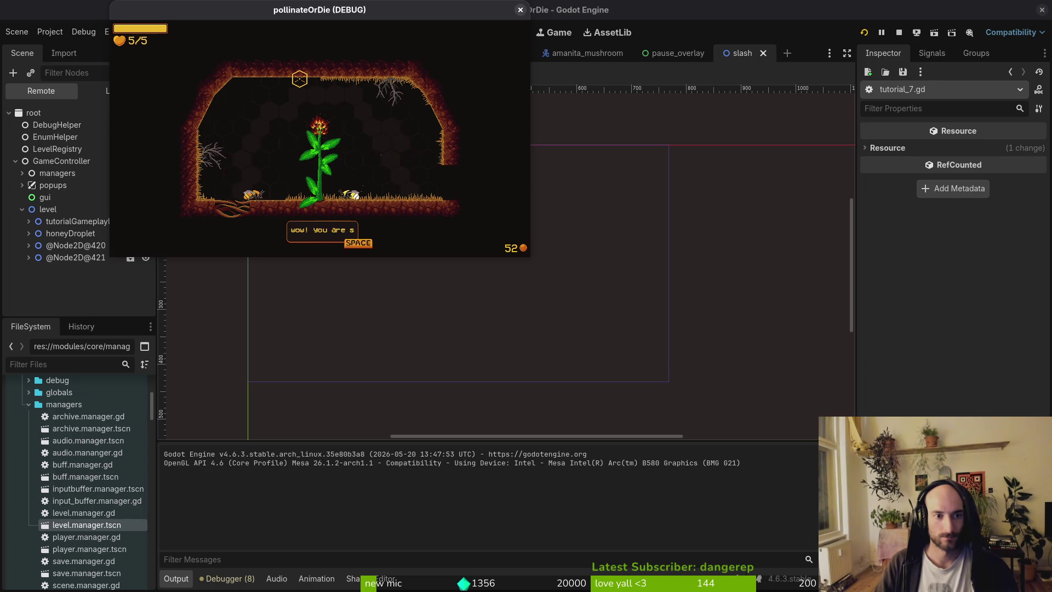
pyautogui.press('space')
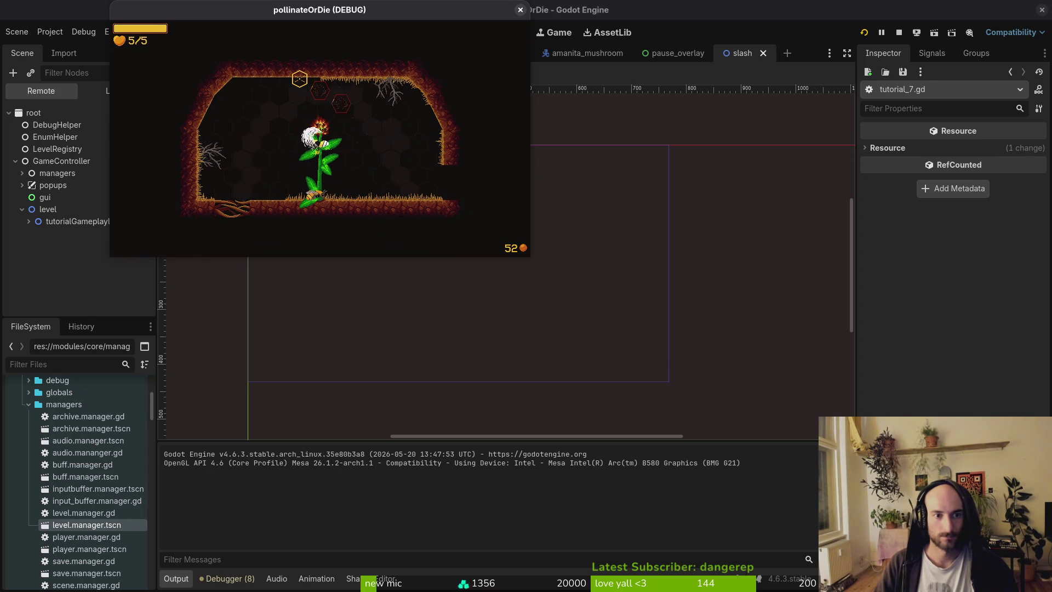
pyautogui.press('d')
pyautogui.press('d')
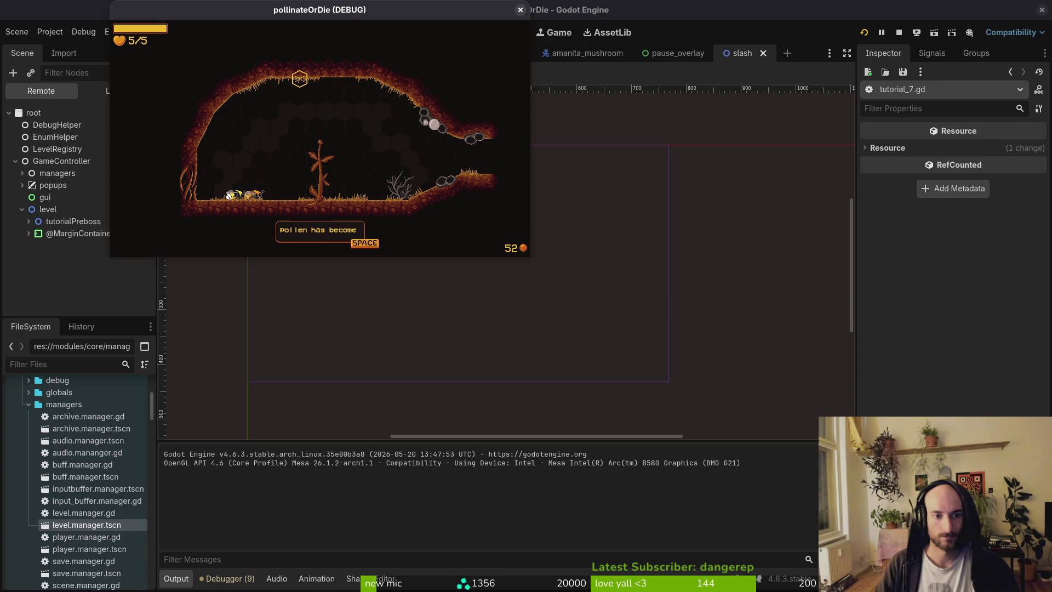
pyautogui.press('space')
pyautogui.press('d')
pyautogui.press('d')
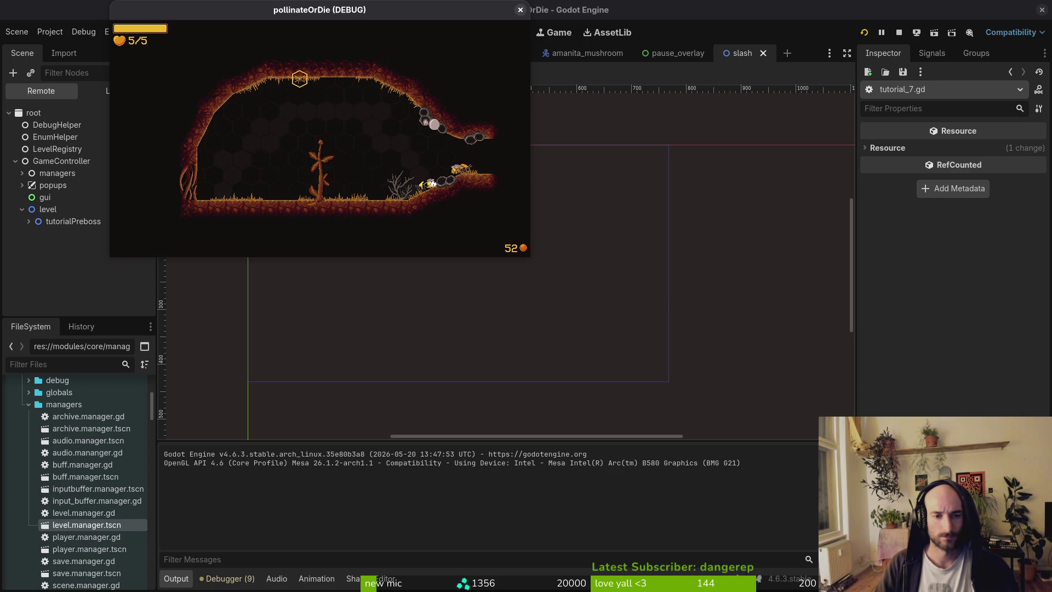
# Fly into the spider arena, dodge the falling rocks, pause with Esc, and return to Neovim
pyautogui.press('d')
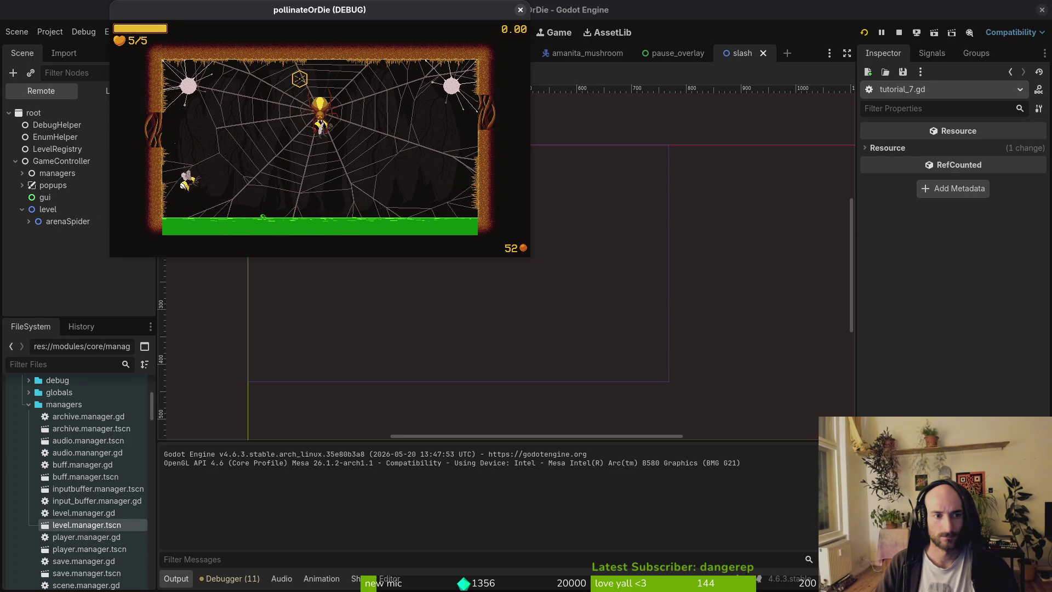
pyautogui.press('d')
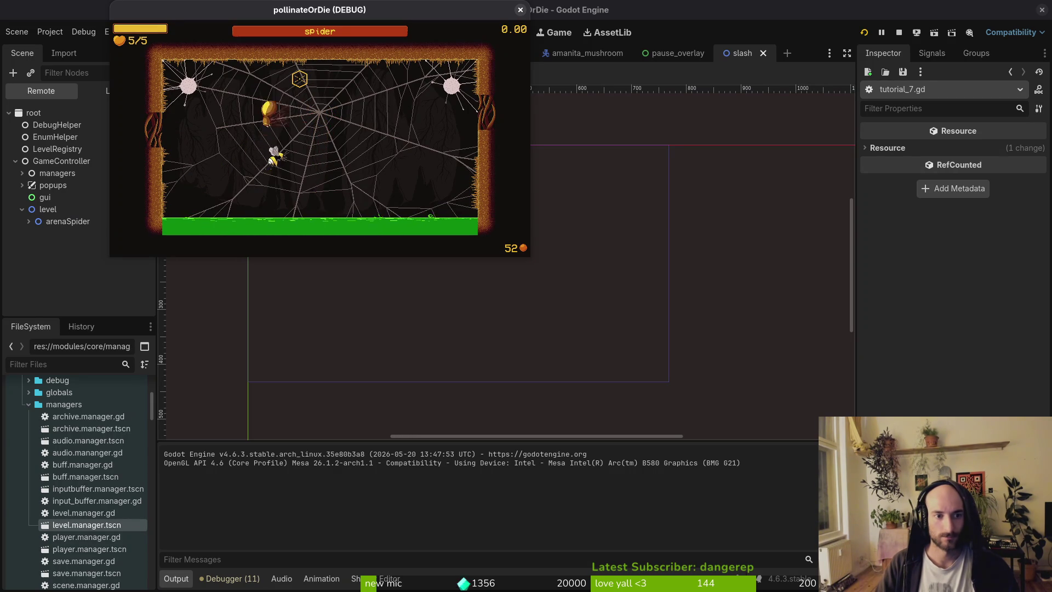
pyautogui.press('d')
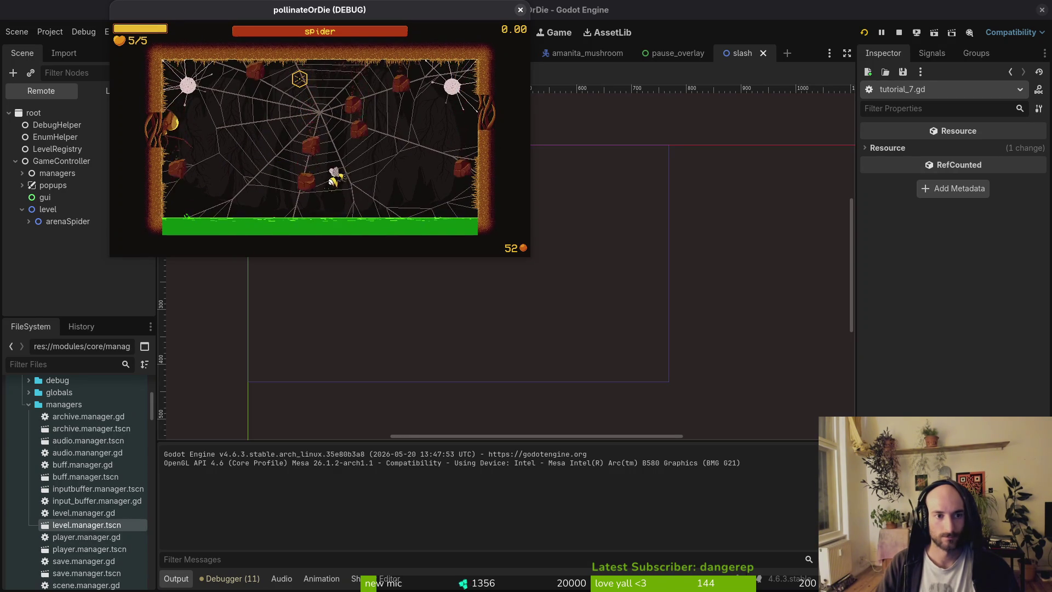
pyautogui.press('Escape')
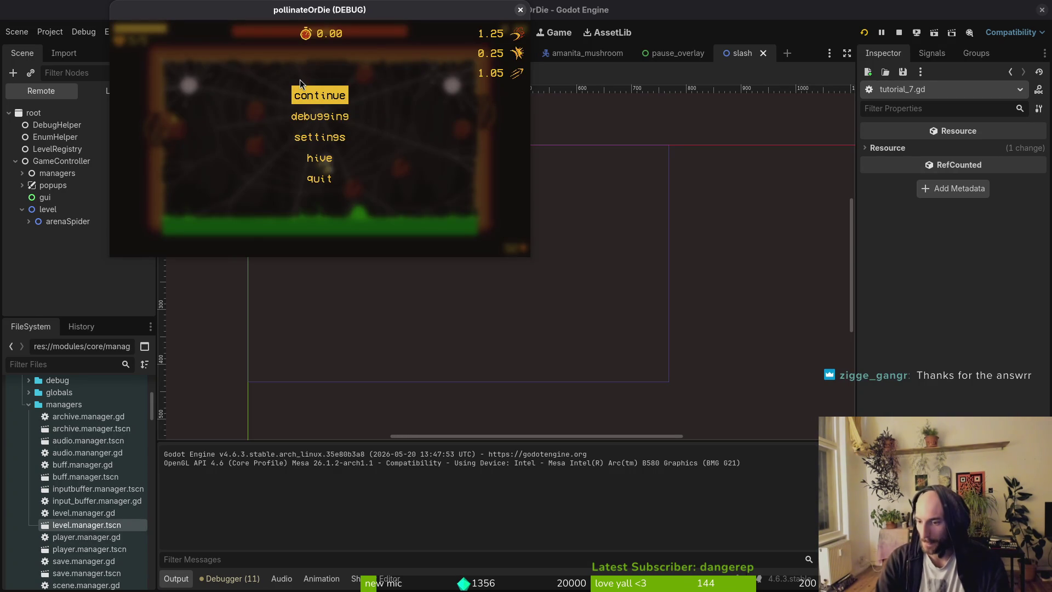
pyautogui.press('super+1')
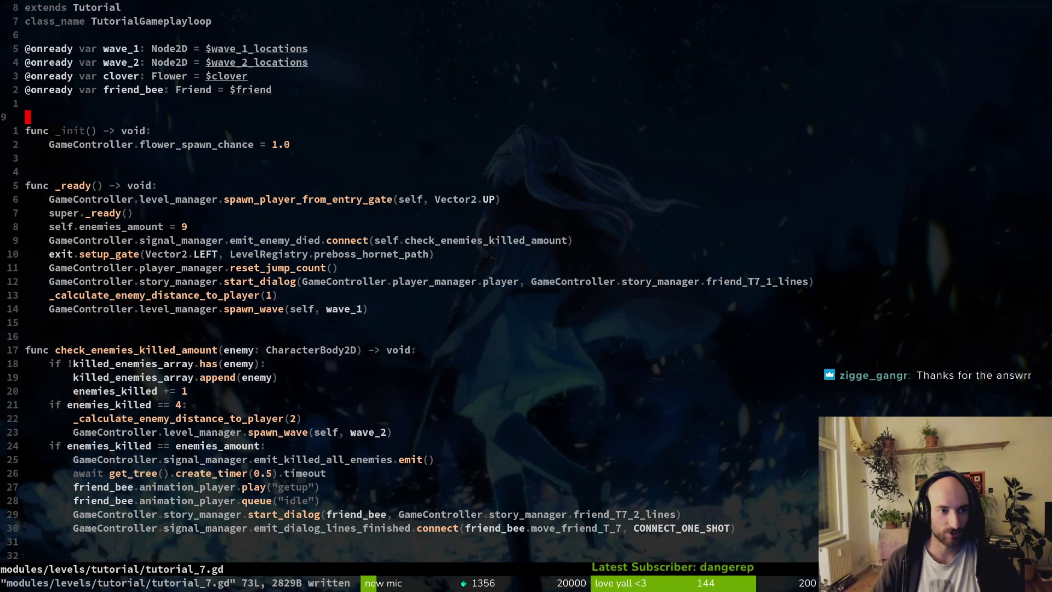
# Open tutorial_8.gd, jump to line 14 with the exit gate setup, and save it
pyautogui.hotkey('ctrl', 'p')
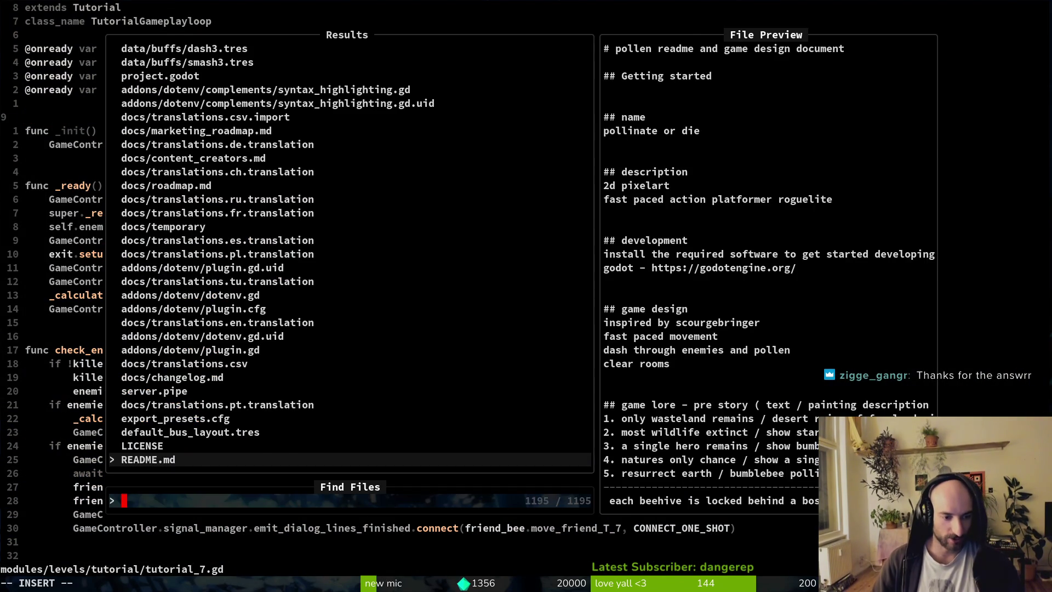
pyautogui.write('tut8')
pyautogui.press('Return')
pyautogui.press('1')
pyautogui.press('4')
pyautogui.hotkey('shift', 'g')
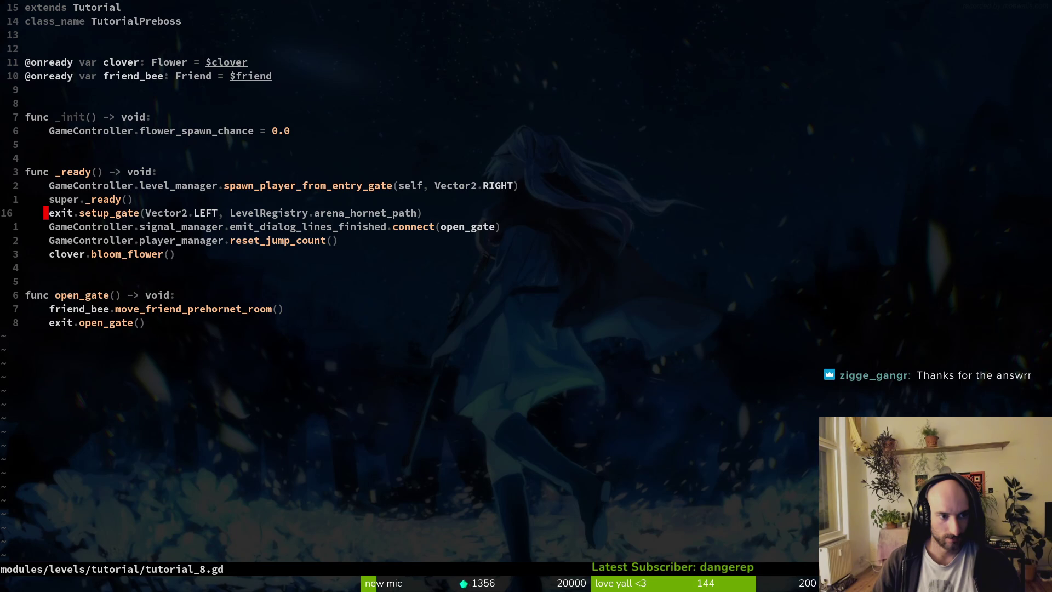
pyautogui.write(':w')
pyautogui.press('Return')
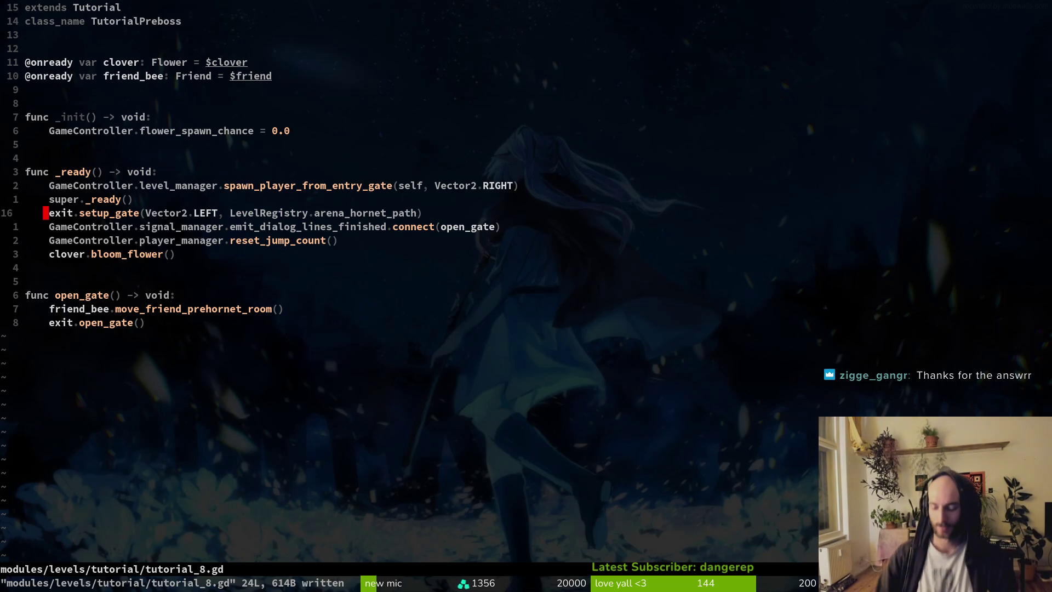
# Search the project files for the arena gate script and open arena_gate.gd
pyautogui.hotkey('ctrl', 'p')
pyautogui.write('horgater')
pyautogui.press('BackSpace')
pyautogui.press('BackSpace')
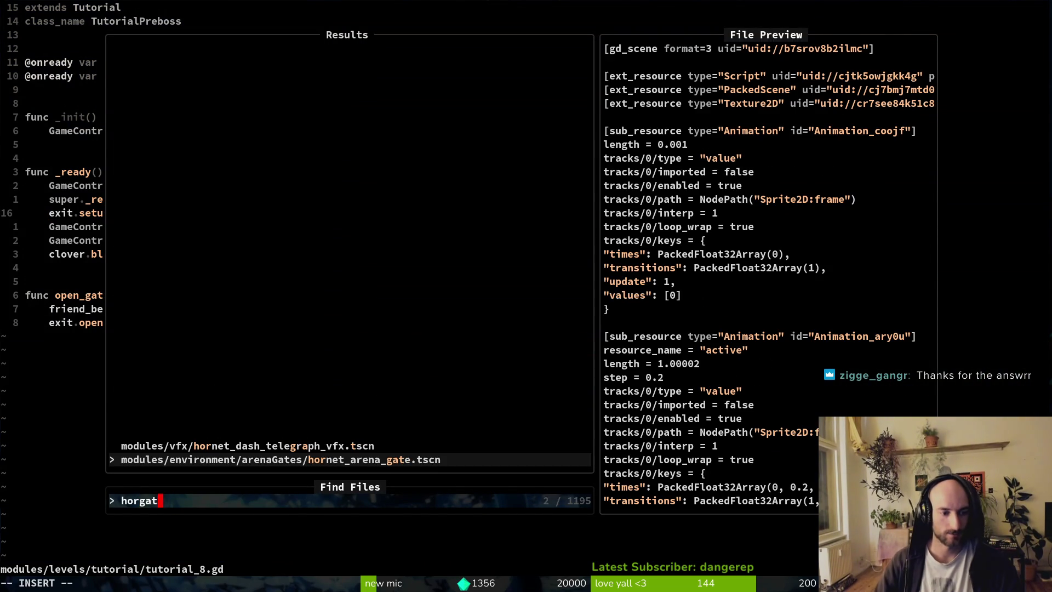
pyautogui.press('BackSpace')
pyautogui.write('te')
pyautogui.press('BackSpace')
pyautogui.press('BackSpace')
pyautogui.write('te')
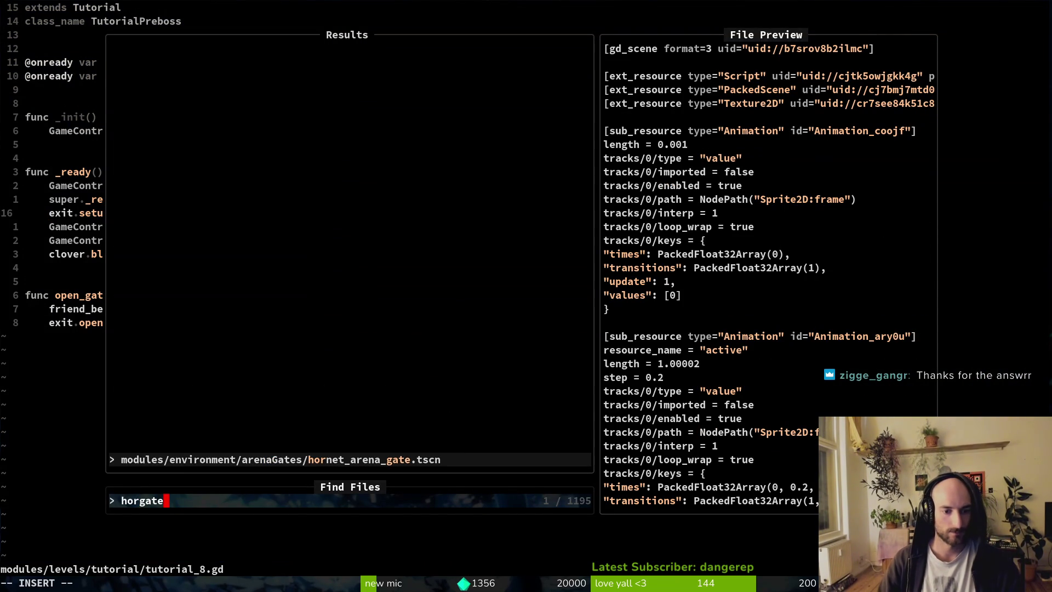
pyautogui.press('Escape')
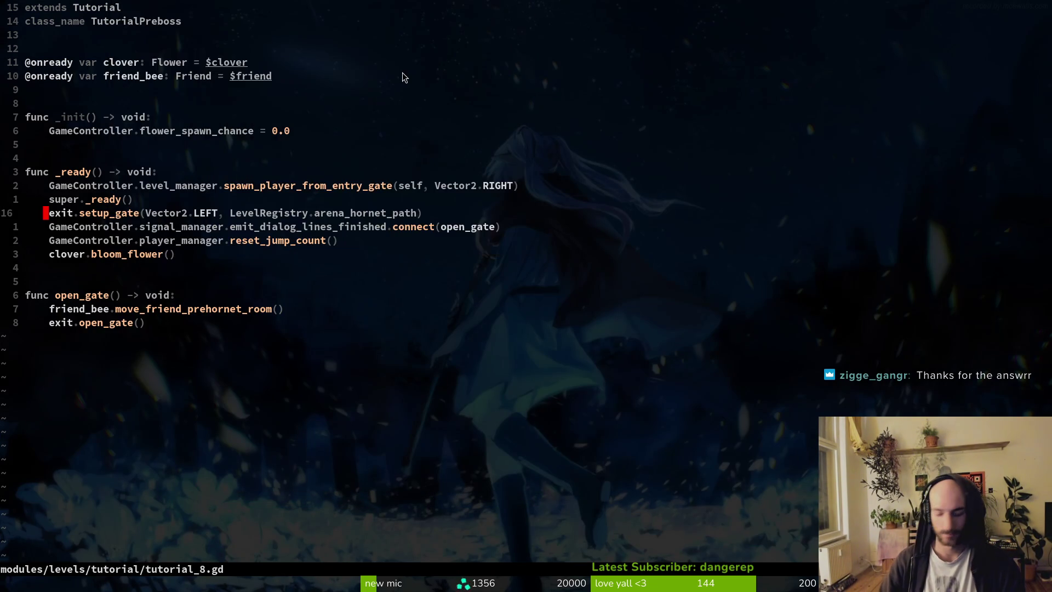
pyautogui.hotkey('ctrl', 'p')
pyautogui.write('spider')
pyautogui.press('BackSpace')
pyautogui.press('BackSpace')
pyautogui.press('BackSpace')
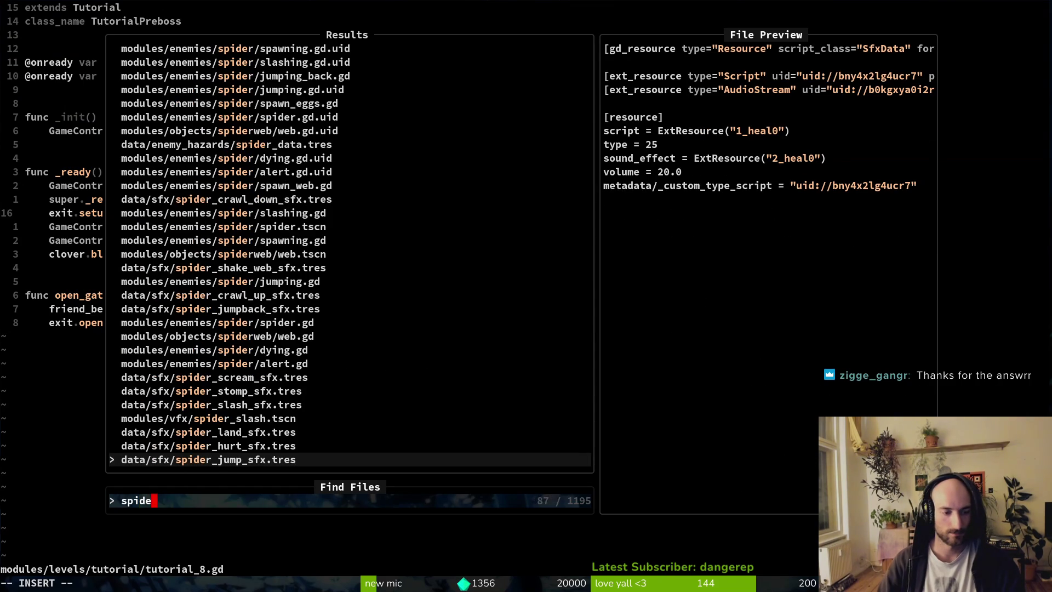
pyautogui.write('arena_gate')
pyautogui.press('Return')
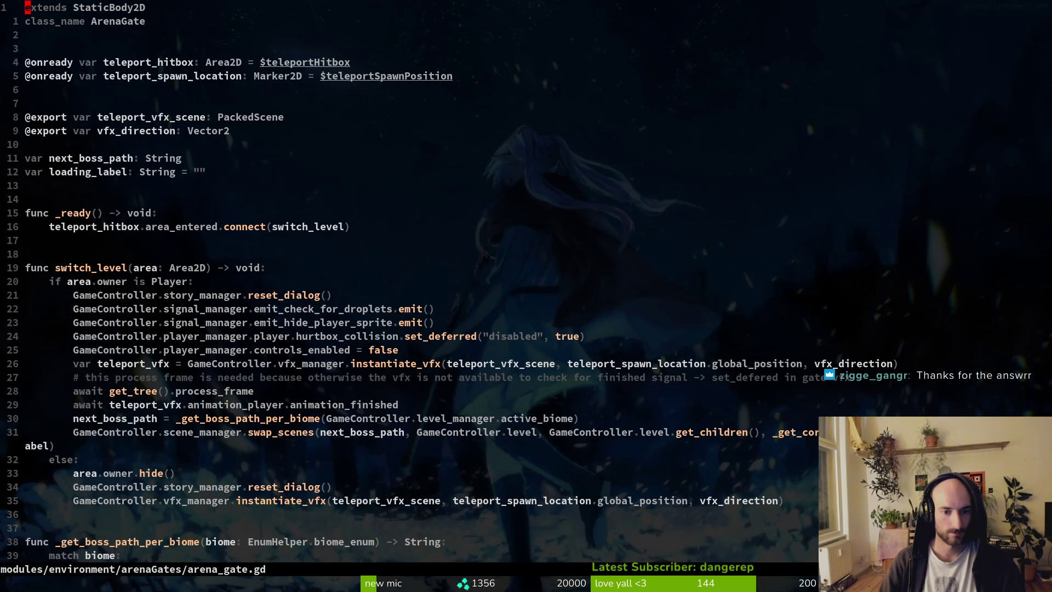
# Move to the TUTORIAL biome case in arena_gate.gd and grep the project for TUTORIAL
pyautogui.click(46, 391)
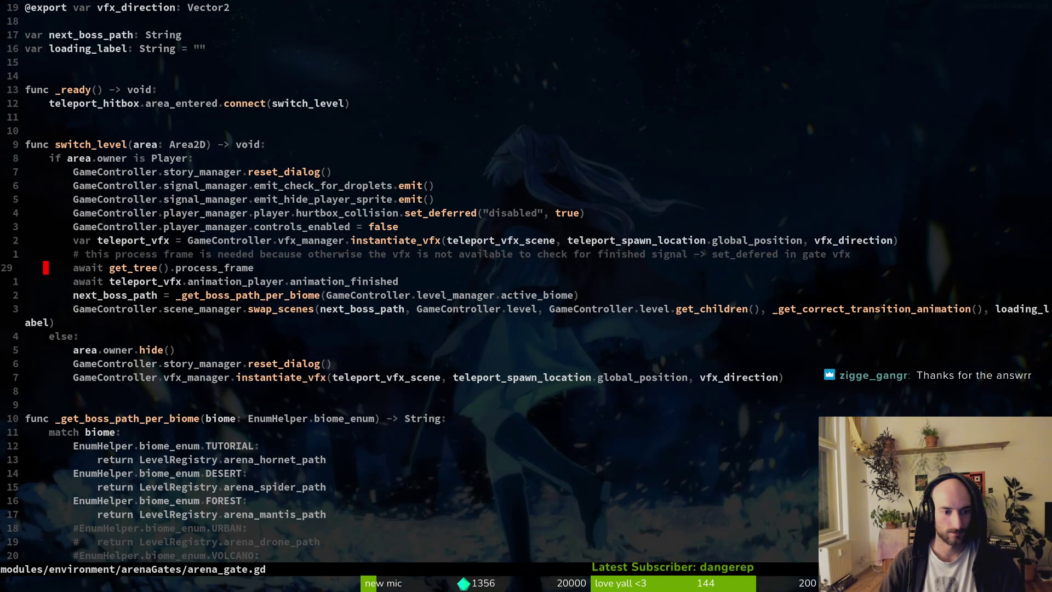
pyautogui.hotkey('ctrl', 'd')
pyautogui.press('k')
pyautogui.press('k')
pyautogui.press('k')
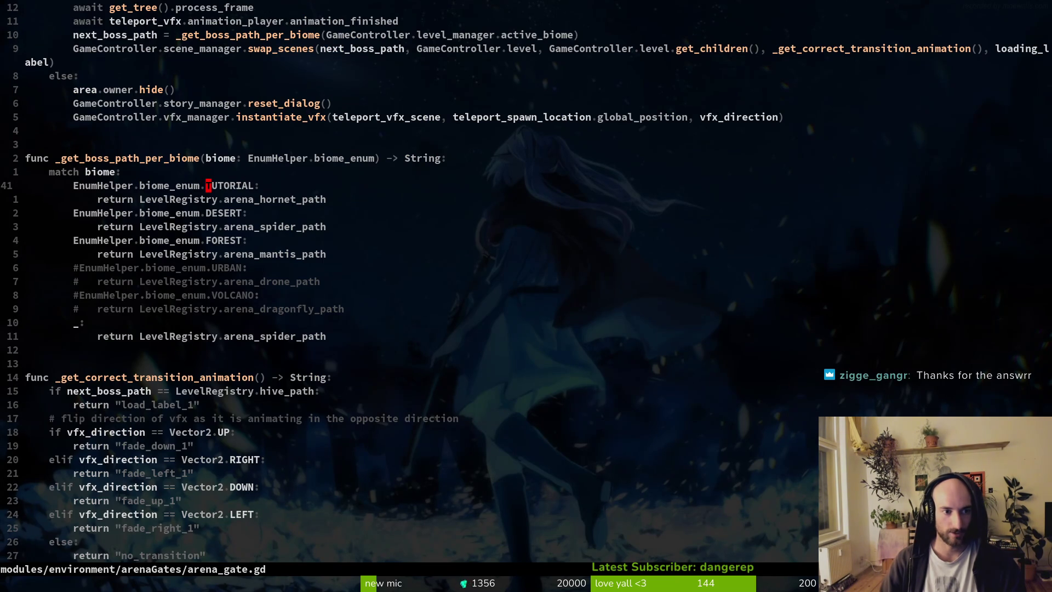
pyautogui.press('space')
pyautogui.press('f')
pyautogui.press('w')
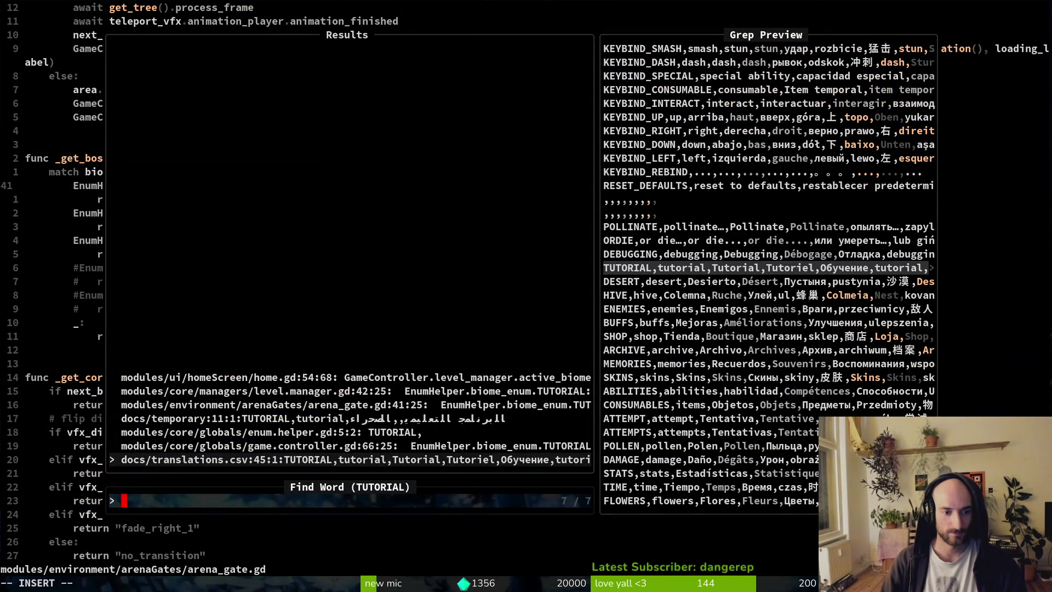
# Preview the TUTORIAL matches and open home.gd where _start_new_game sets active_biome to TUTORIAL
pyautogui.press('Up')
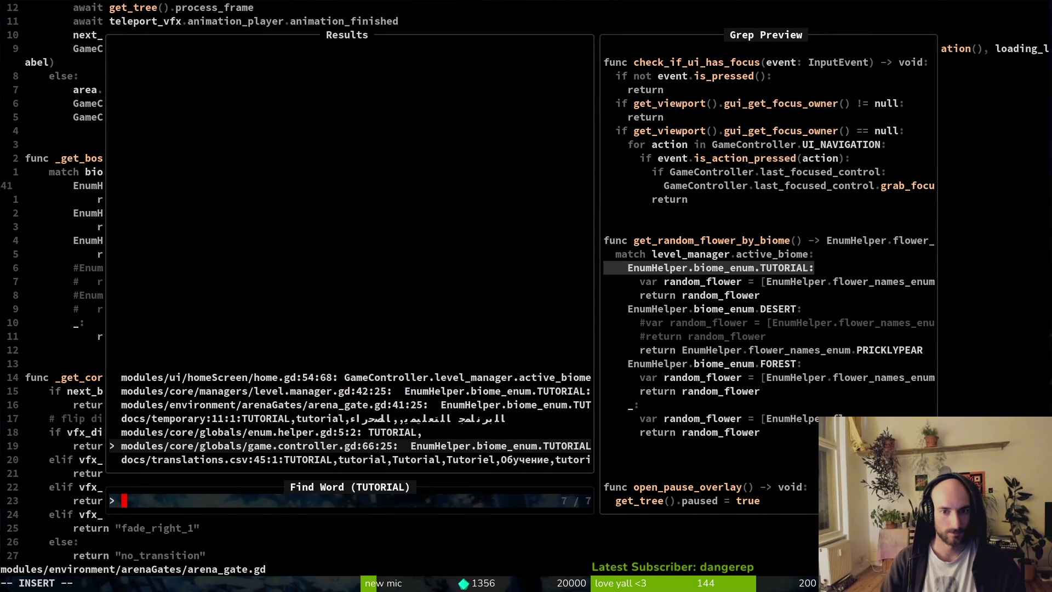
pyautogui.press('Up')
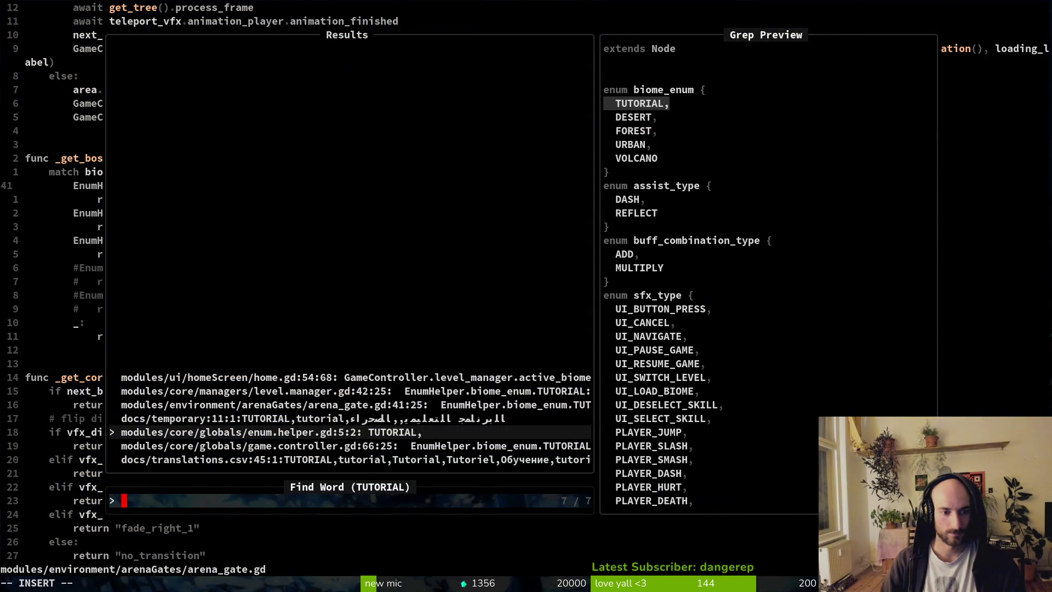
pyautogui.press('Up')
pyautogui.press('Up')
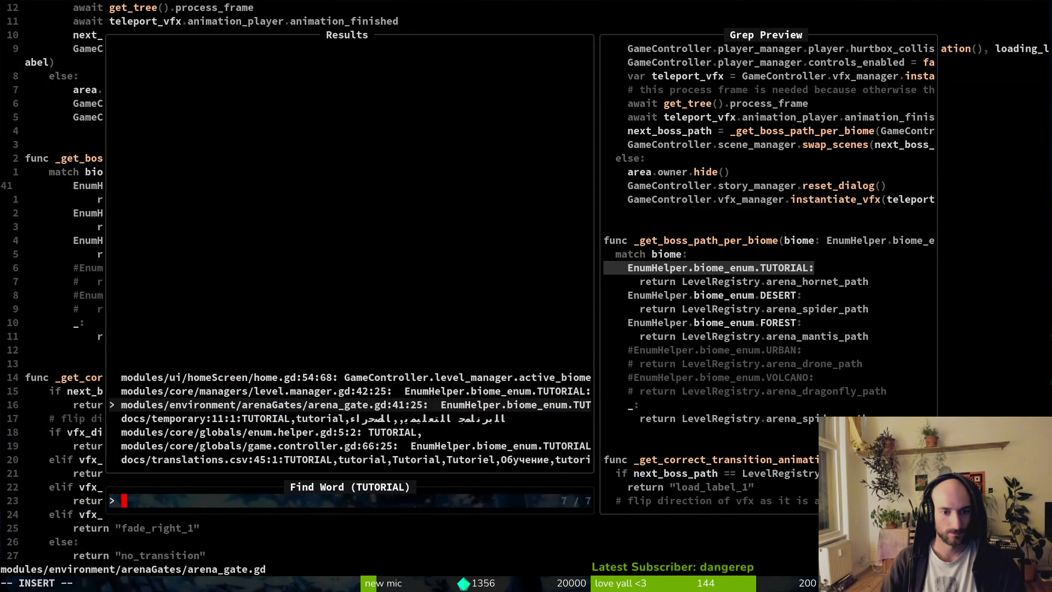
pyautogui.press('Up')
pyautogui.press('Up')
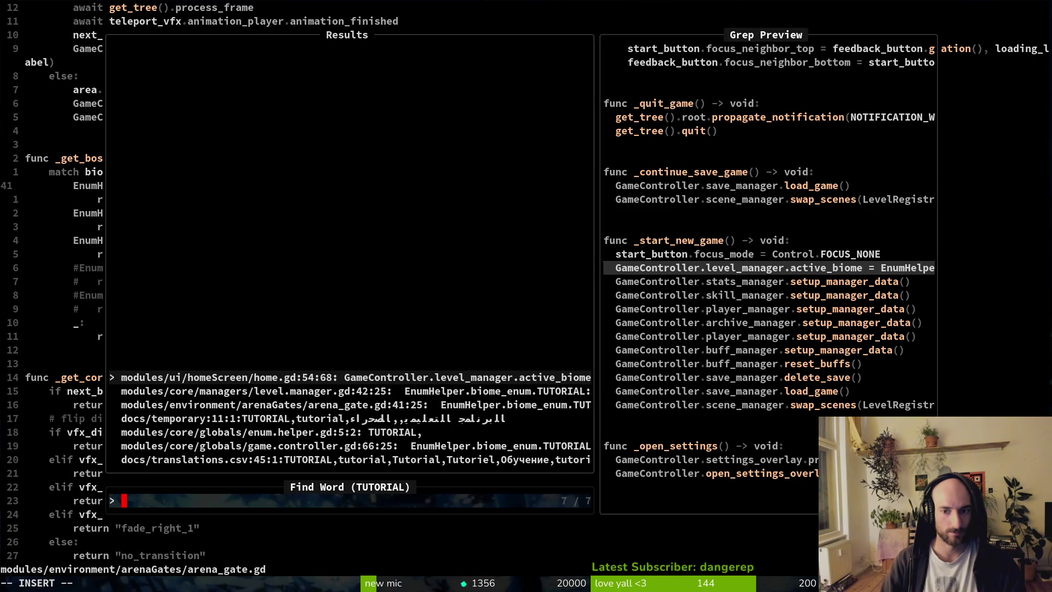
pyautogui.press('Return')
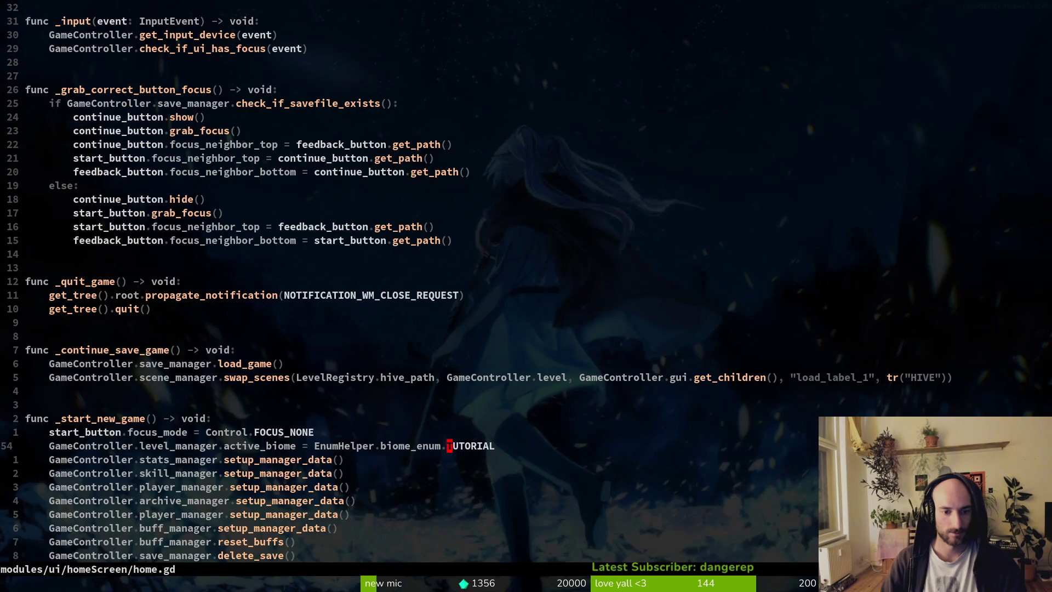
pyautogui.press('space')
pyautogui.press('f')
pyautogui.press('f')
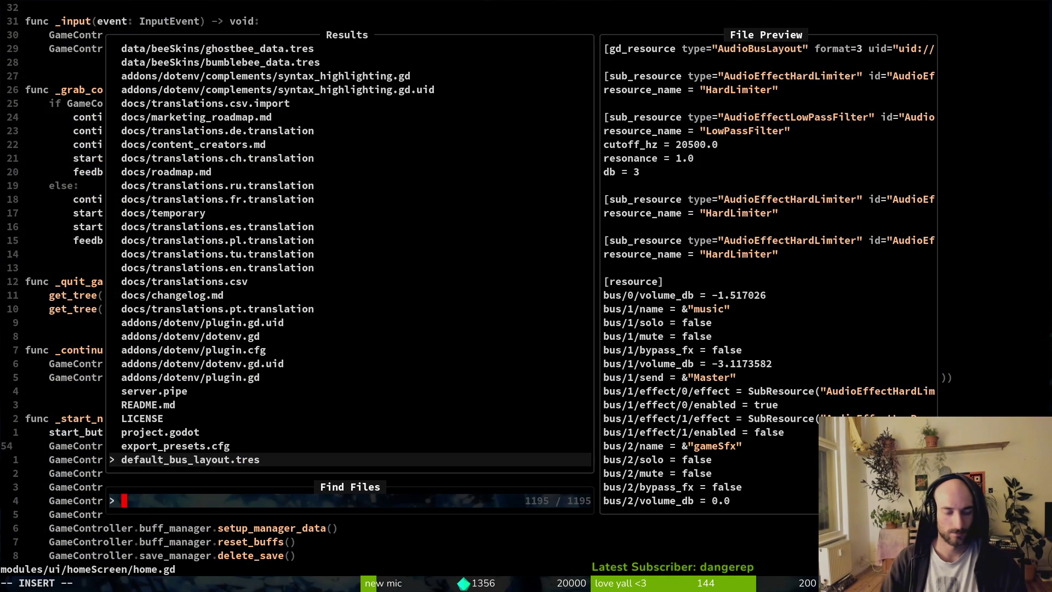
pyautogui.write('phudover')
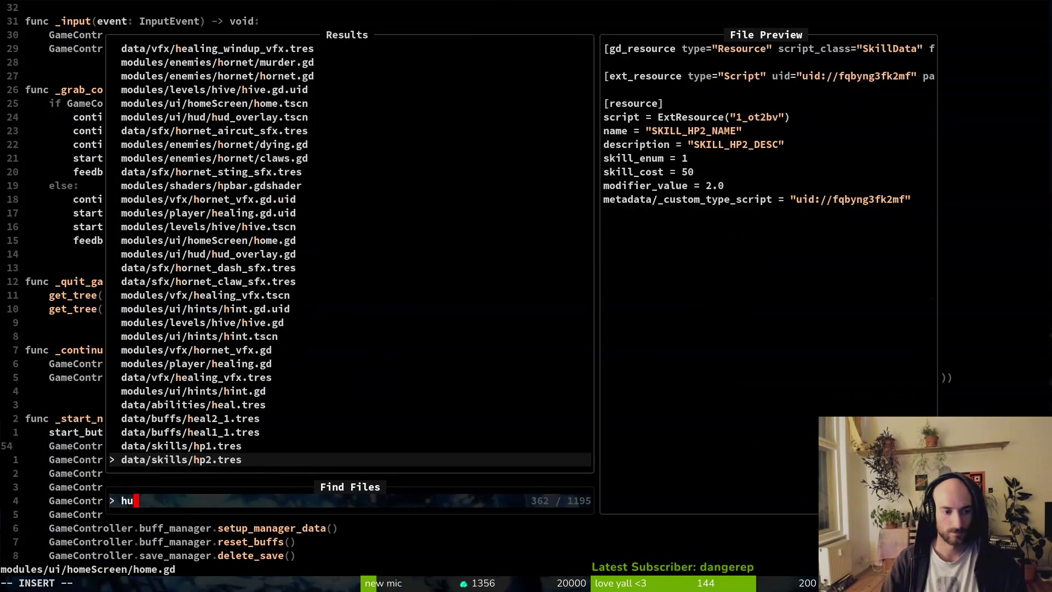
pyautogui.press('Return')
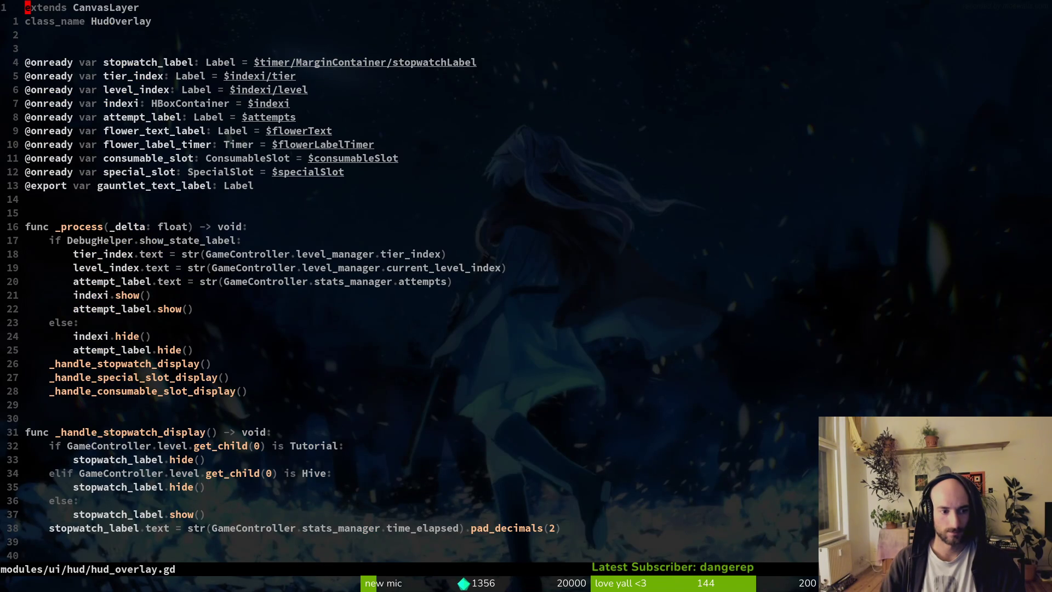
pyautogui.hotkey('ctrl', 'd')
pyautogui.hotkey('ctrl', 'd')
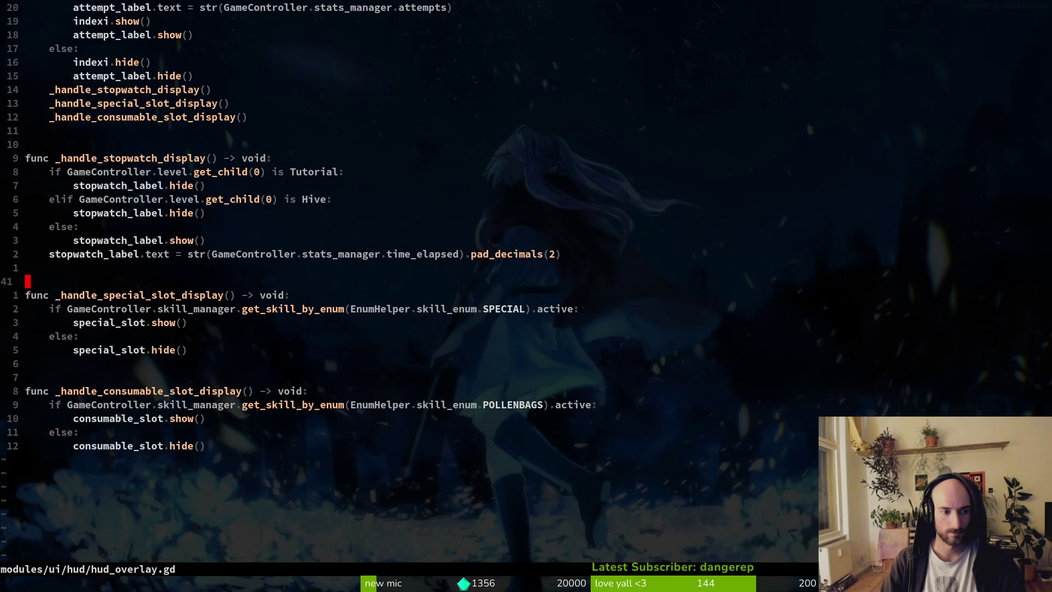
pyautogui.press('k')
pyautogui.press('k')
pyautogui.press('j')
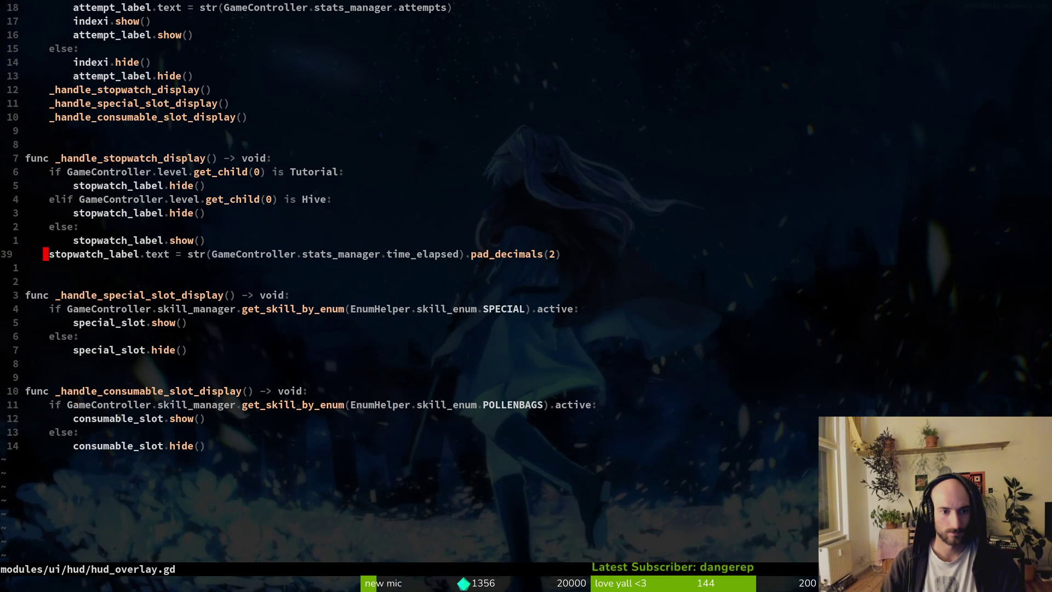
pyautogui.press('j')
pyautogui.press('j')
pyautogui.press('j')
pyautogui.press('k')
pyautogui.press('k')
pyautogui.press('k')
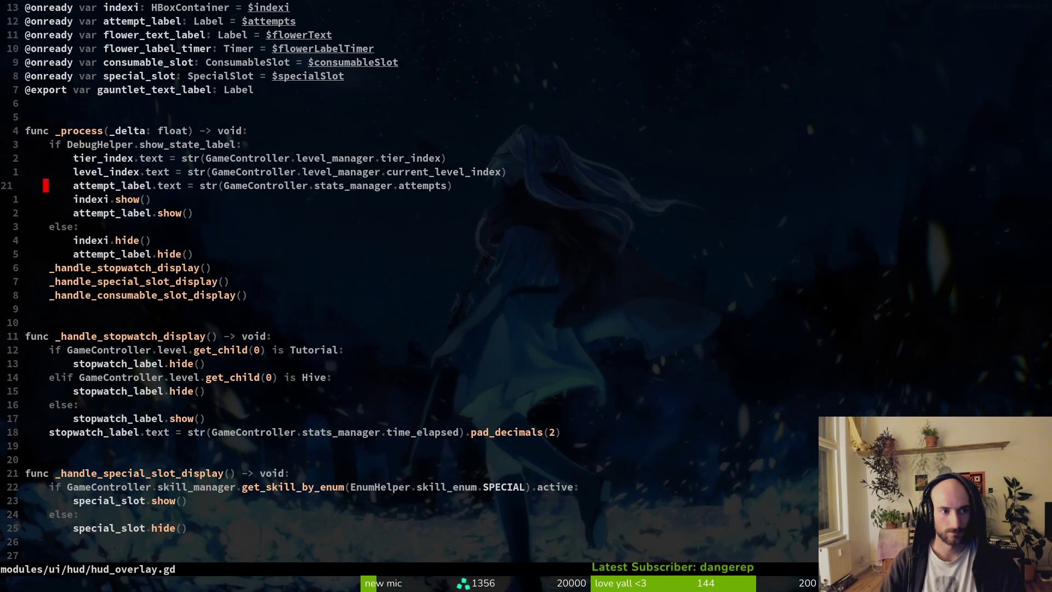
pyautogui.press('y')
pyautogui.press('y')
pyautogui.press('p')
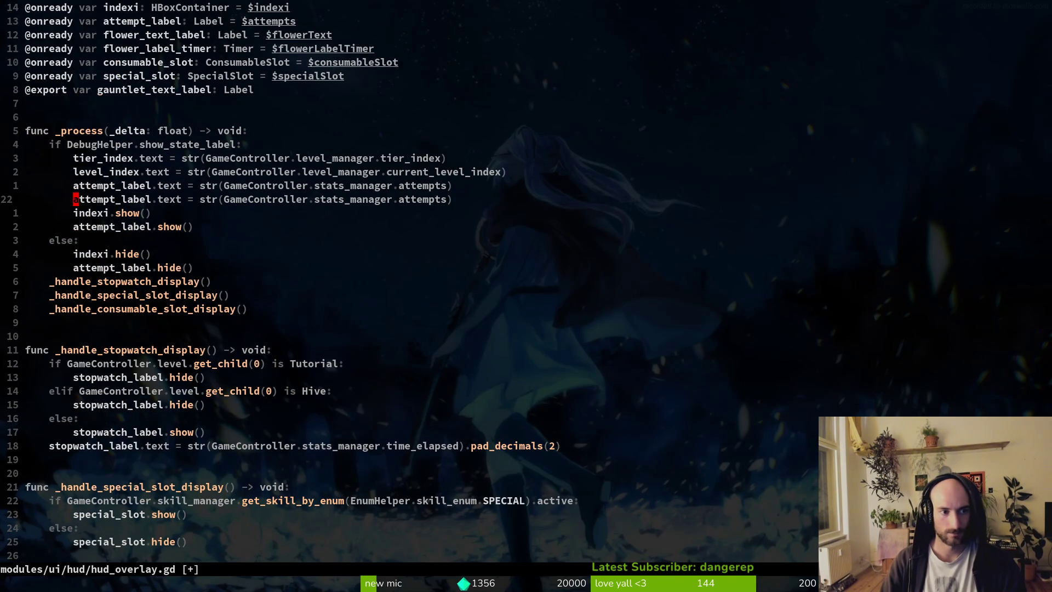
pyautogui.press('u')
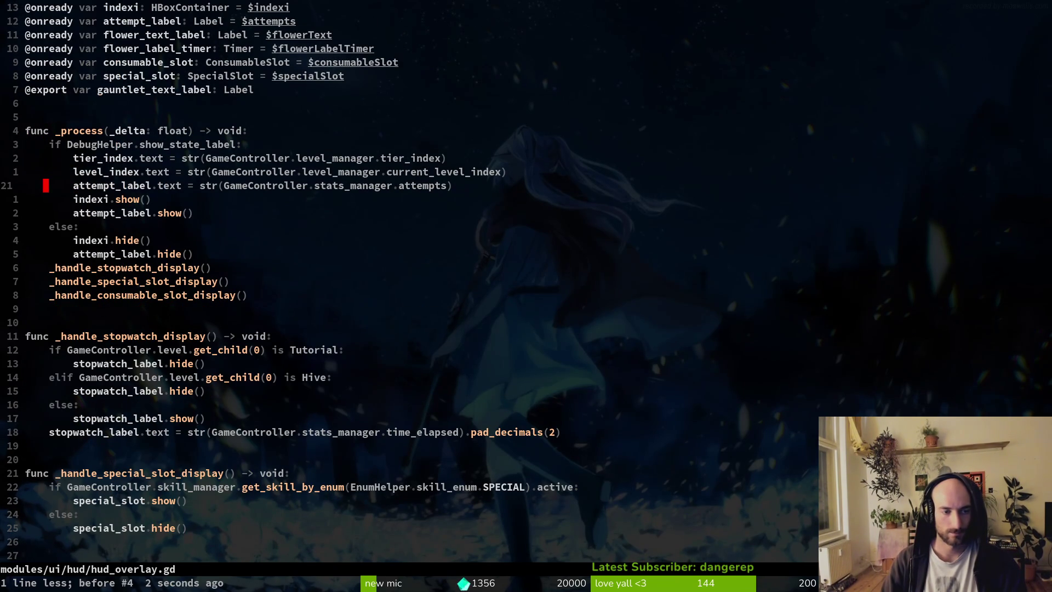
pyautogui.write(':w')
pyautogui.press('Return')
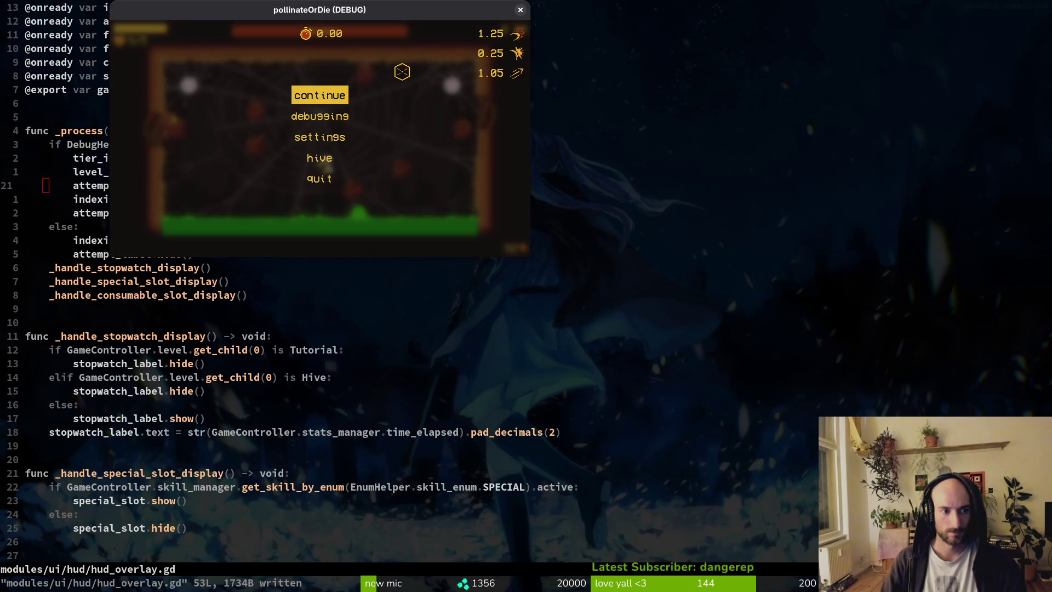
pyautogui.hotkey('shift', 'v')
pyautogui.press('=')
# Copy the attempt_label text line as a biome line reading level_manager.active_biome, and save
pyautogui.press('y')
pyautogui.press('y')
pyautogui.write('pcwbiome')
pyautogui.press('Escape')
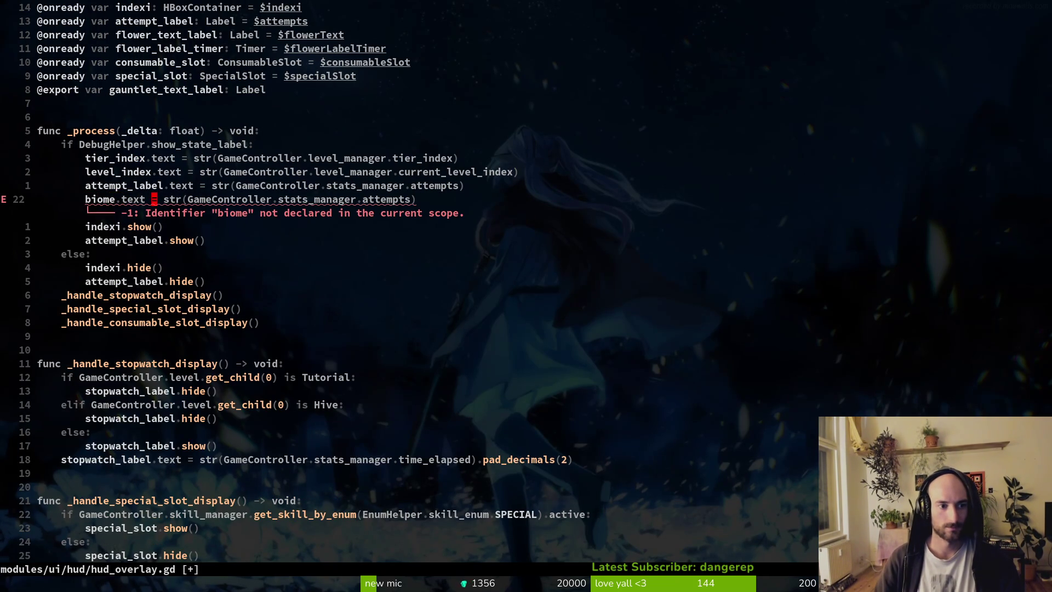
pyautogui.write('cw')
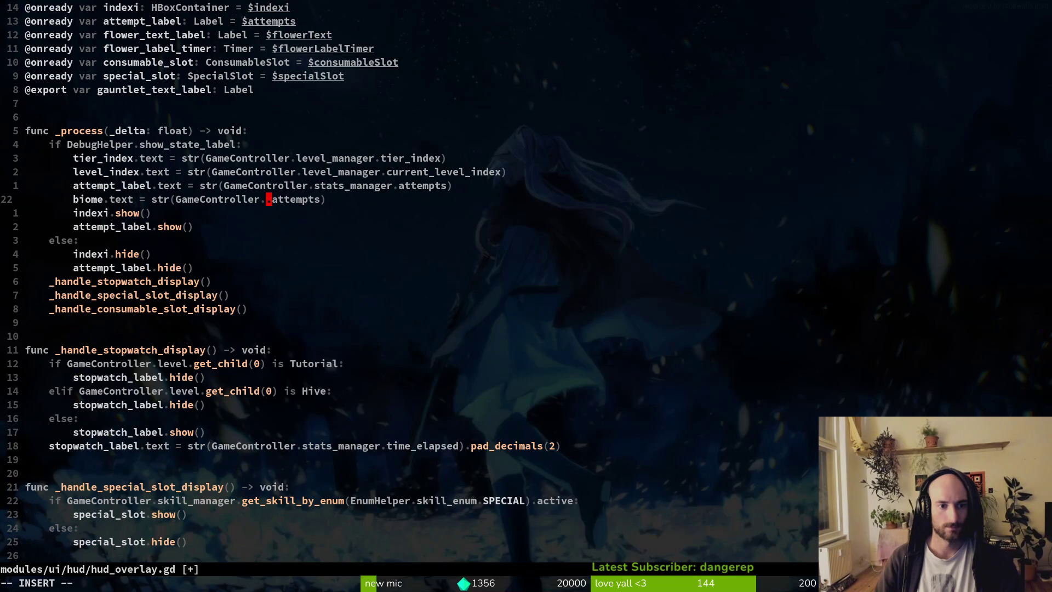
pyautogui.write('e')
pyautogui.press('Tab')
pyautogui.write('.')
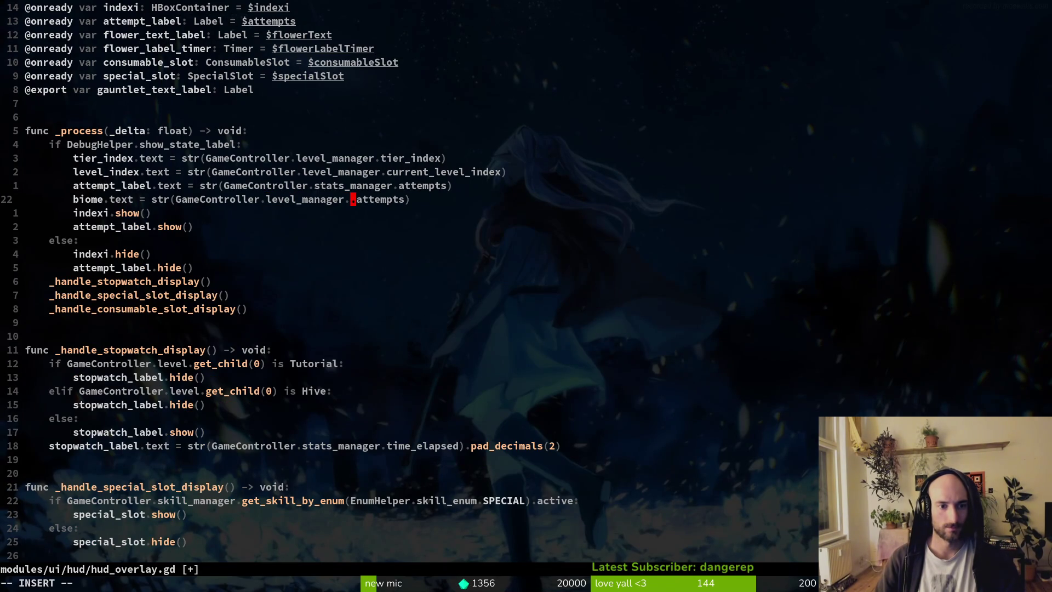
pyautogui.press('Tab')
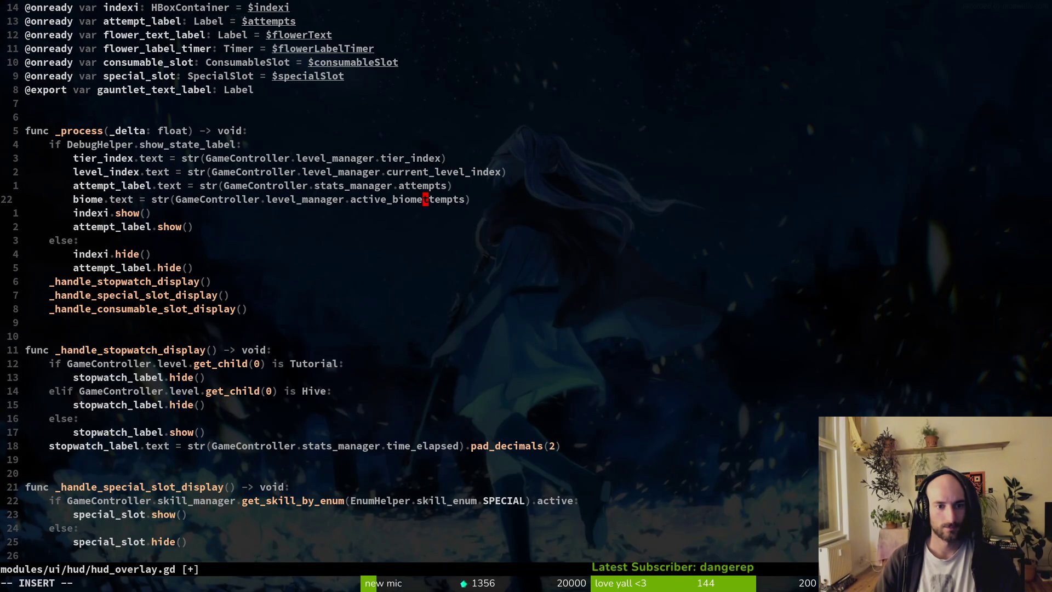
pyautogui.press('Escape')
pyautogui.write(':w')
pyautogui.press('Return')
# Duplicate the attempt_label declaration as biome_lable pointing at the $biome node
pyautogui.press('k')
pyautogui.press('k')
pyautogui.press('k')
pyautogui.press('k')
pyautogui.press('k')
pyautogui.press('k')
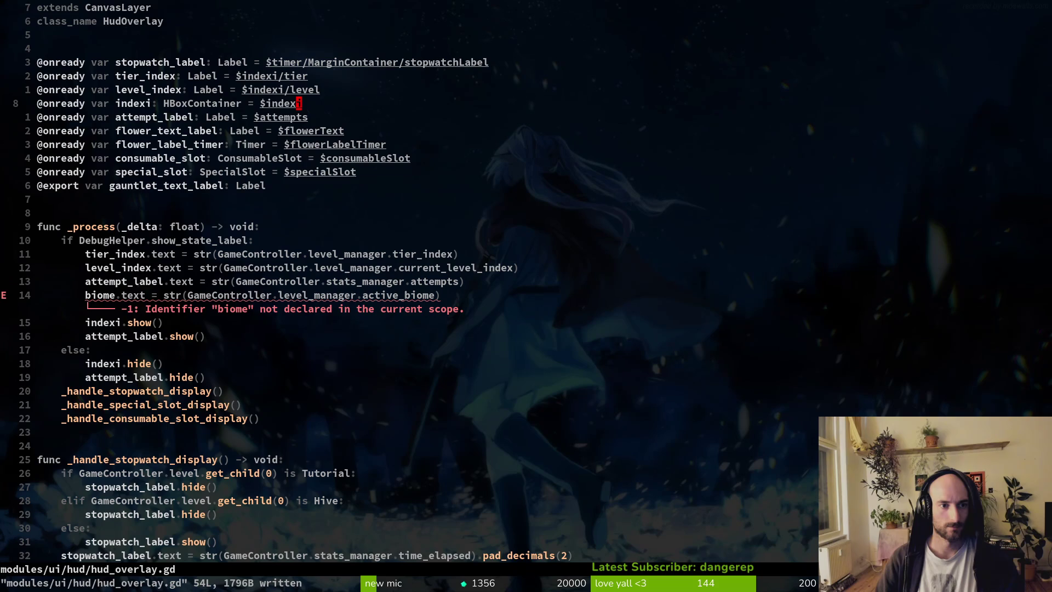
pyautogui.press('j')
pyautogui.press('y')
pyautogui.press('y')
pyautogui.write('p')
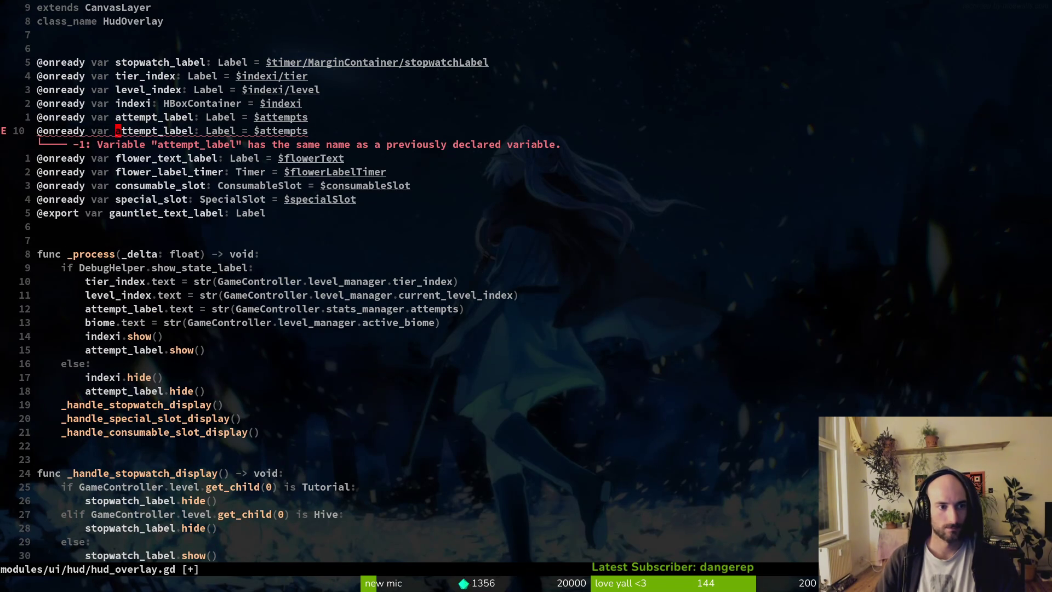
pyautogui.write('cwbiome_lable')
pyautogui.press('Escape')
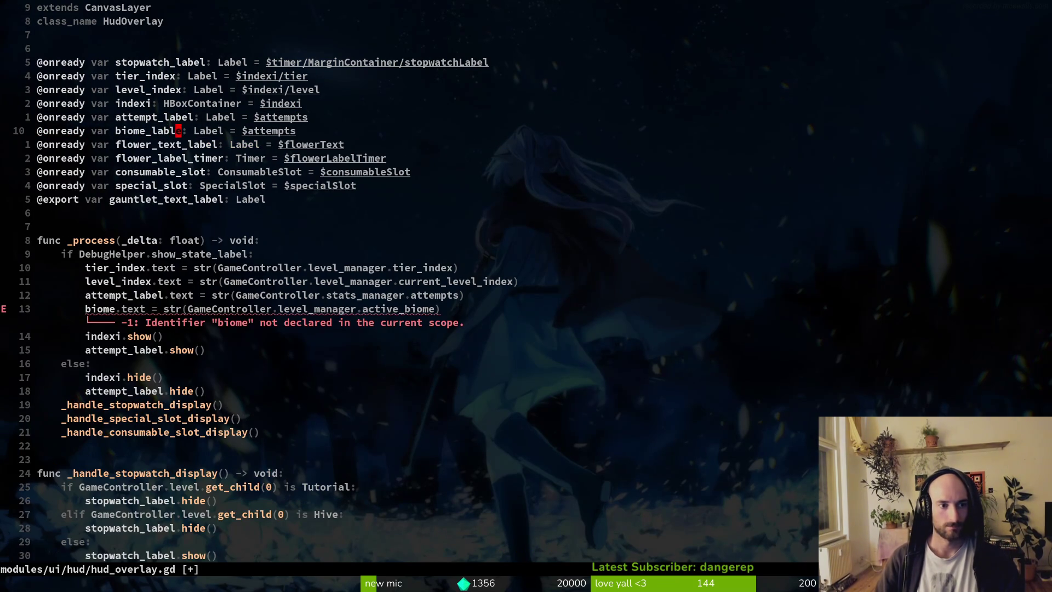
pyautogui.hotkey('shift', 'c')
pyautogui.write('$biome')
pyautogui.press('Escape')
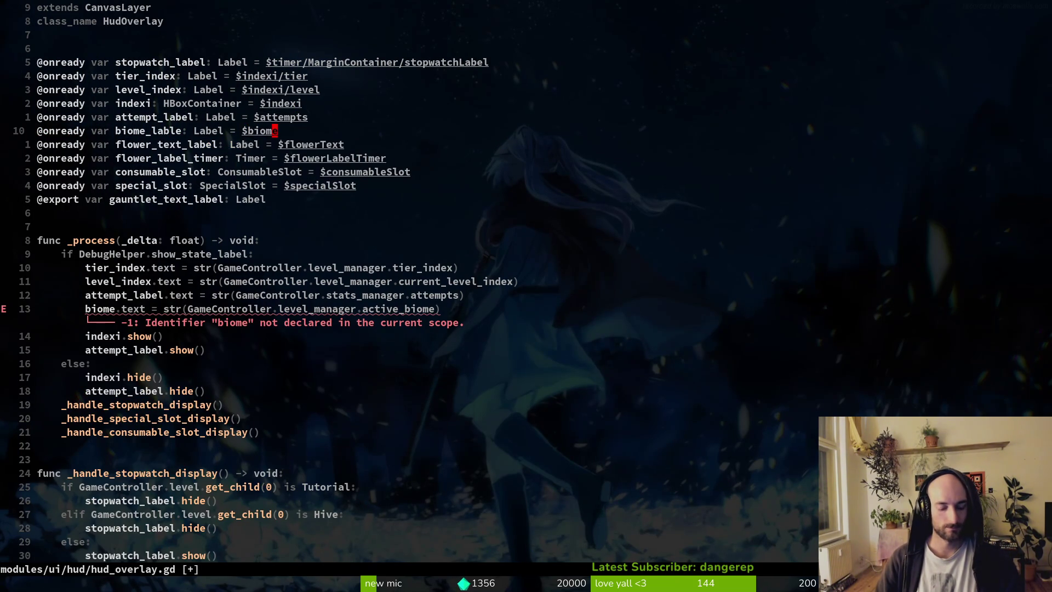
# Correct the biome text line to use biome_label
pyautogui.press('1')
pyautogui.press('3')
pyautogui.press('j')
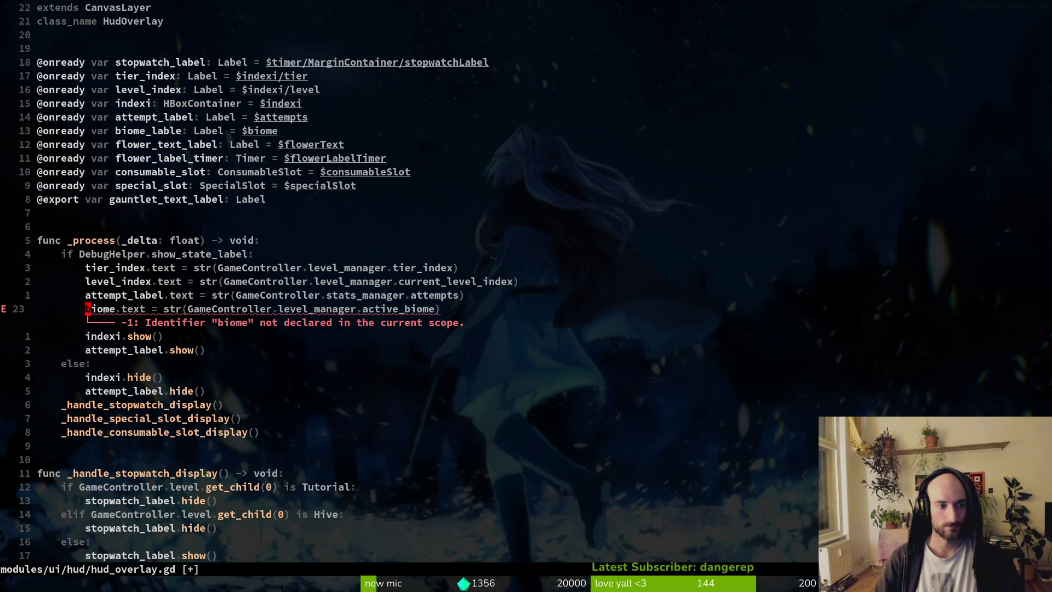
pyautogui.write('cwbiome_lablehceel')
pyautogui.press('Escape')
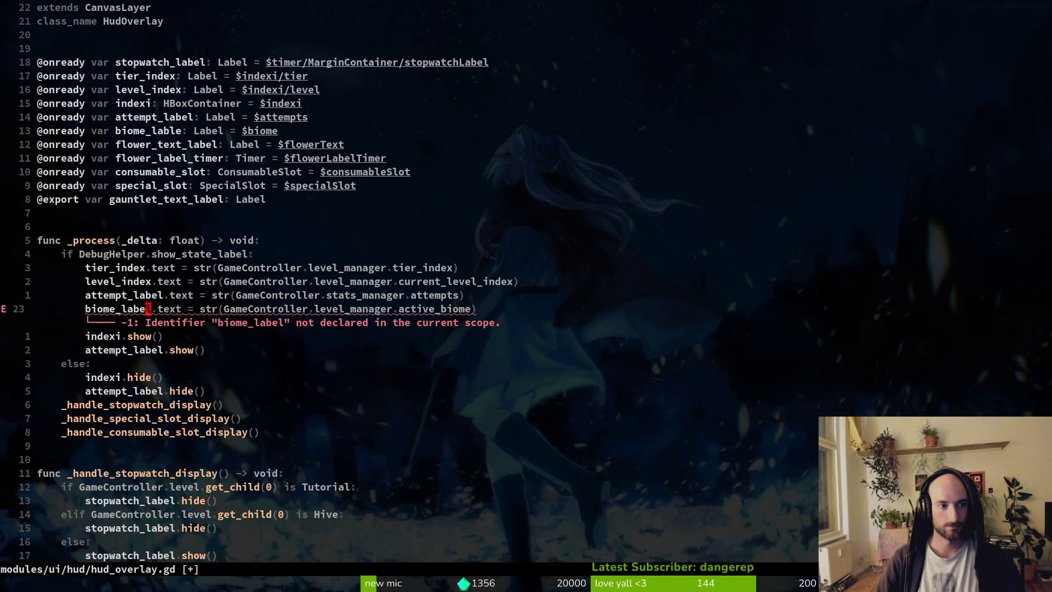
# Fix the 'lable' typo in the biome_label declaration and save the script
pyautogui.hotkey('ctrl', 'o')
pyautogui.press('BackSpace')
pyautogui.press('BackSpace')
pyautogui.write('el')
pyautogui.press('Escape')
pyautogui.write(':w')
pyautogui.press('Return')
# Open the hud_overlay scene in Godot via quick-open
pyautogui.hotkey('alt', 'Tab')
pyautogui.write('hud_overlay')
pyautogui.press('Return')
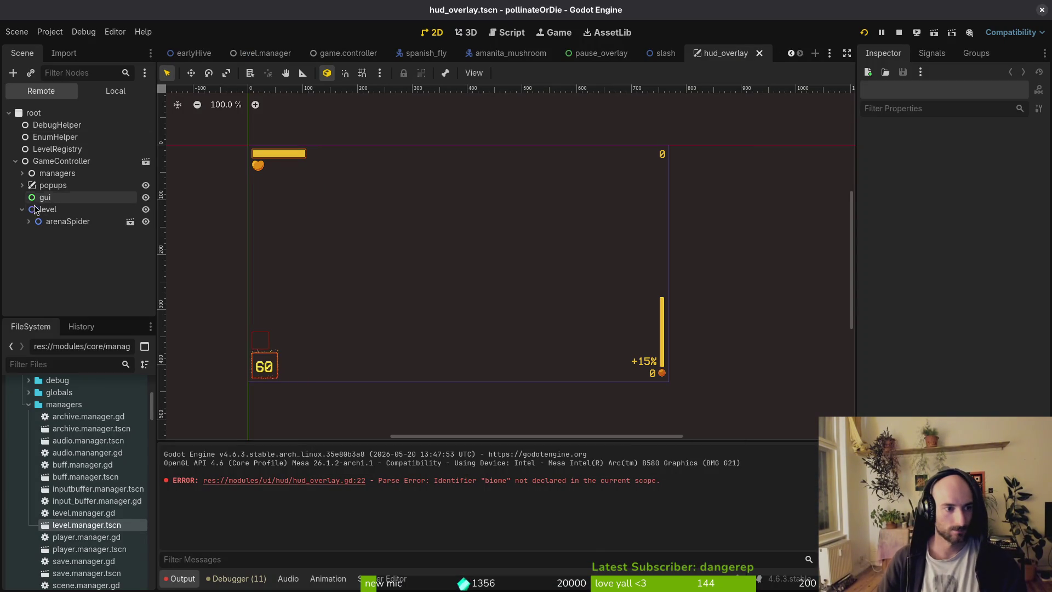
# In the Local scene tree, paste a copy of the level label into the indexi container
pyautogui.click(96, 97)
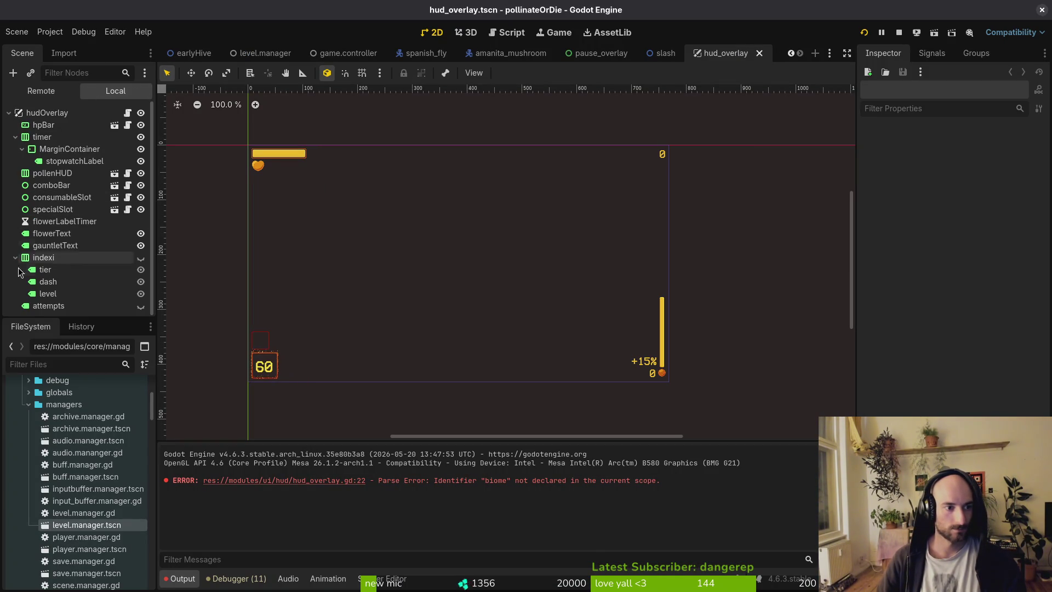
pyautogui.click(64, 293)
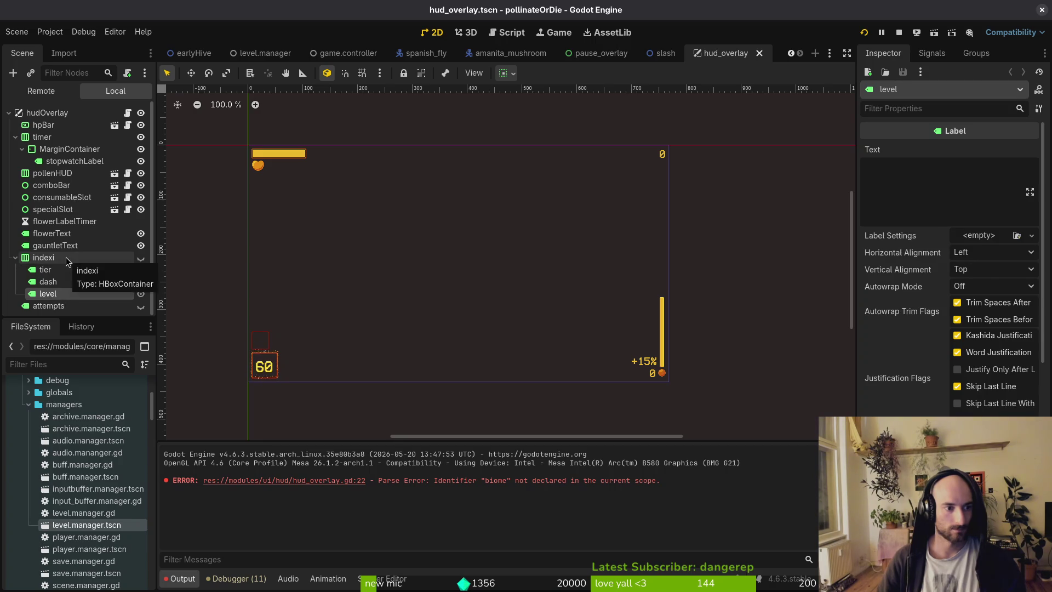
pyautogui.click(66, 257)
pyautogui.hotkey('alt', 'Tab')
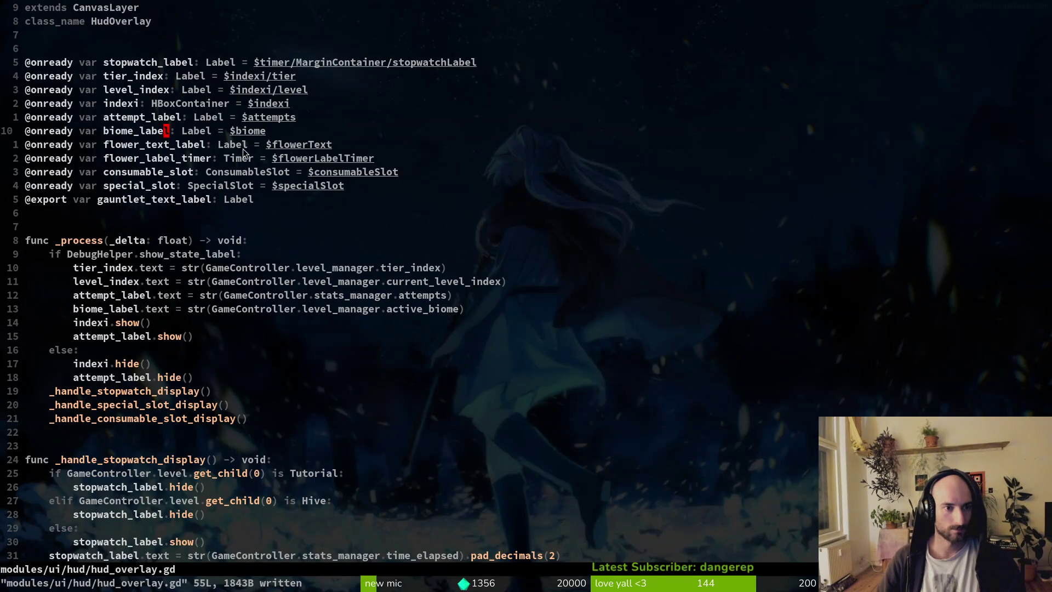
pyautogui.hotkey('alt', 'Tab')
pyautogui.click(48, 281)
pyautogui.click(44, 257)
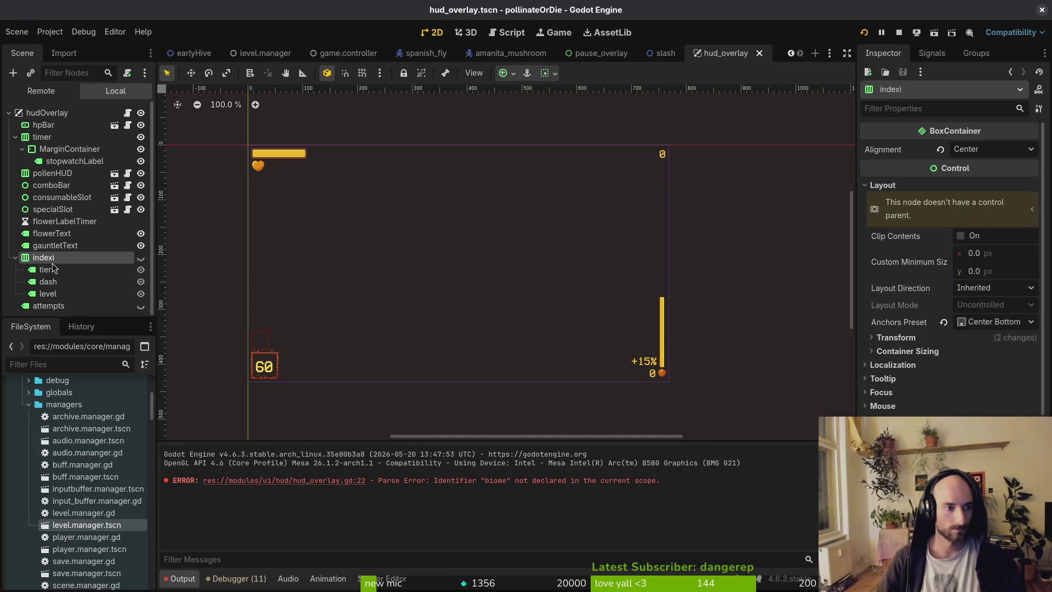
pyautogui.hotkey('ctrl', 'v')
# Move the copied level2 label out of indexi below attempts and rename it biome
pyautogui.scroll(-1, 57, 285)
pyautogui.moveTo(59, 312); pyautogui.dragTo(61, 308)
pyautogui.click(53, 297)
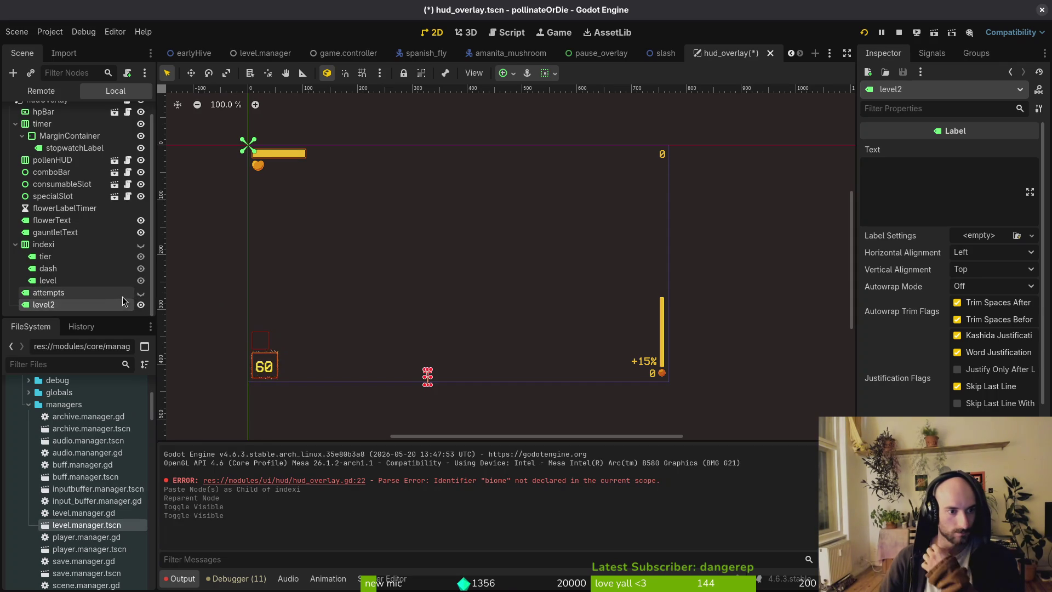
pyautogui.scroll(-3, 903, 415)
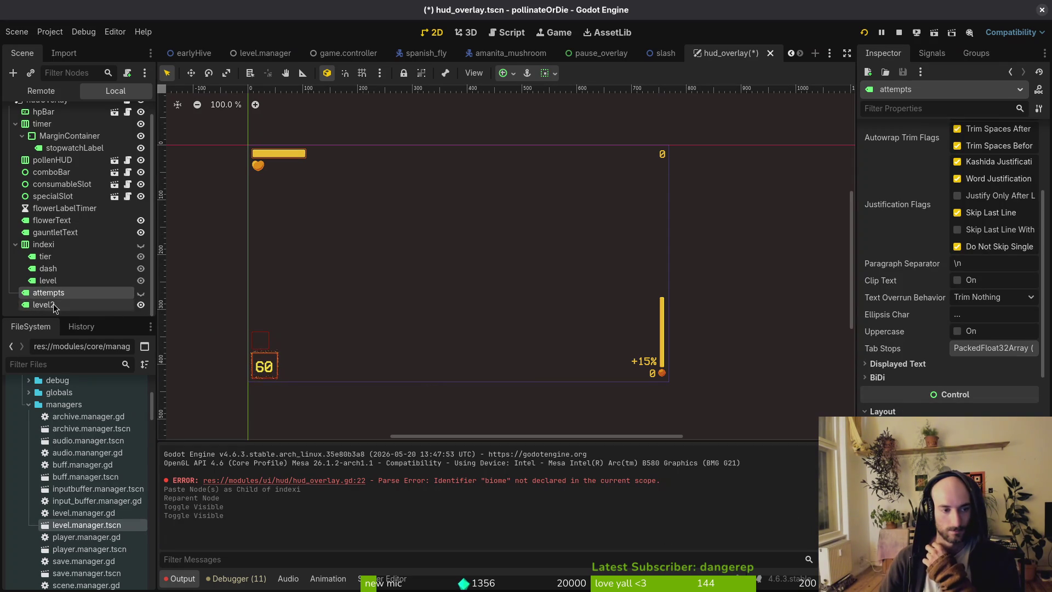
pyautogui.scroll(-1, 950, 263)
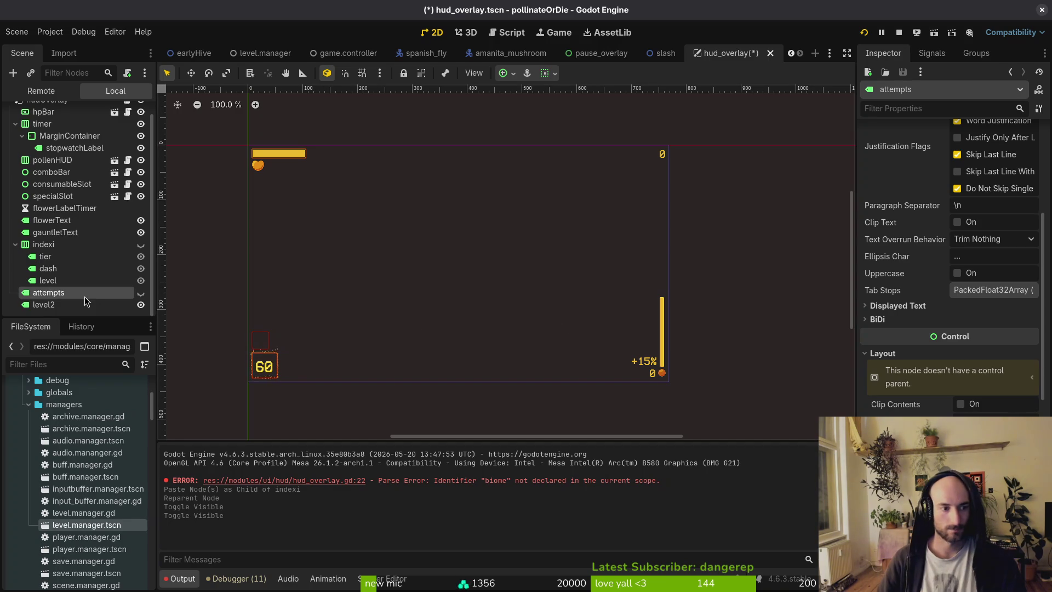
pyautogui.click(122, 306)
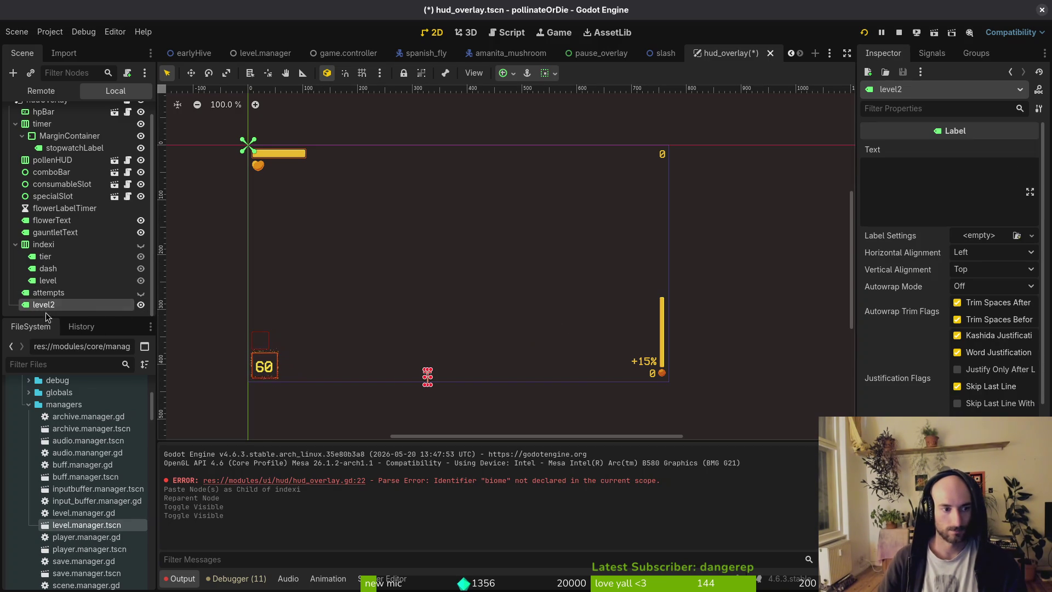
pyautogui.doubleClick(81, 309)
pyautogui.write('biome')
pyautogui.press('Return')
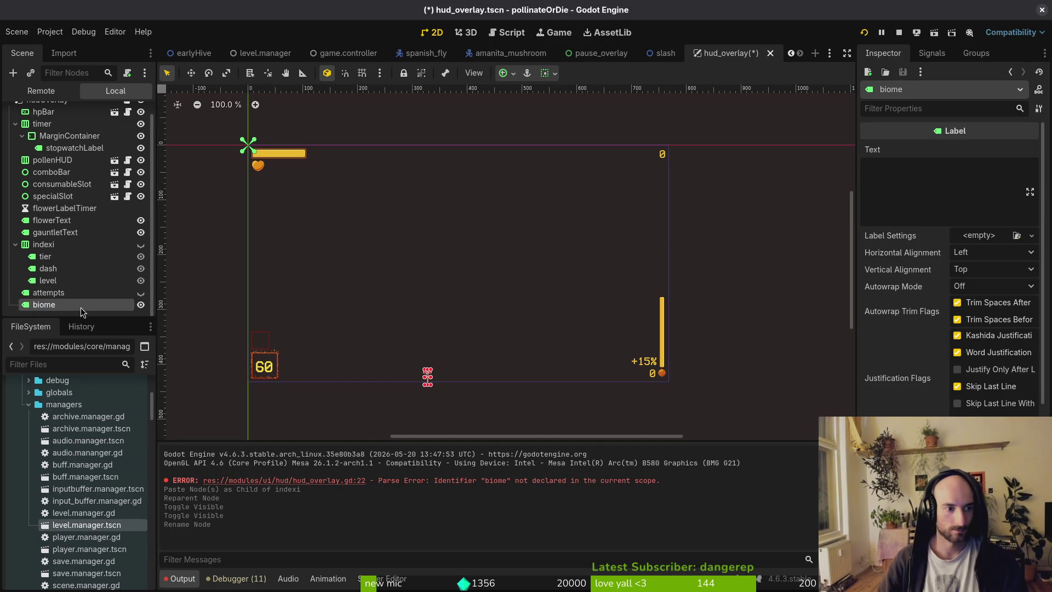
# Widen the biome label, place it at the HUD's top right, hide it, and save
pyautogui.moveTo(514, 290)
pyautogui.mouseDown()
pyautogui.moveTo(577, 223)
pyautogui.moveTo(470, 260)
pyautogui.mouseUp()
pyautogui.moveTo(418, 383)
pyautogui.mouseDown()
pyautogui.moveTo(615, 212)
pyautogui.moveTo(585, 177)
pyautogui.moveTo(538, 160)
pyautogui.moveTo(591, 164)
pyautogui.moveTo(580, 163)
pyautogui.mouseUp()
pyautogui.click(442, 218)
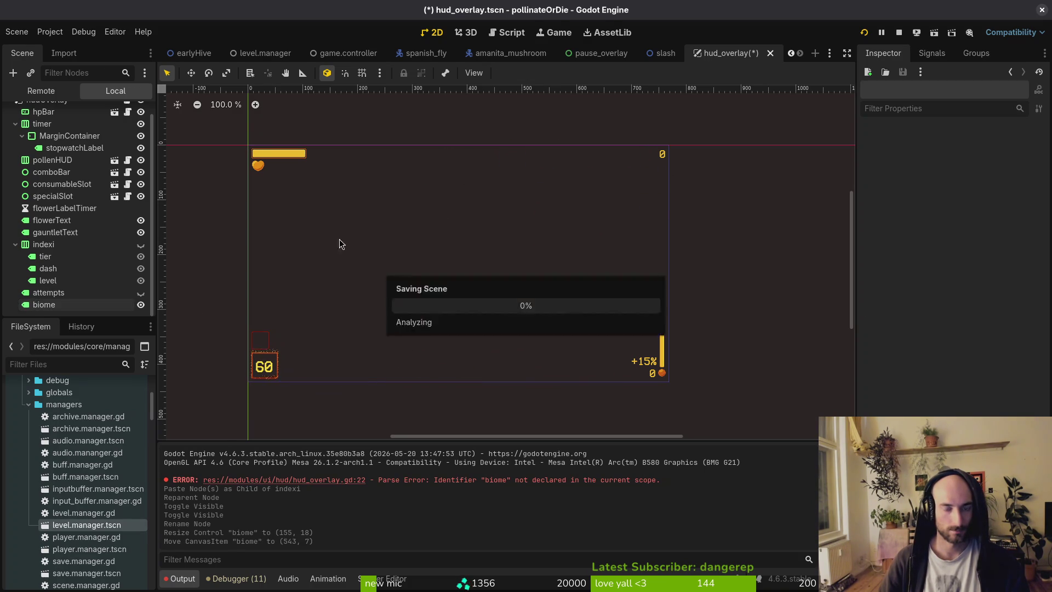
pyautogui.hotkey('ctrl', 's')
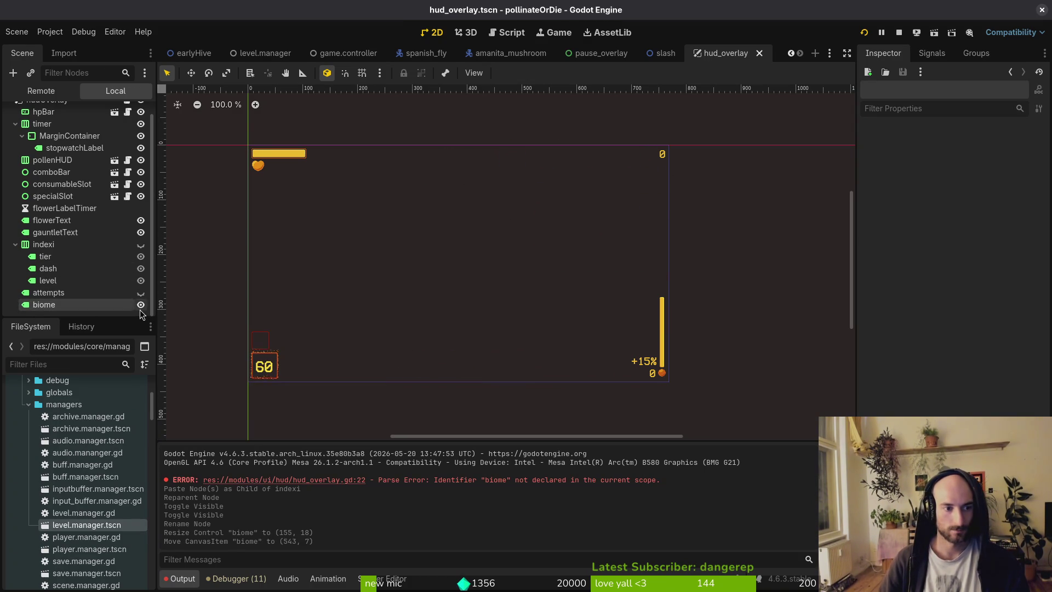
pyautogui.click(141, 304)
pyautogui.hotkey('ctrl', 's')
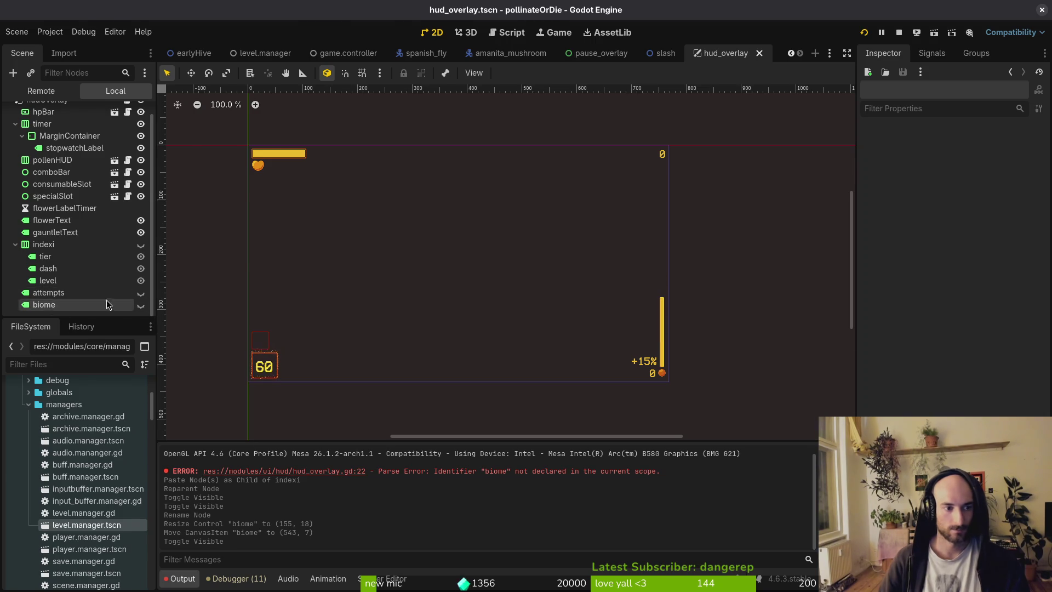
# Return to hud_overlay.gd at the attempt_label show line
pyautogui.hotkey('alt', 'Tab')
pyautogui.click(116, 323)
pyautogui.click(112, 336)
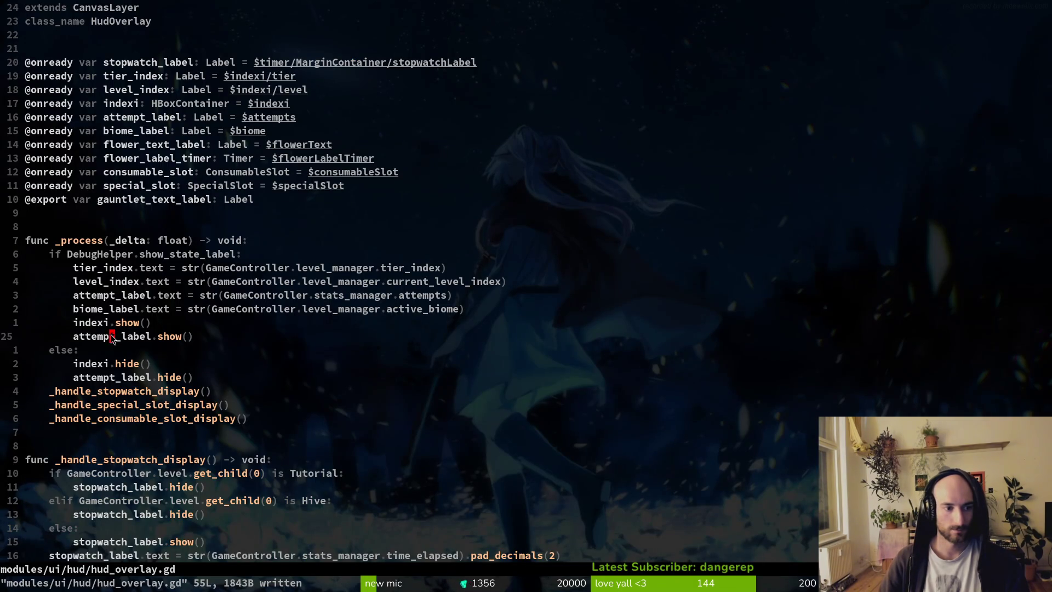
# Duplicate the attempt_label show line as biome_label.show()
pyautogui.press('y')
pyautogui.press('y')
pyautogui.write('pcwb')
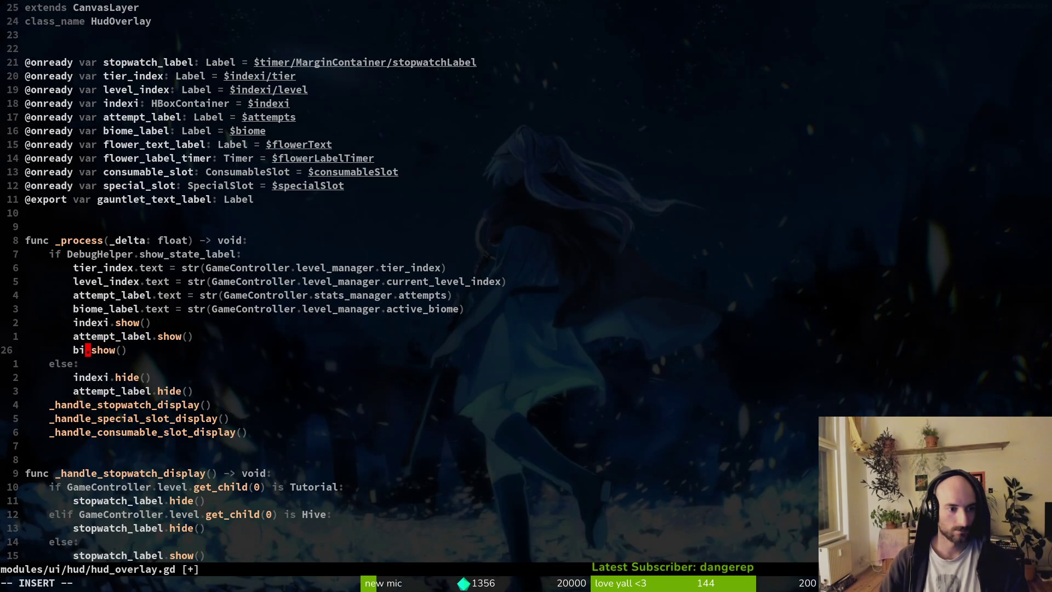
pyautogui.press('Tab')
pyautogui.press('Escape')
pyautogui.write('xi')
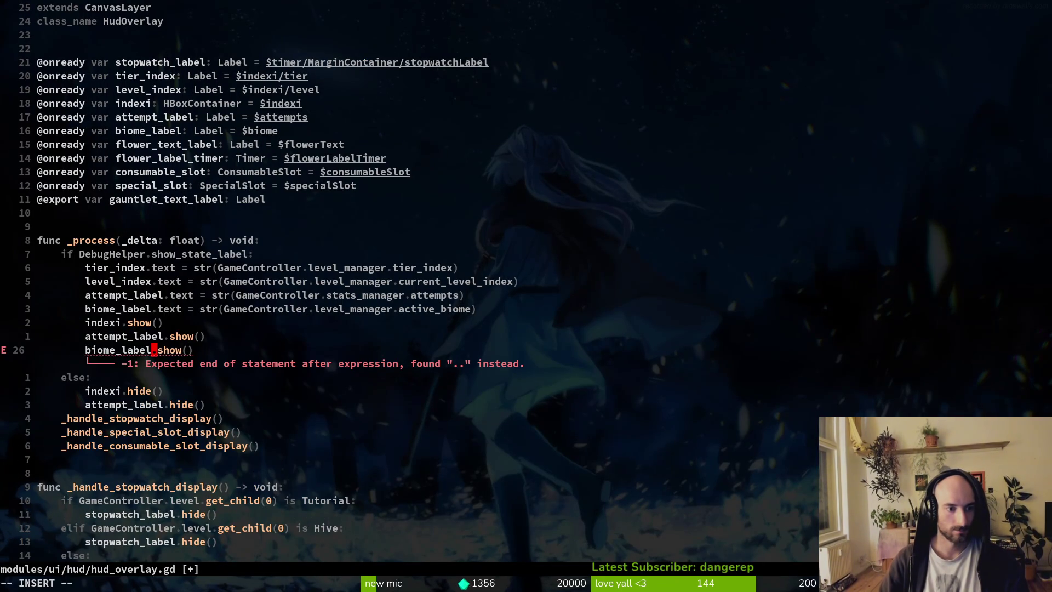
pyautogui.write('Vyj')
pyautogui.press('BackSpace')
pyautogui.press('Escape')
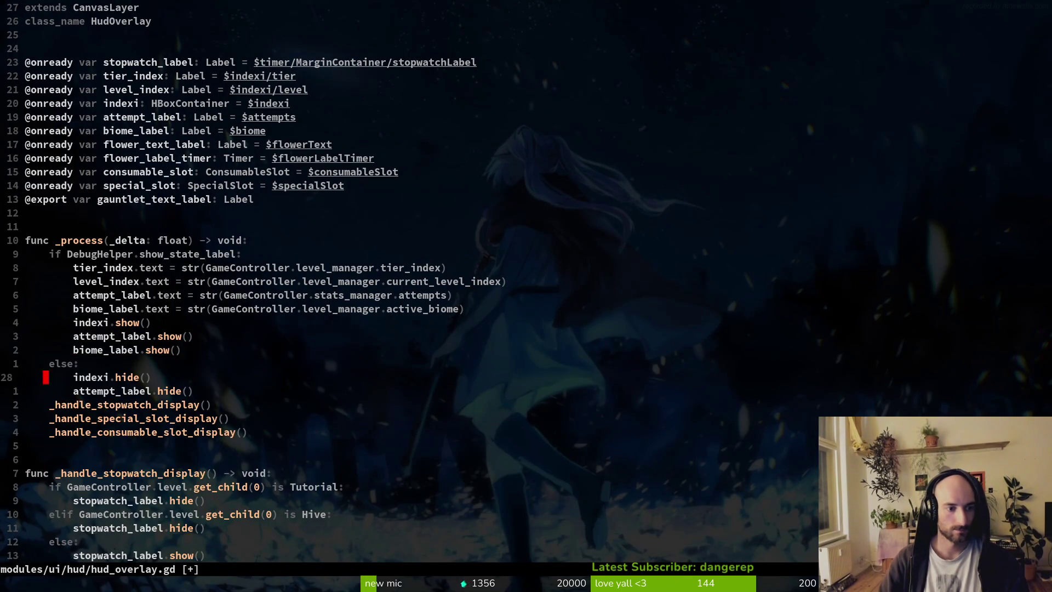
# Add biome_label.hide() to the else block, save, and launch the game
pyautogui.press('j')
pyautogui.press('j')
pyautogui.press('p')
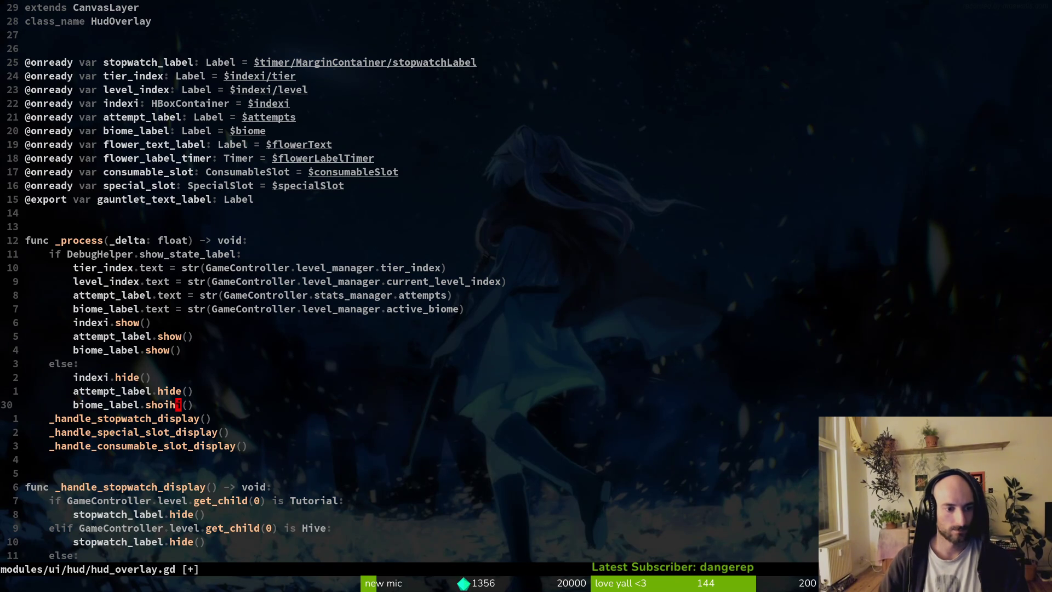
pyautogui.press('Return')
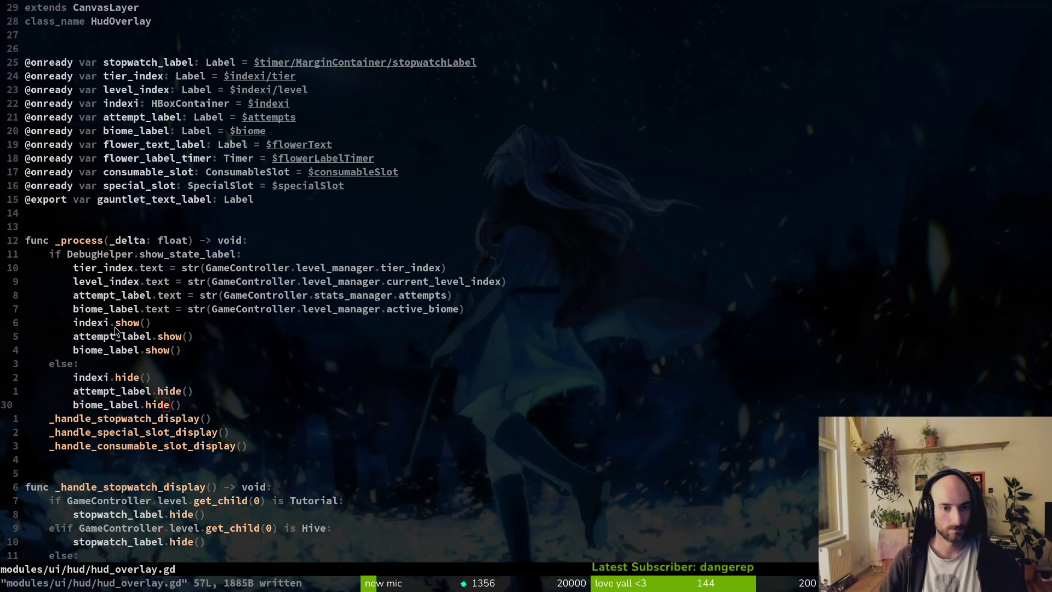
pyautogui.press('F5')
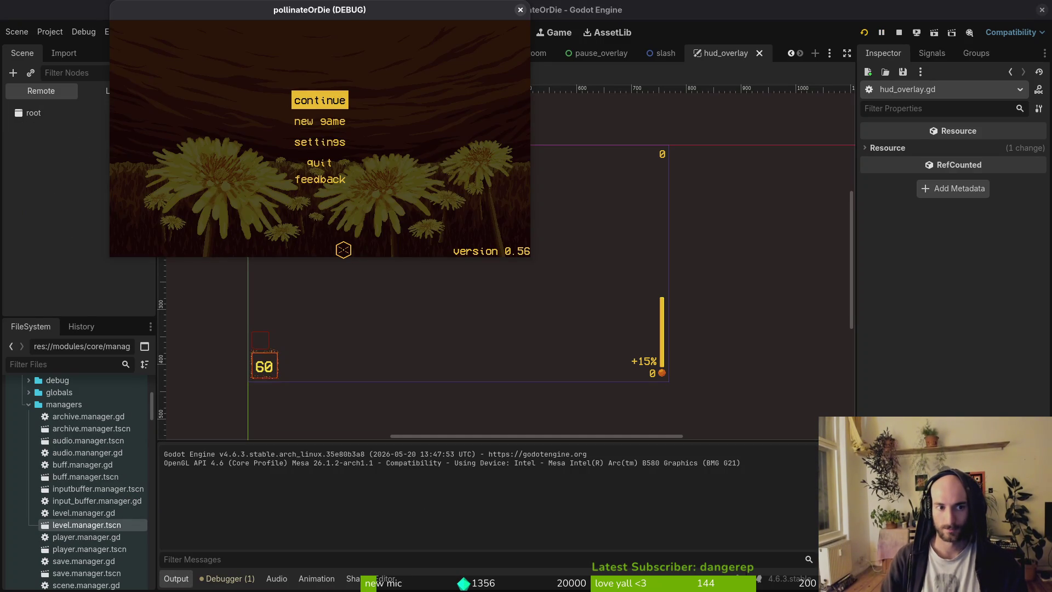
# In the running game, toggle the debug state labels from the pause menu, then close the game
pyautogui.press('Return')
pyautogui.press('Escape')
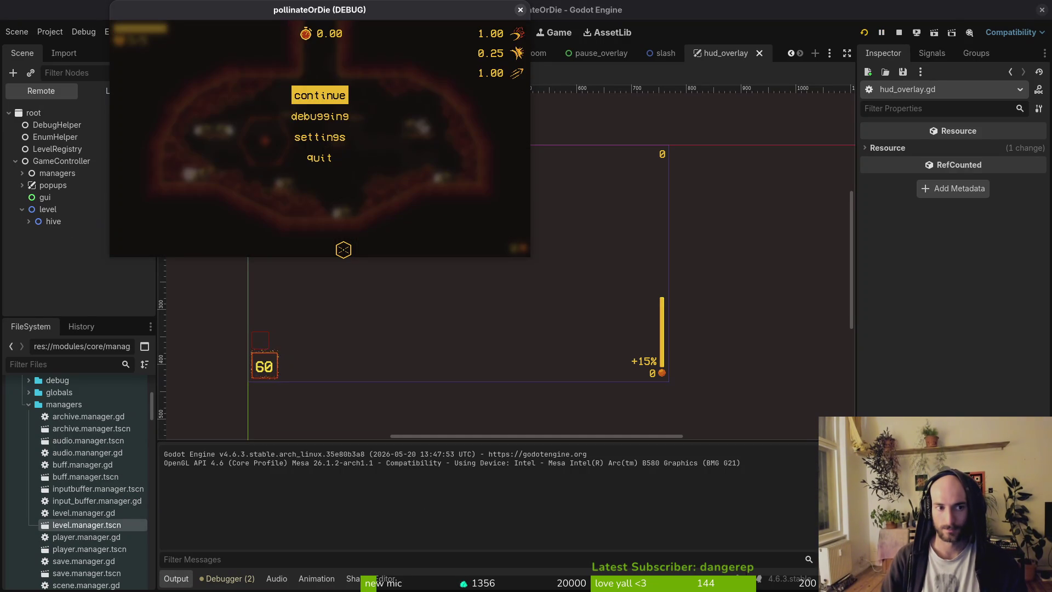
pyautogui.press('Escape')
pyautogui.press('Escape')
pyautogui.press('Down')
pyautogui.press('Return')
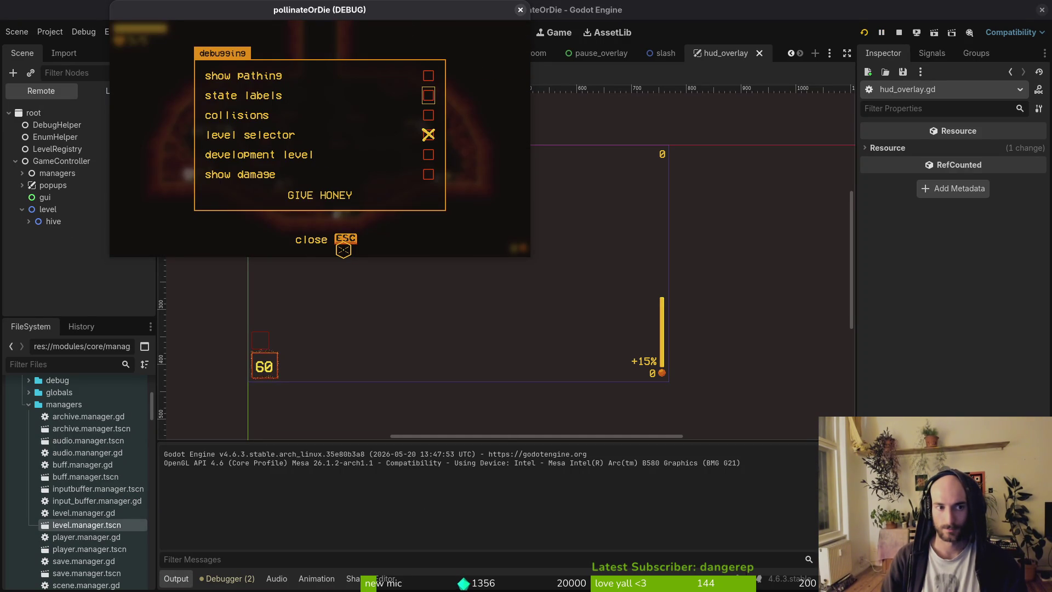
pyautogui.press('Escape')
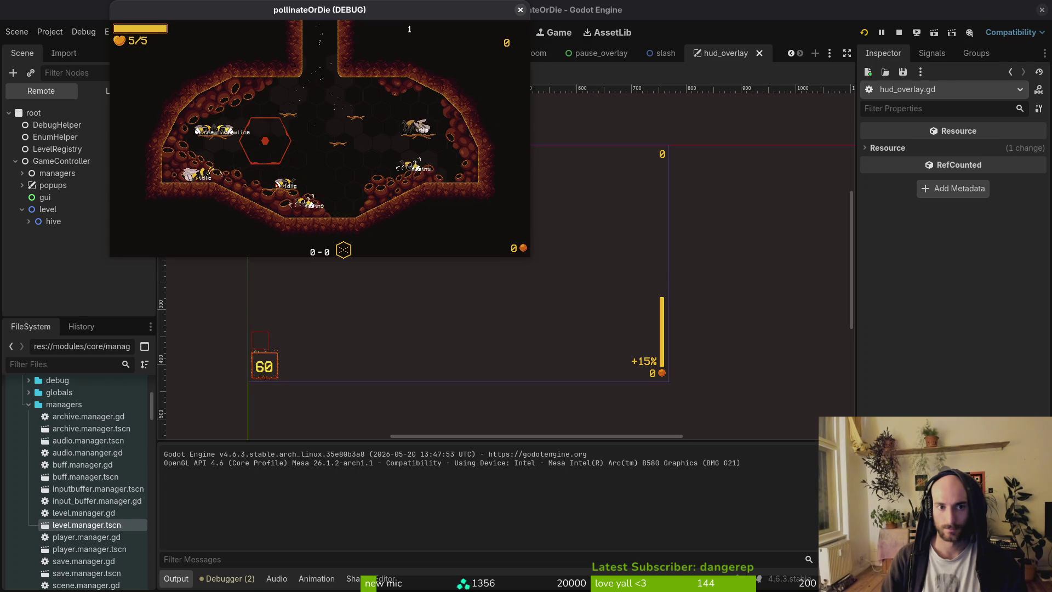
pyautogui.press('F8')
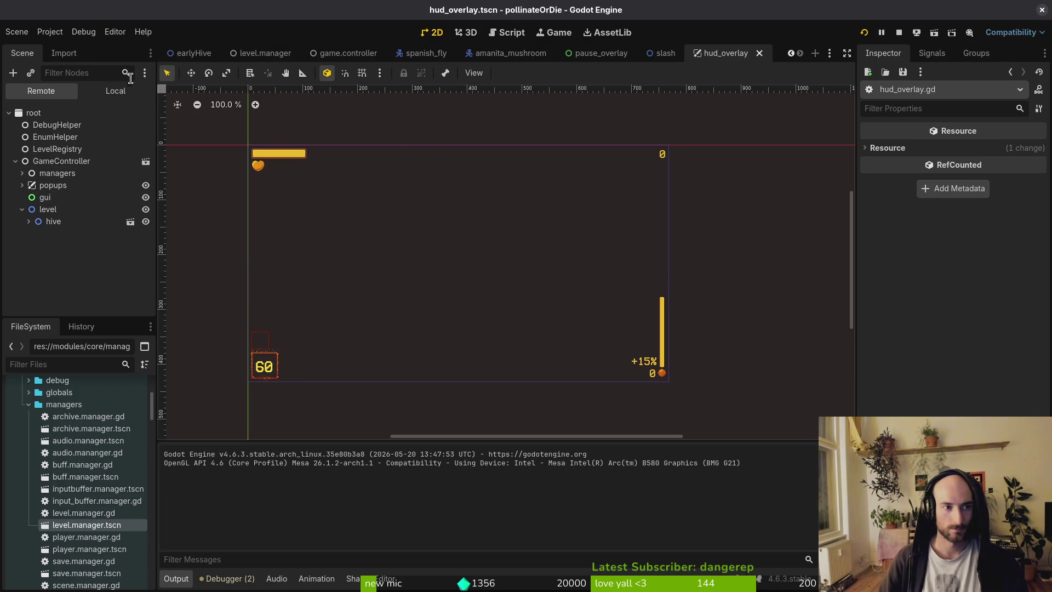
# Make the biome label node visible in hud_overlay, then return to its text assignment in the script
pyautogui.click(116, 90)
pyautogui.scroll(-1, 55, 310)
pyautogui.click(54, 306)
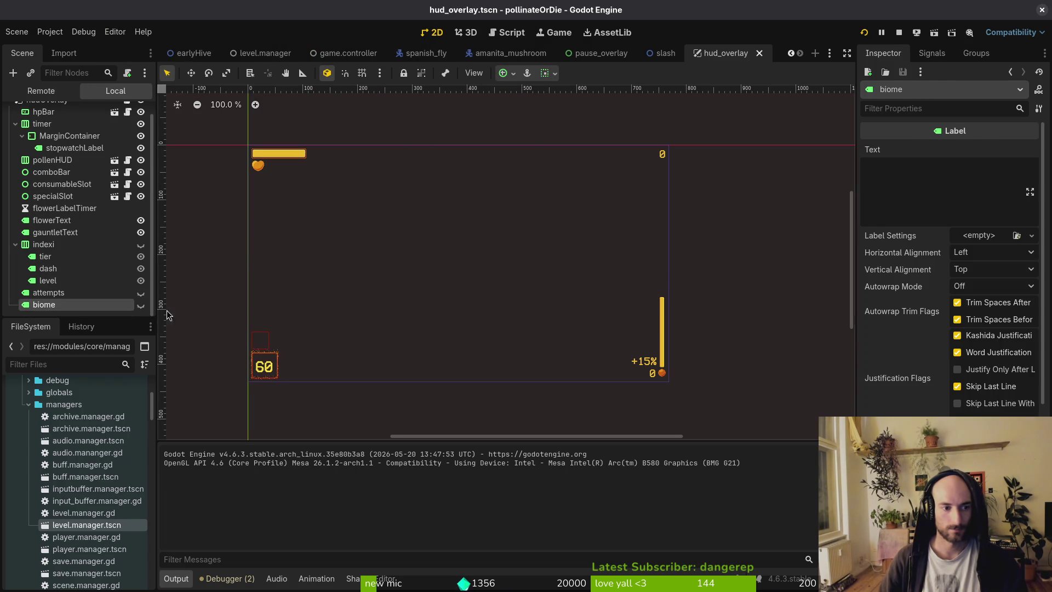
pyautogui.click(141, 306)
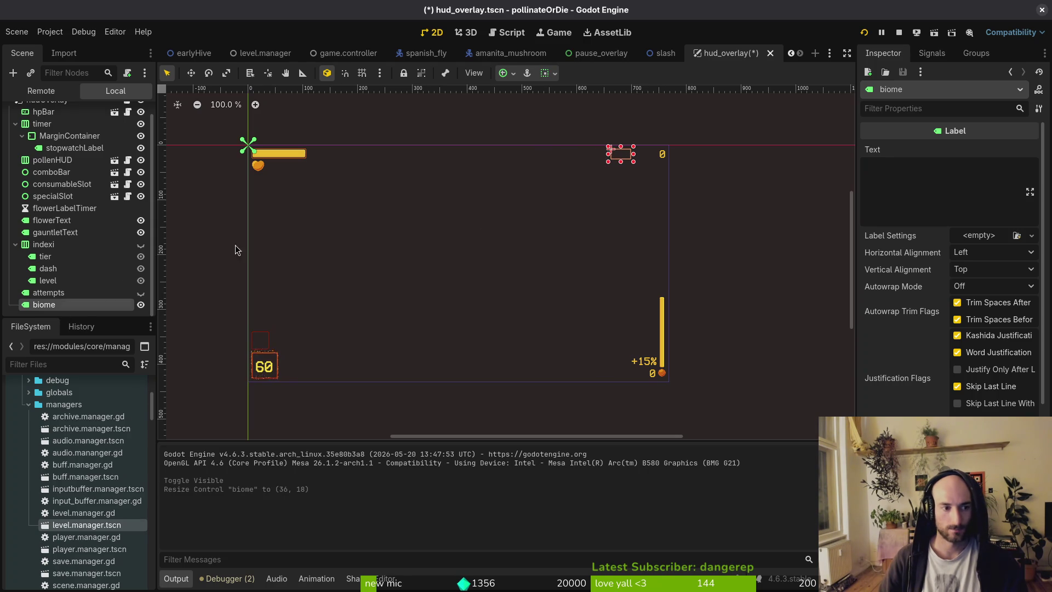
pyautogui.click(912, 177)
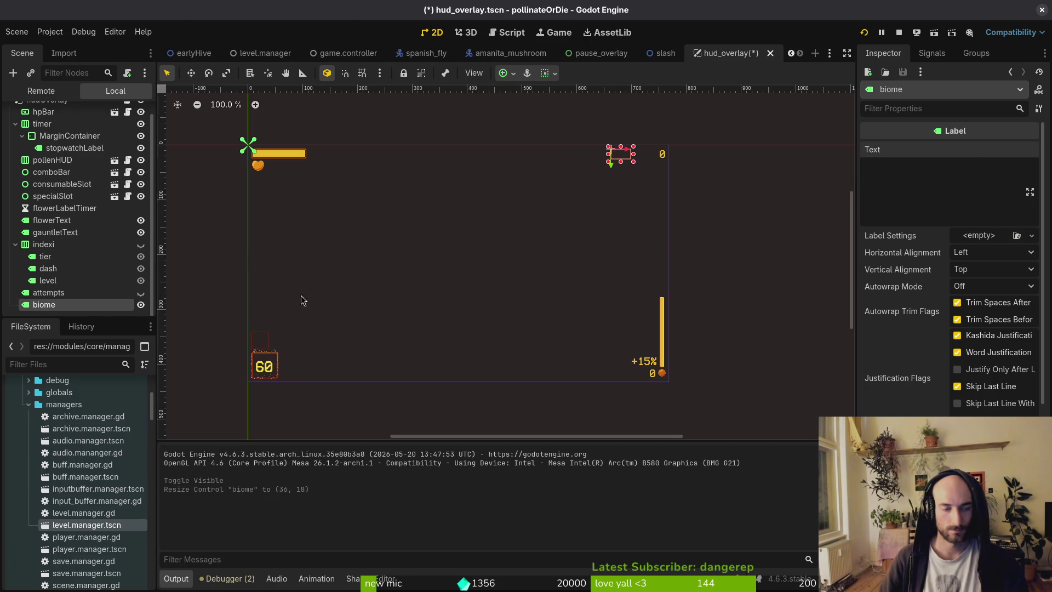
pyautogui.hotkey('alt', 'Tab')
pyautogui.hotkey('alt', 'Tab')
pyautogui.click(189, 309)
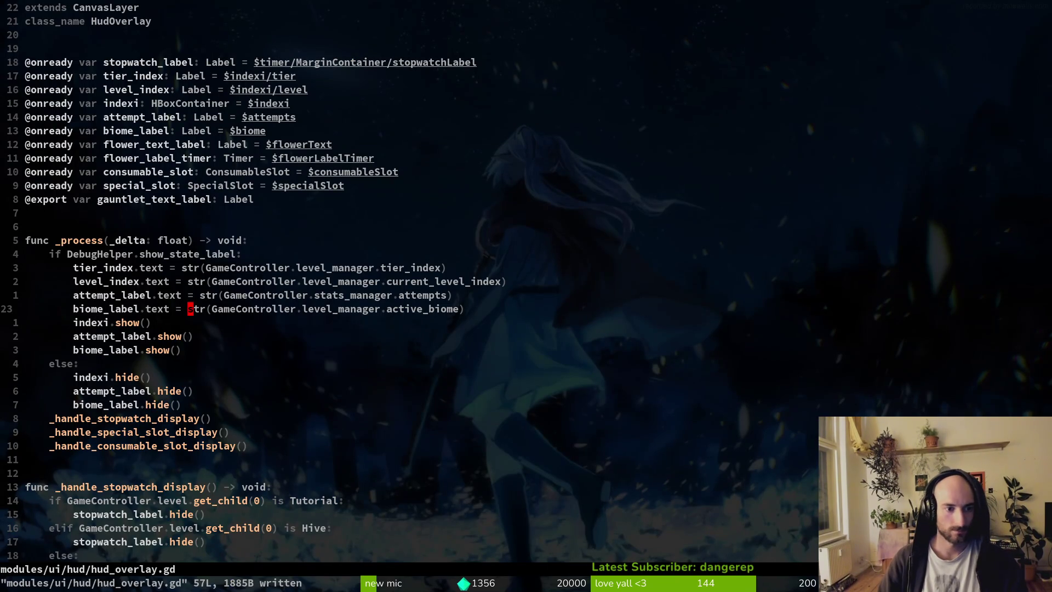
# Prefix the biome label text with "biome", save the script and hud_overlay scene, and rerun
pyautogui.write('hi"biome" +')
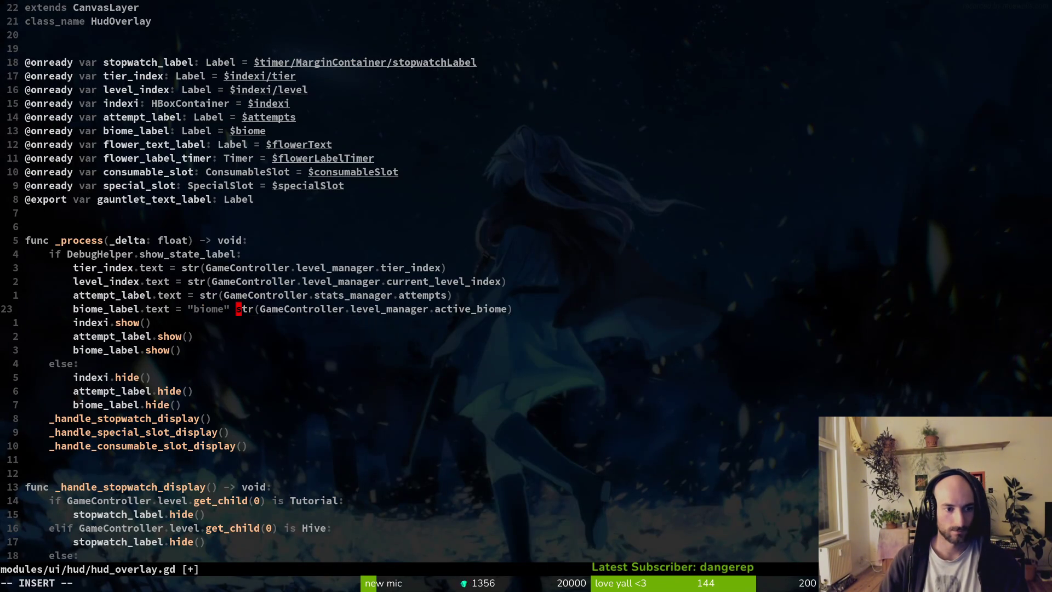
pyautogui.press('Escape')
pyautogui.press('Return')
pyautogui.write('hi:')
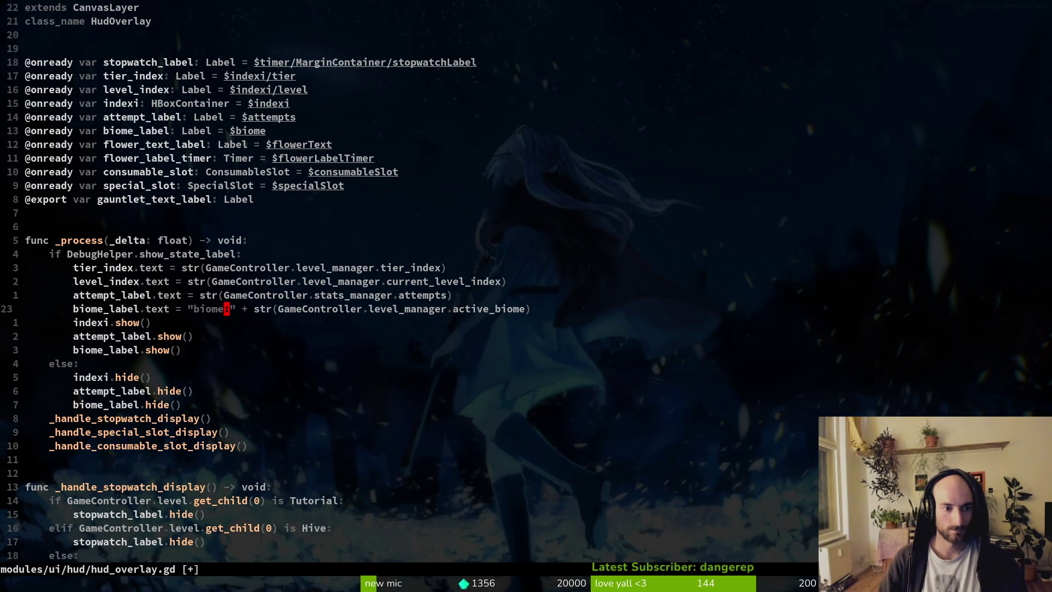
pyautogui.hotkey('alt', 'Tab')
pyautogui.hotkey('ctrl', 's')
pyautogui.click(77, 299)
pyautogui.click(860, 34)
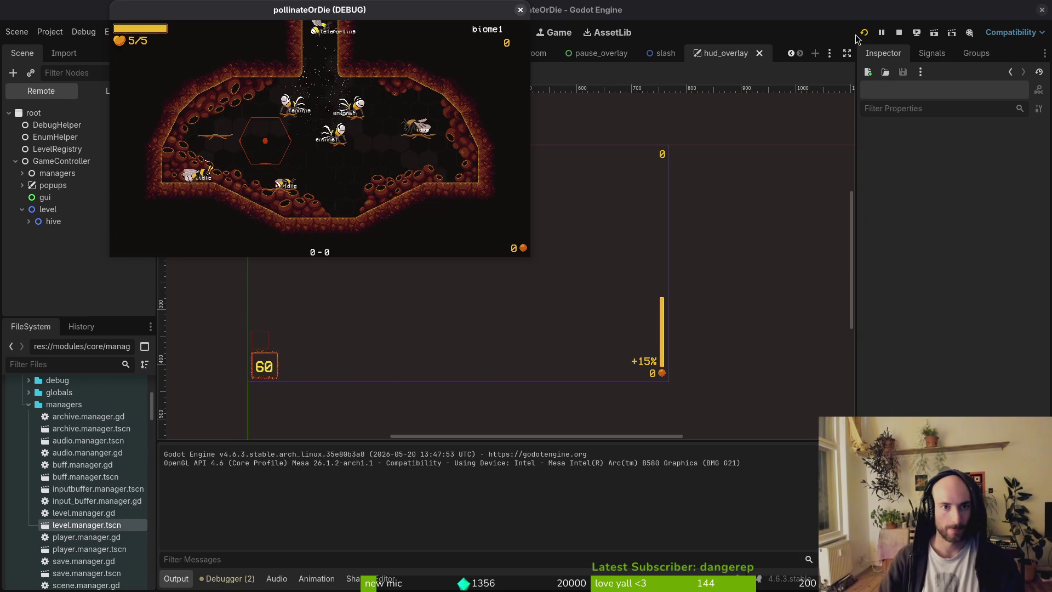
# Quit the running game to the main menu and start a new game
pyautogui.press('Escape')
pyautogui.press('Down')
pyautogui.press('Down')
pyautogui.press('Down')
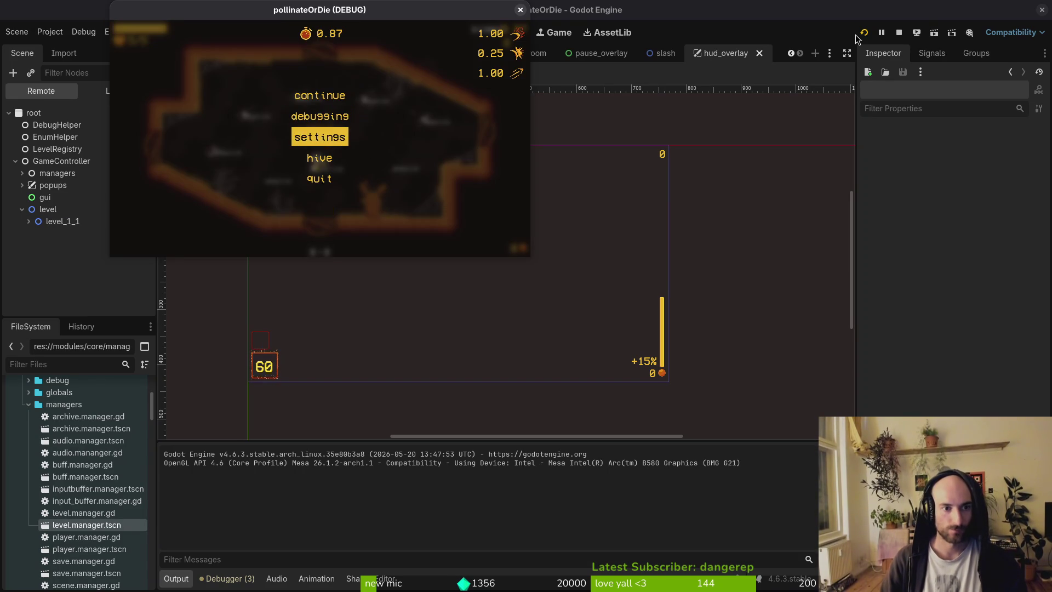
pyautogui.press('Return')
pyautogui.press('Left')
pyautogui.press('Return')
pyautogui.press('Down')
pyautogui.press('Return')
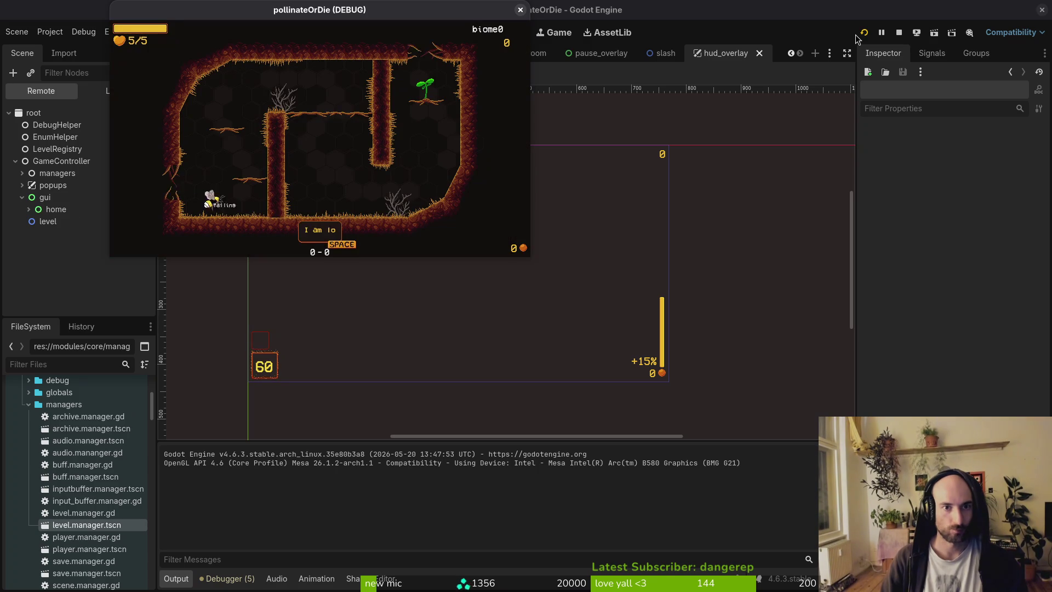
# Play through the first tutorial rooms, climbing the pillar and flying up to the next room
pyautogui.press('space')
pyautogui.press('Right')
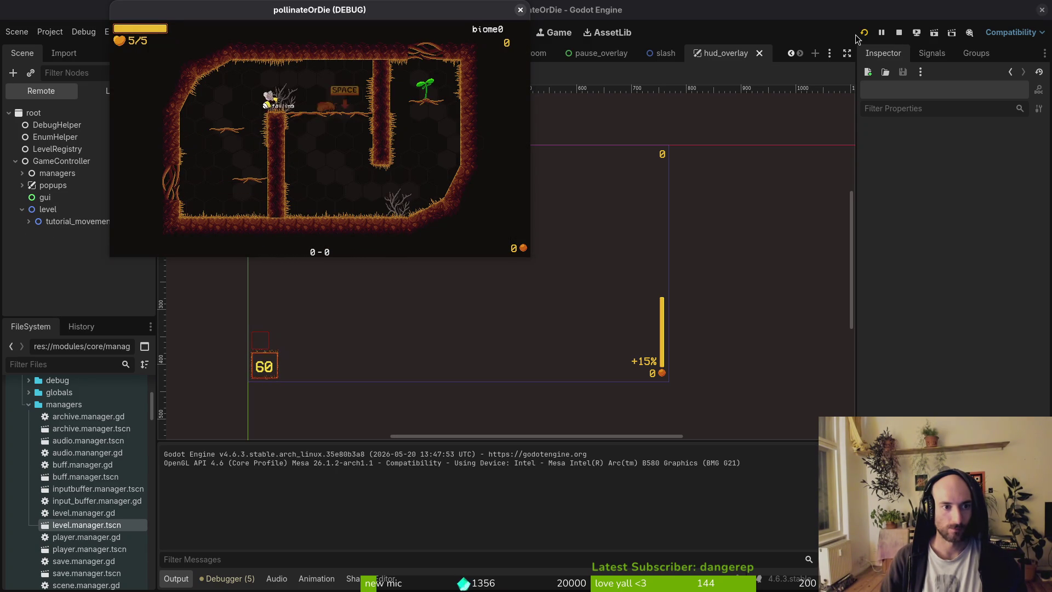
pyautogui.press('Right')
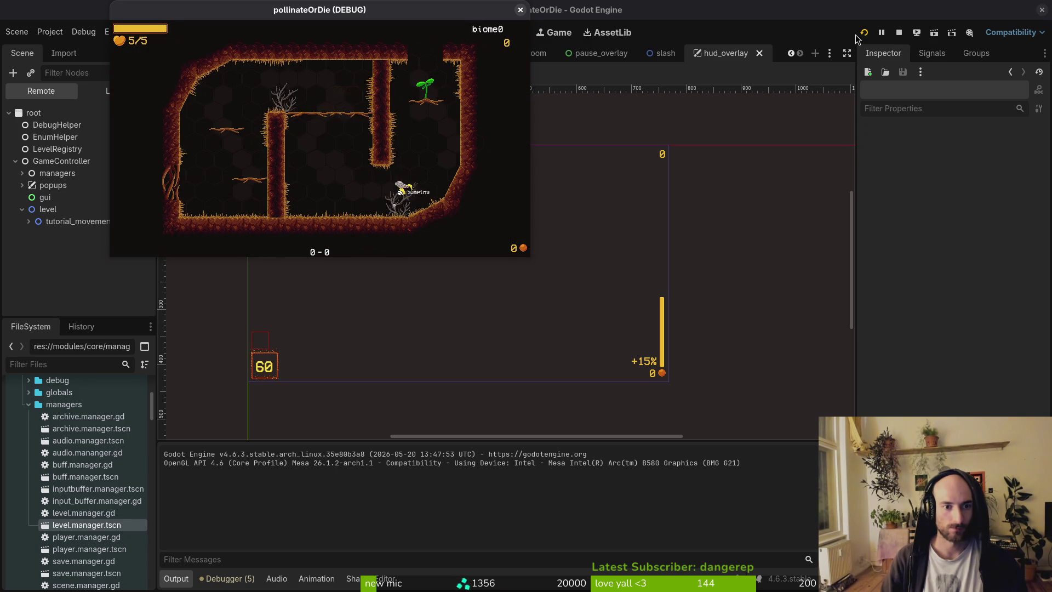
pyautogui.press('Up')
pyautogui.press('space')
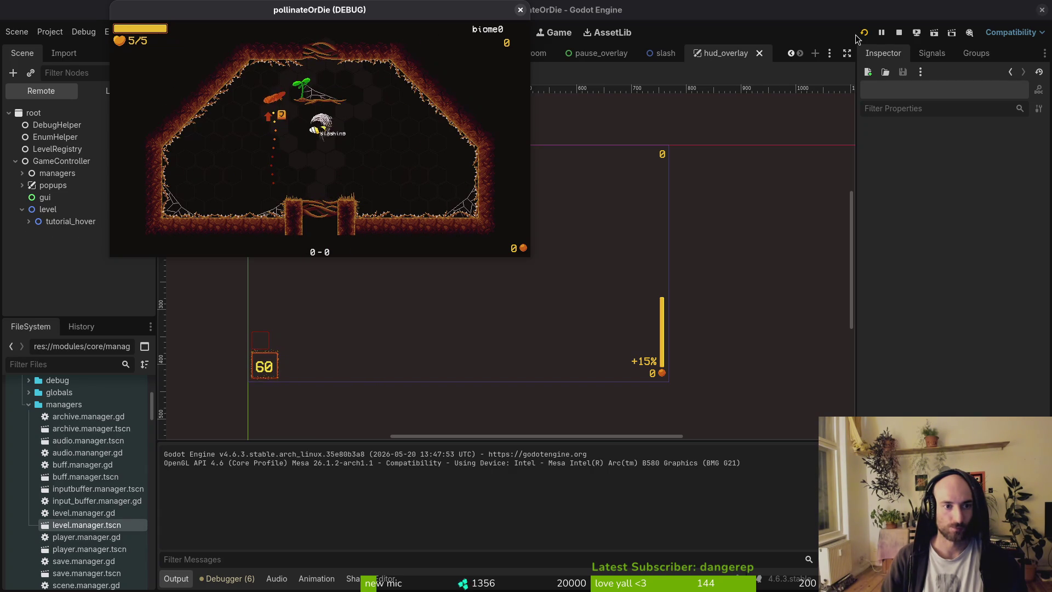
pyautogui.press('space')
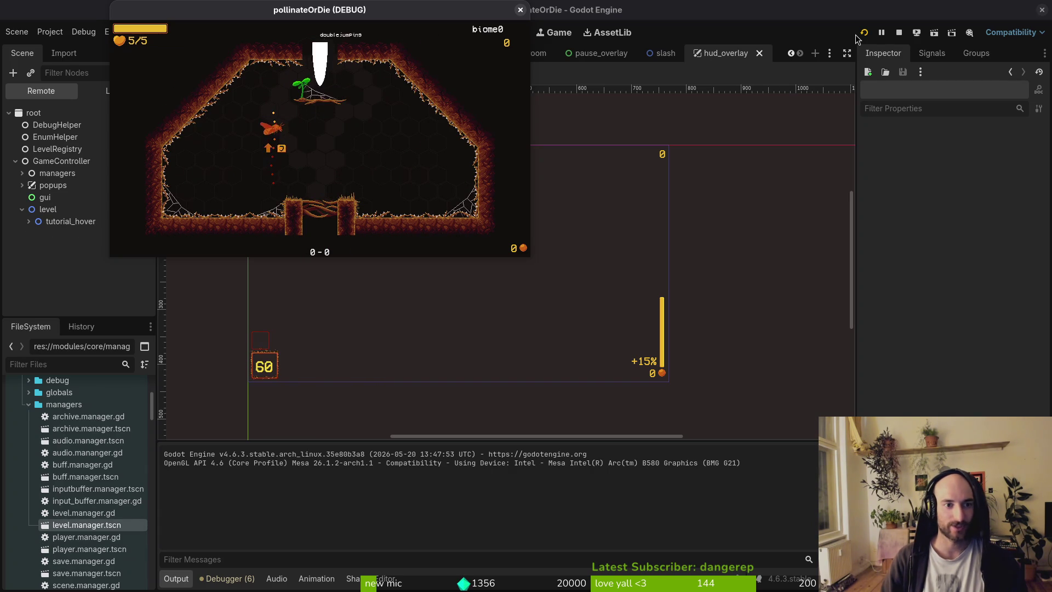
# Dismiss the help bubble and play on through the tutorial until returning to the hive
pyautogui.press('space')
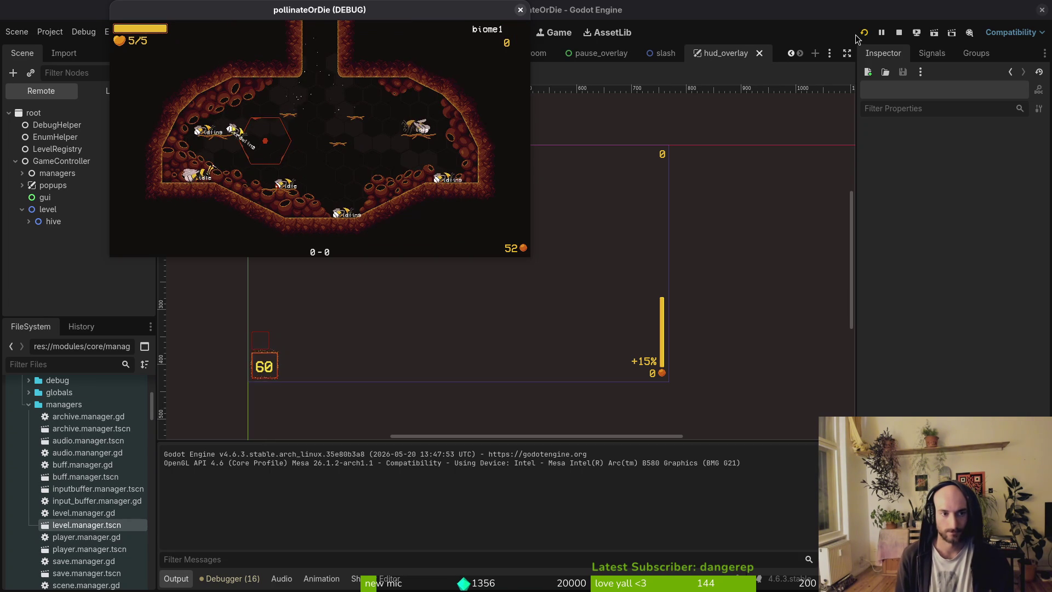
# Load the spider arena from the debug level selector, then quit to the main menu
pyautogui.press('Escape')
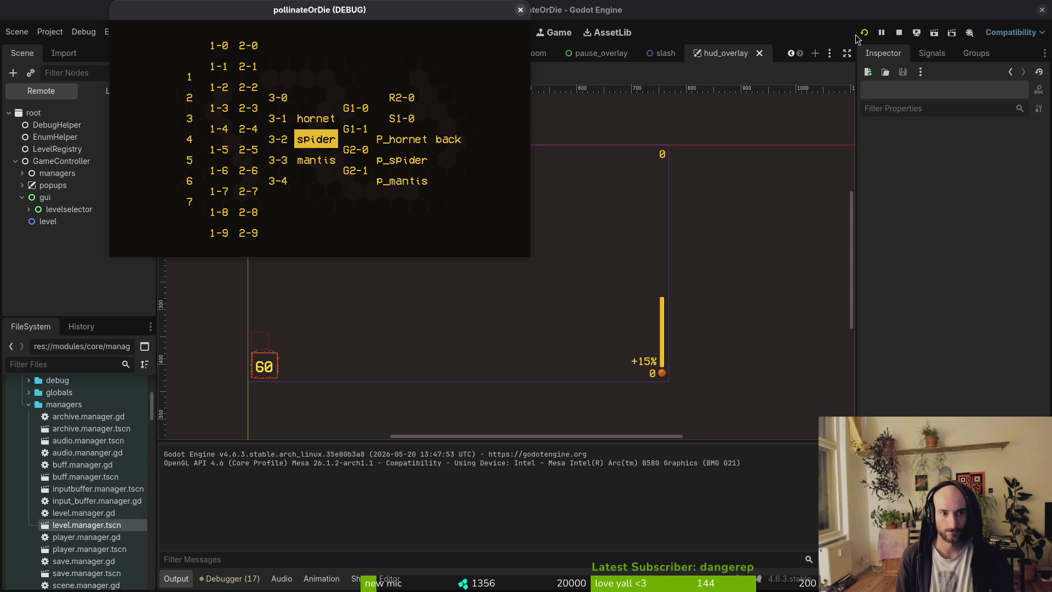
pyautogui.press('Return')
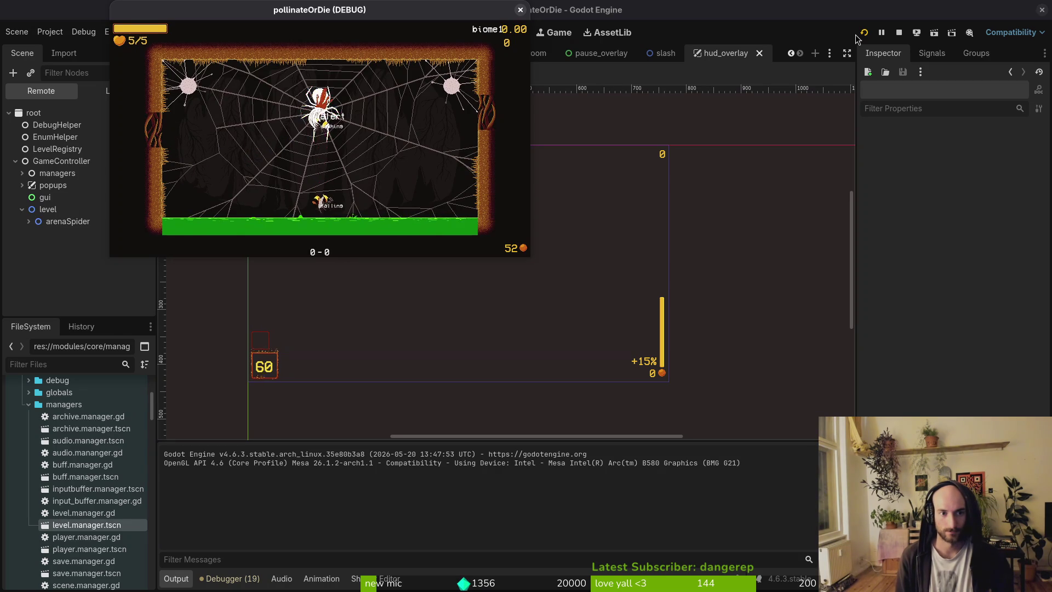
pyautogui.press('Escape')
pyautogui.press('Down')
pyautogui.press('Down')
pyautogui.press('Down')
pyautogui.press('Return')
pyautogui.press('Return')
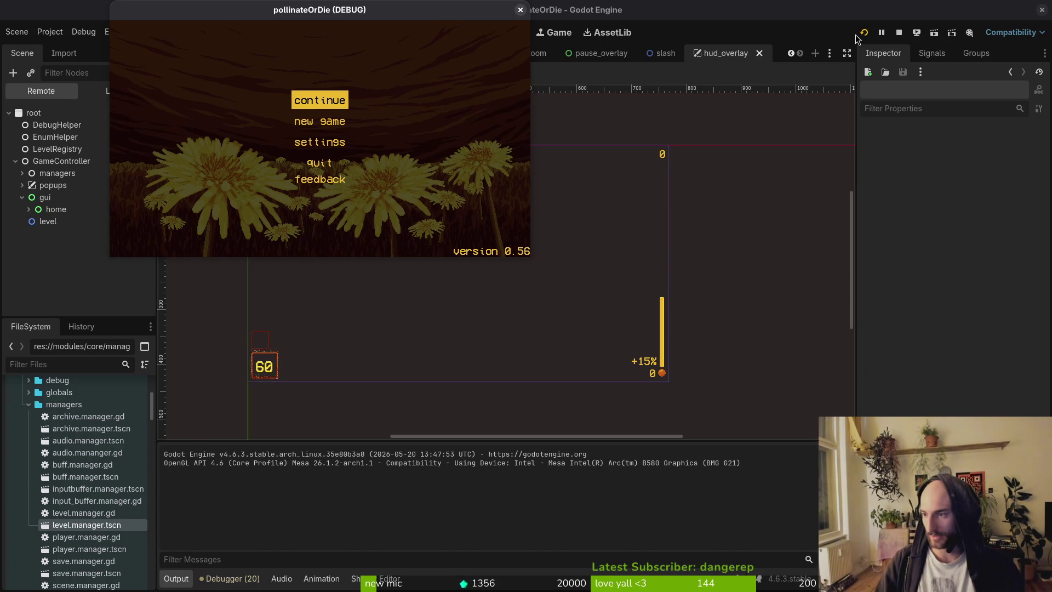
pyautogui.press('super+1')
# Save and close the HUD script, then save the tutorial_3 script
pyautogui.write(':wq')
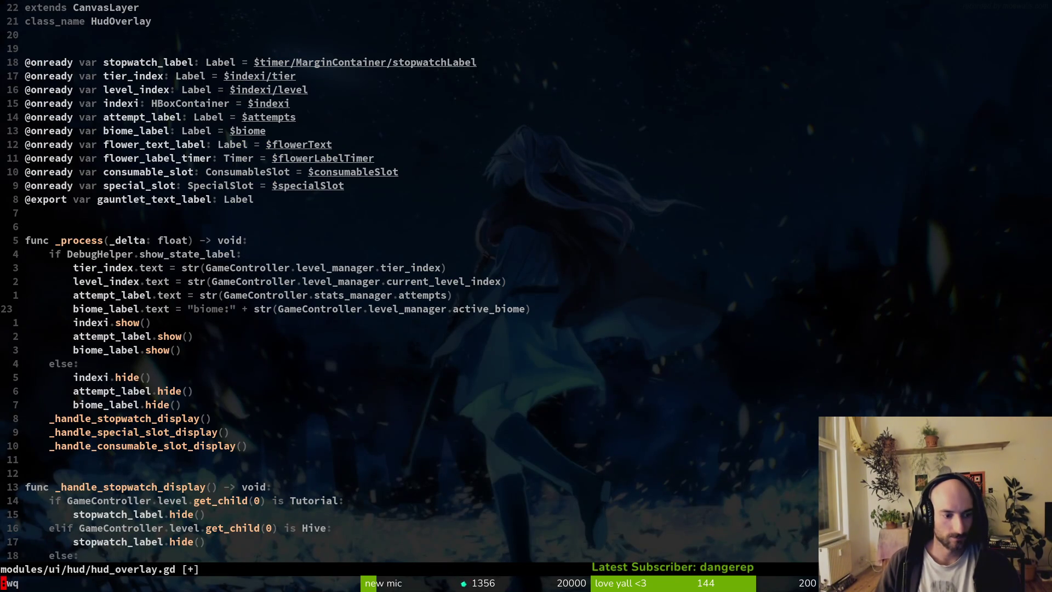
pyautogui.press('Return')
pyautogui.press('Return')
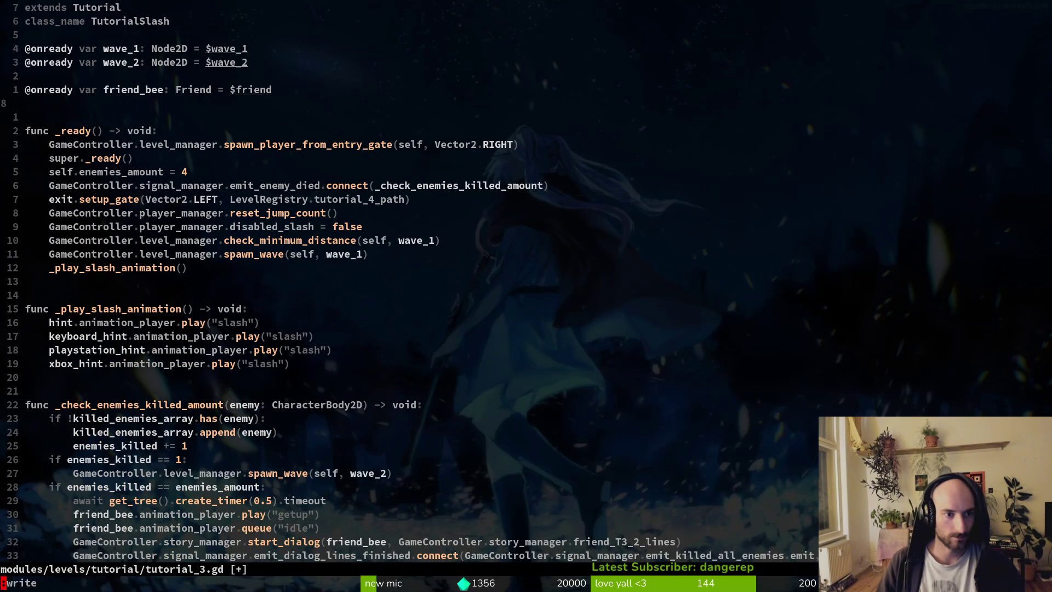
pyautogui.write(':w')
pyautogui.press('Return')
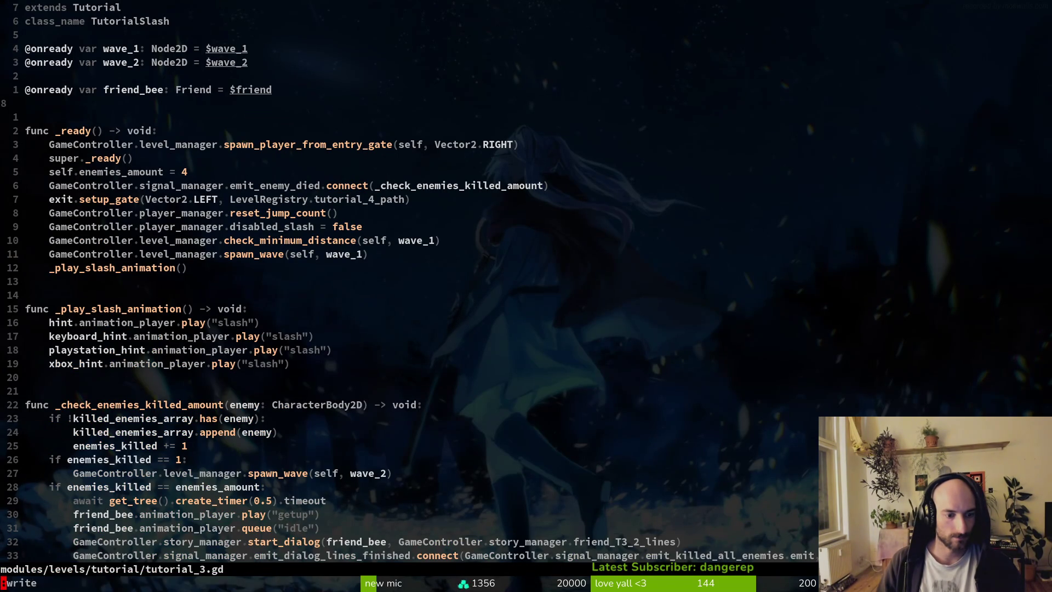
# Open arena_gate.gd from the file finder and inspect its switch_level function
pyautogui.press('space')
pyautogui.press('f')
pyautogui.press('f')
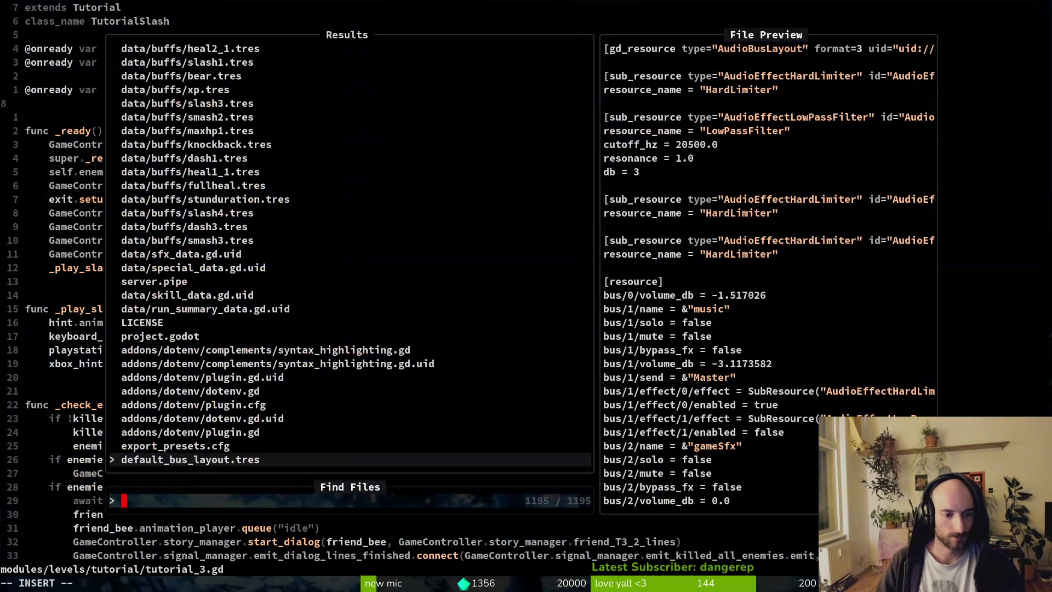
pyautogui.write('aregate')
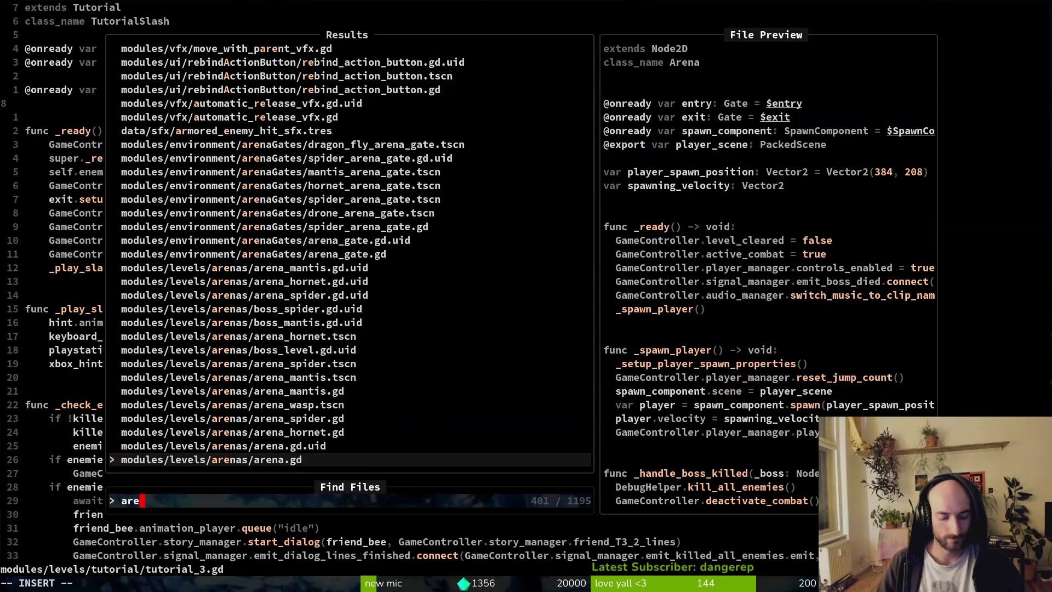
pyautogui.press('Return')
pyautogui.press('g')
pyautogui.press('g')
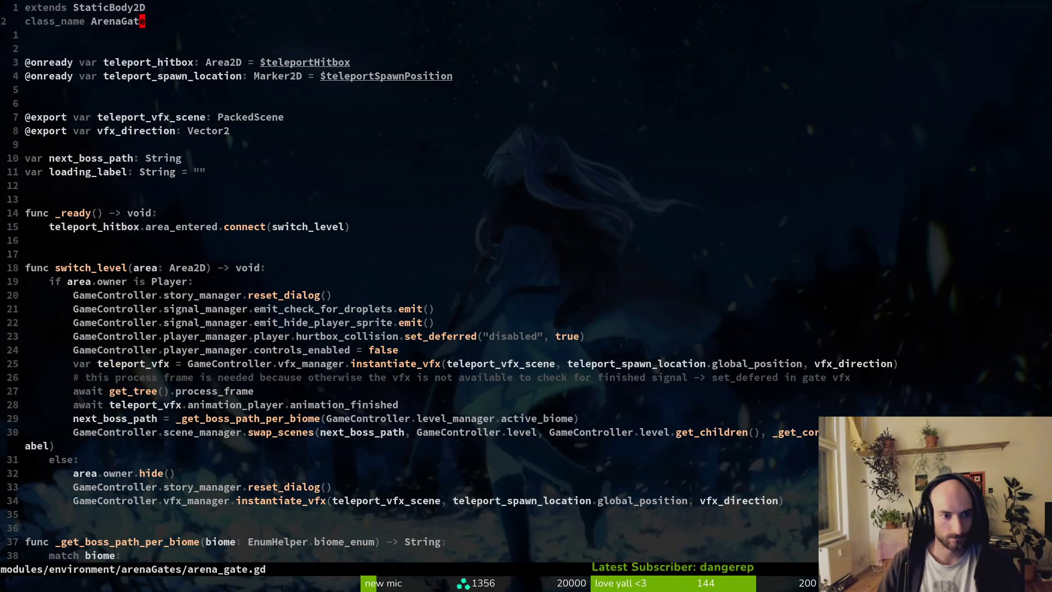
pyautogui.press('space')
pyautogui.press('f')
pyautogui.press('f')
pyautogui.press('Escape')
pyautogui.press('j')
pyautogui.press('j')
pyautogui.press('j')
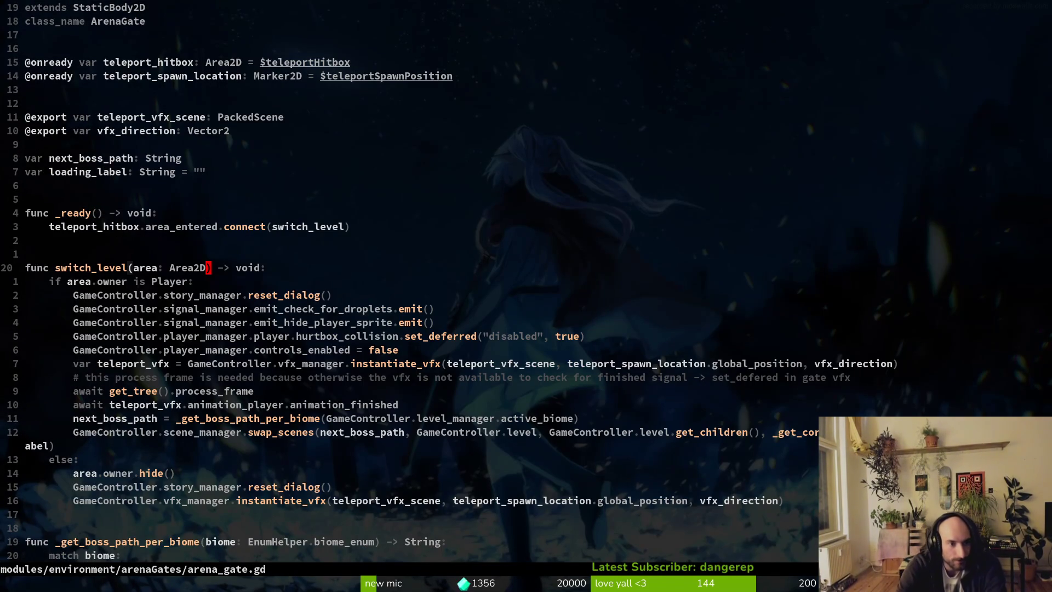
pyautogui.press('space')
pyautogui.press('f')
pyautogui.press('f')
pyautogui.write('are')
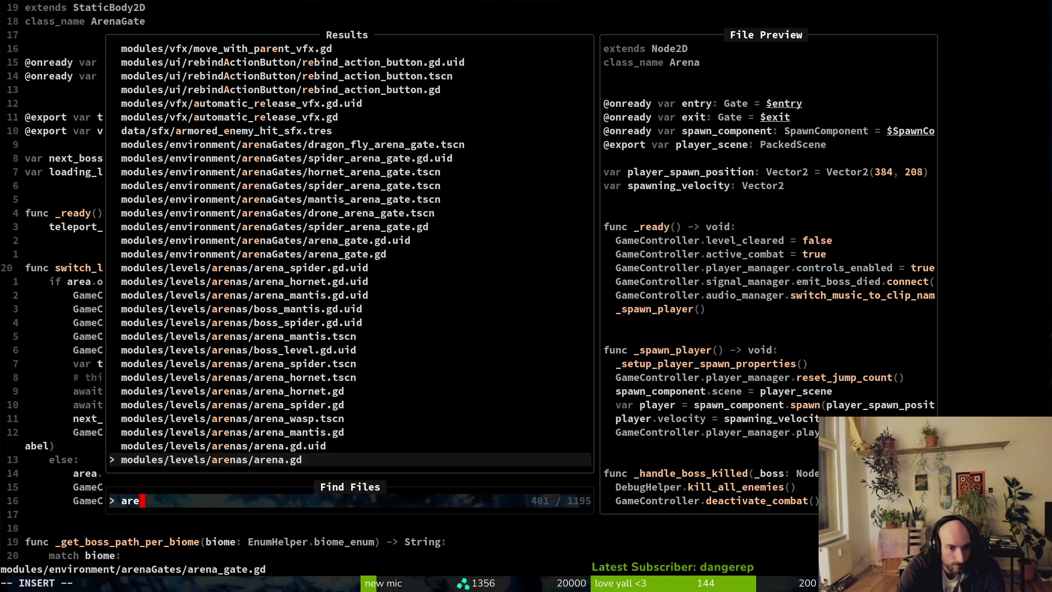
pyautogui.write('agate')
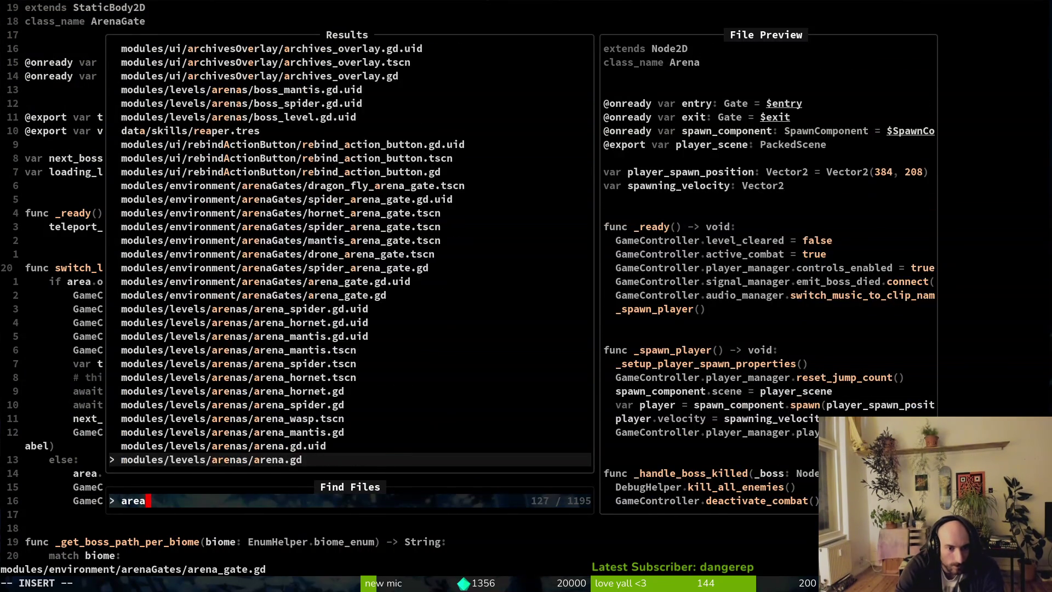
pyautogui.press('Return')
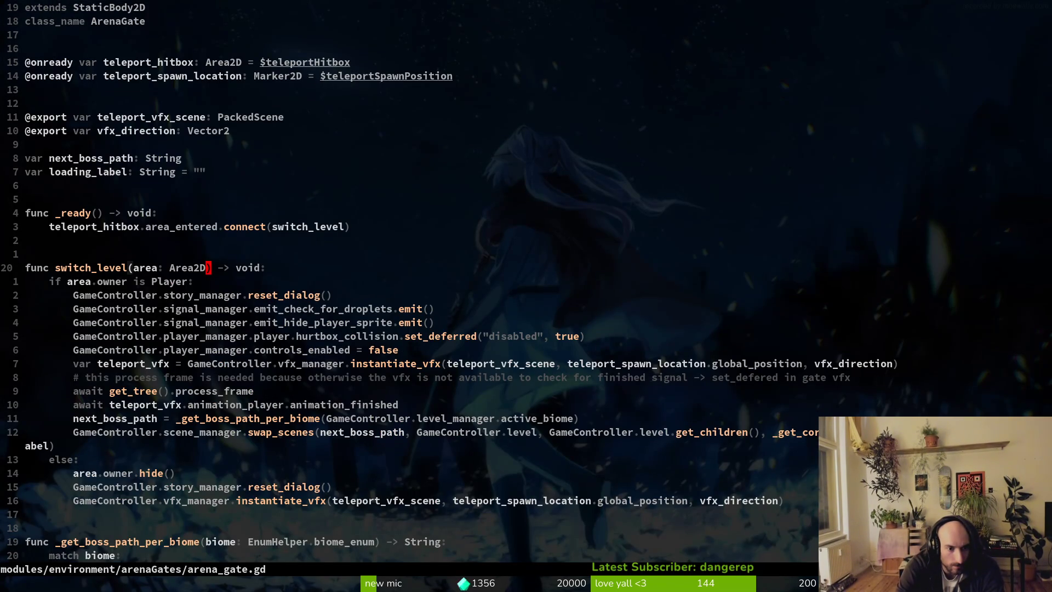
# Find and open preboss_room.gd with a 'preboss' search
pyautogui.press('space')
pyautogui.press('f')
pyautogui.press('f')
pyautogui.write('pr')
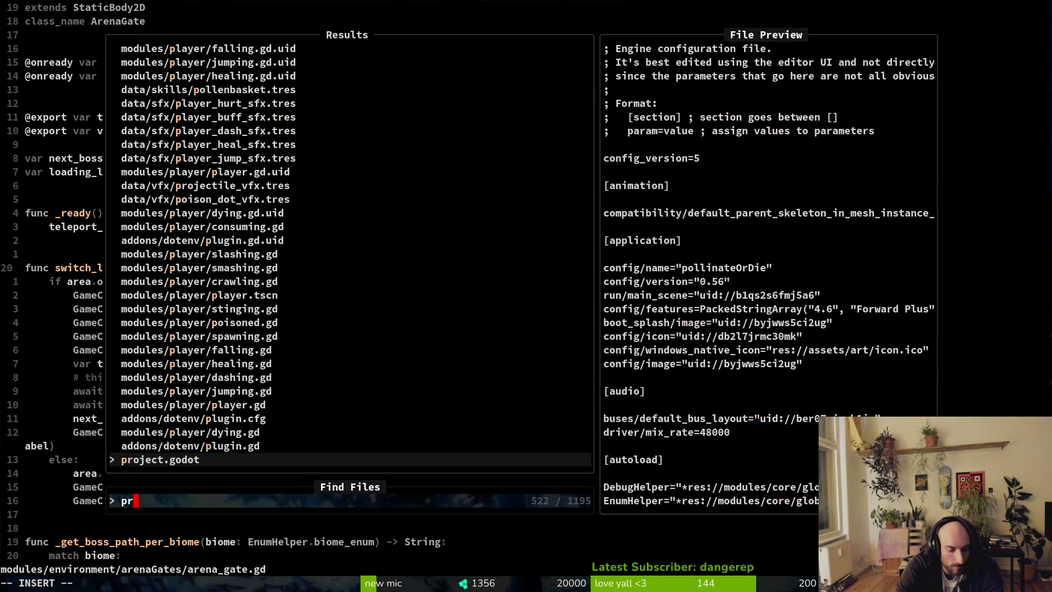
pyautogui.write('eh')
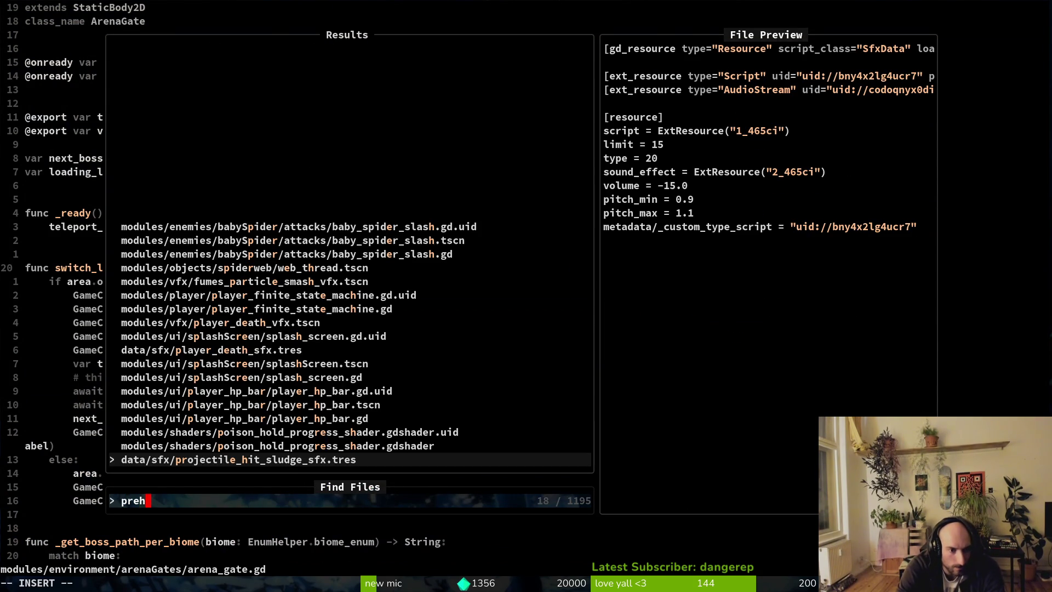
pyautogui.press('BackSpace')
pyautogui.press('BackSpace')
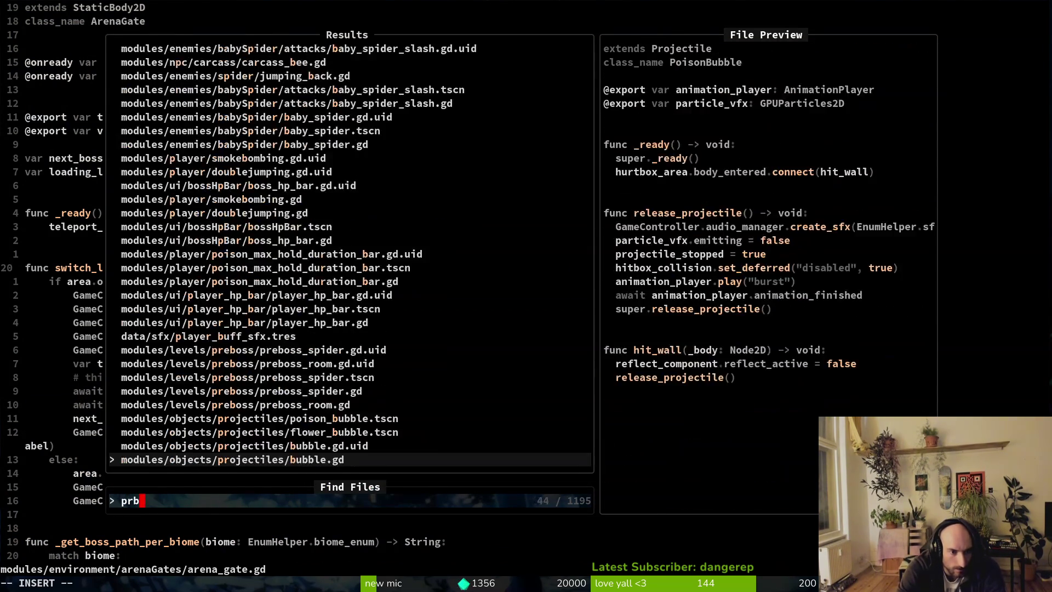
pyautogui.write('boss')
pyautogui.press('Return')
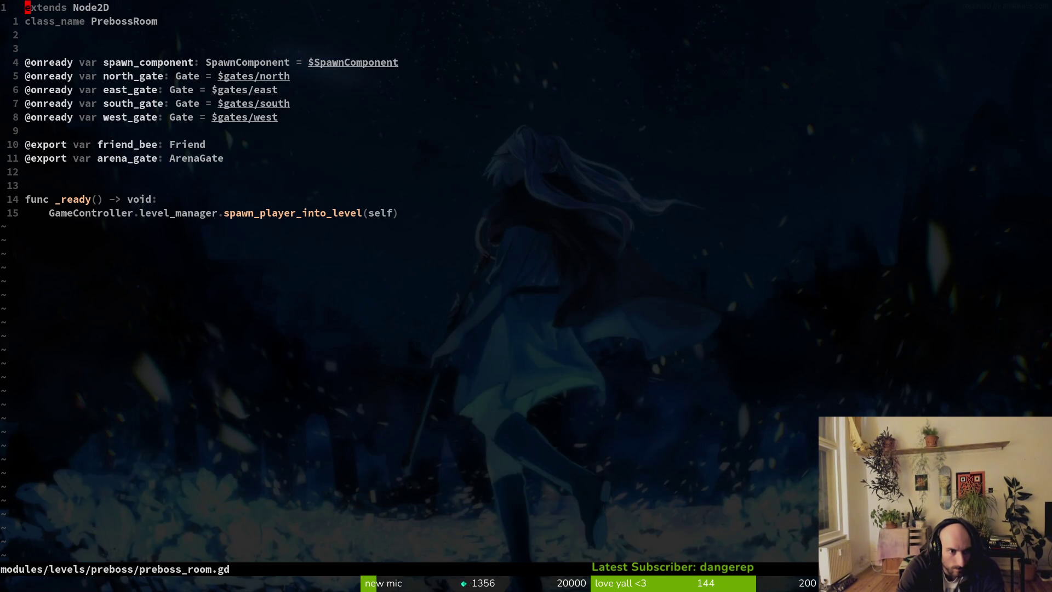
# Open preboss_spider.gd and jump back and forth with preboss_room.gd
pyautogui.press('space')
pyautogui.press('f')
pyautogui.press('f')
pyautogui.write('prespi')
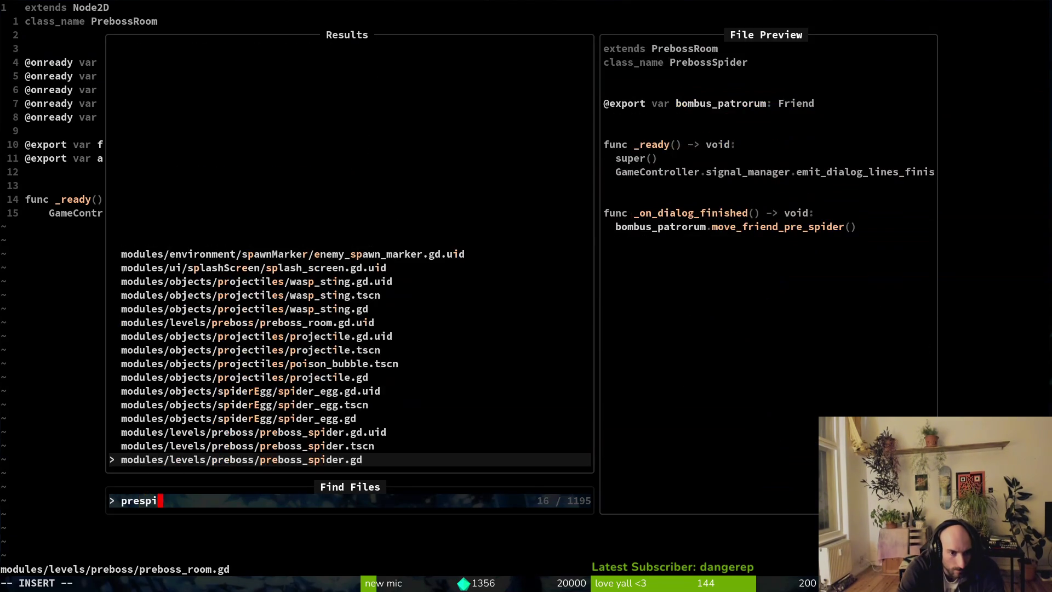
pyautogui.press('Return')
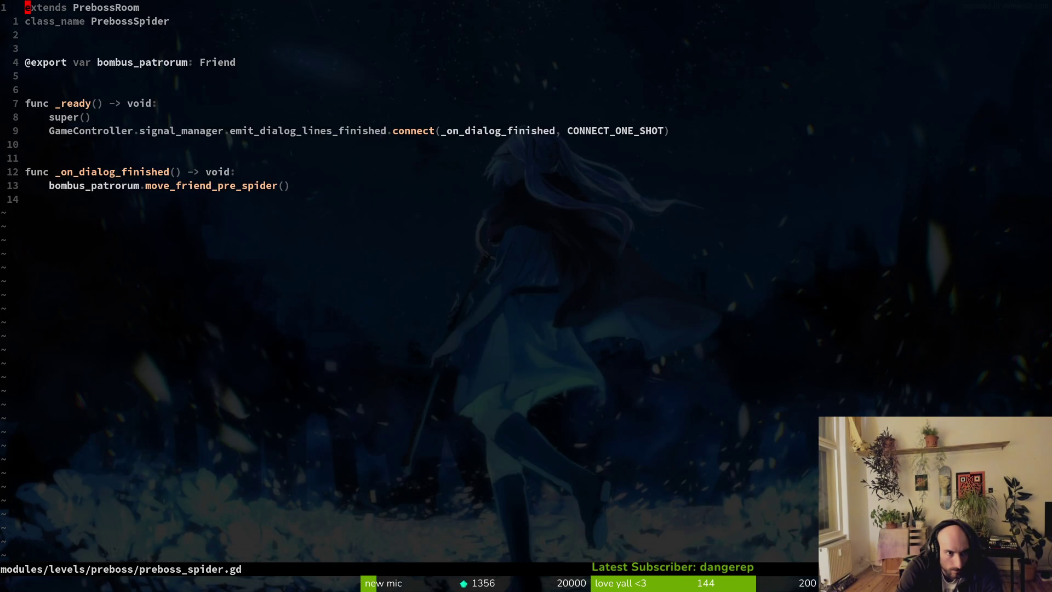
pyautogui.hotkey('ctrl', 'o')
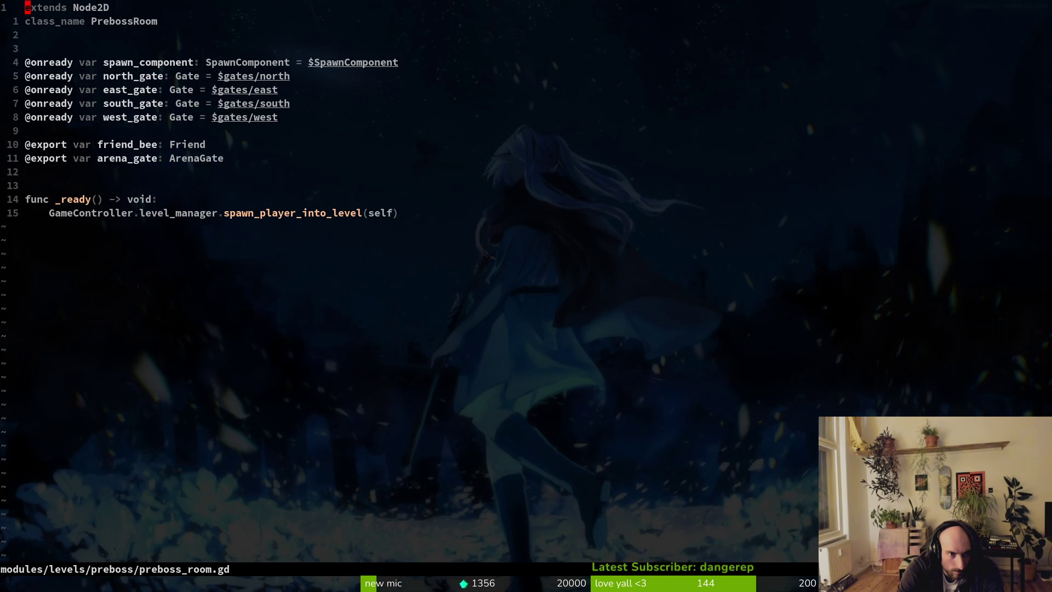
pyautogui.hotkey('ctrl', 'i')
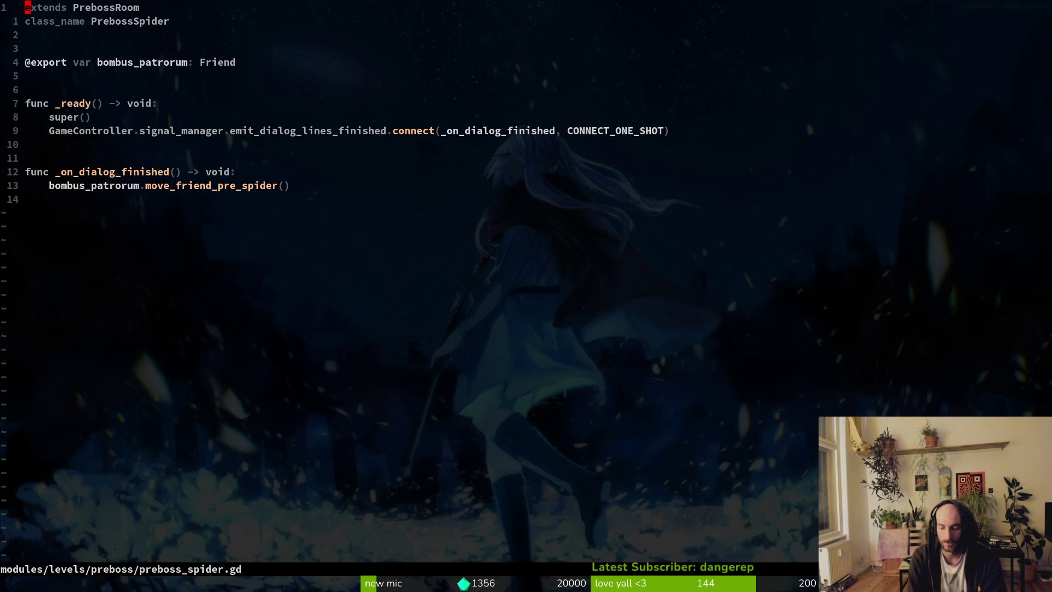
pyautogui.hotkey('ctrl', 'p')
pyautogui.write('tut8')
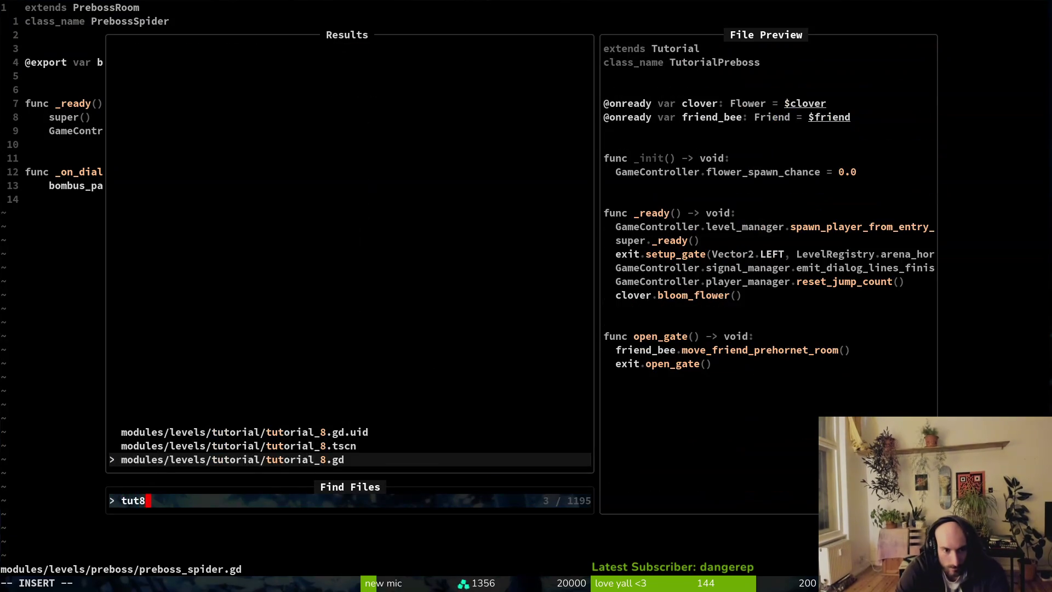
pyautogui.press('Return')
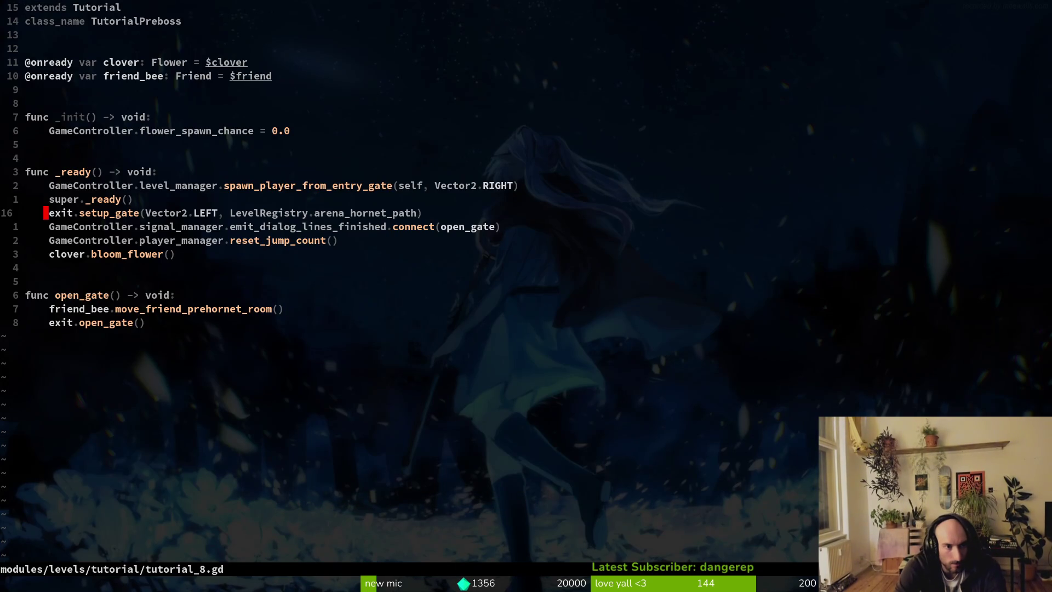
pyautogui.press('k')
pyautogui.press('k')
pyautogui.press('k')
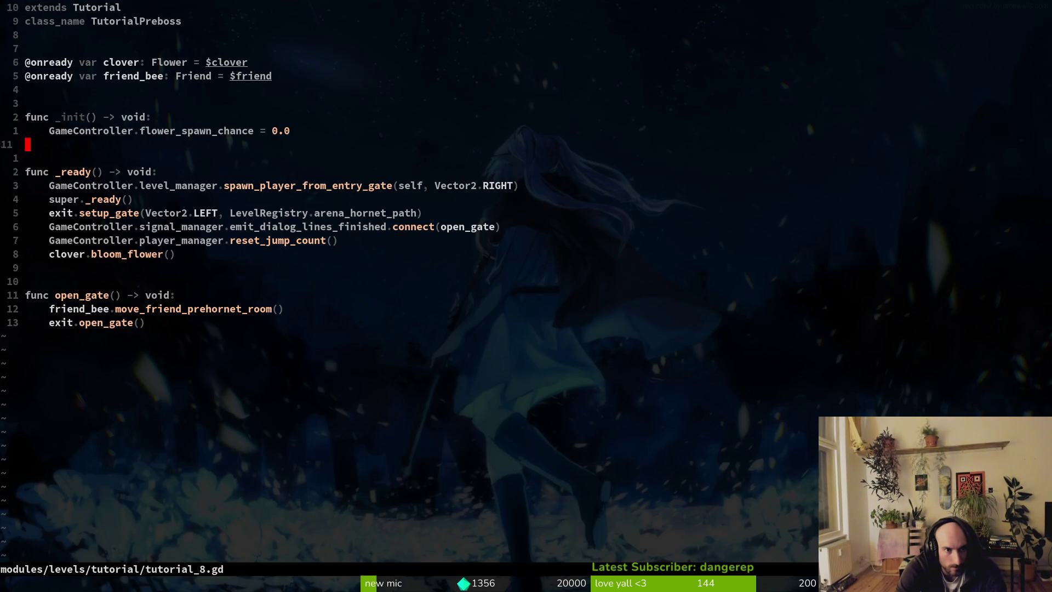
pyautogui.hotkey('ctrl', 'o')
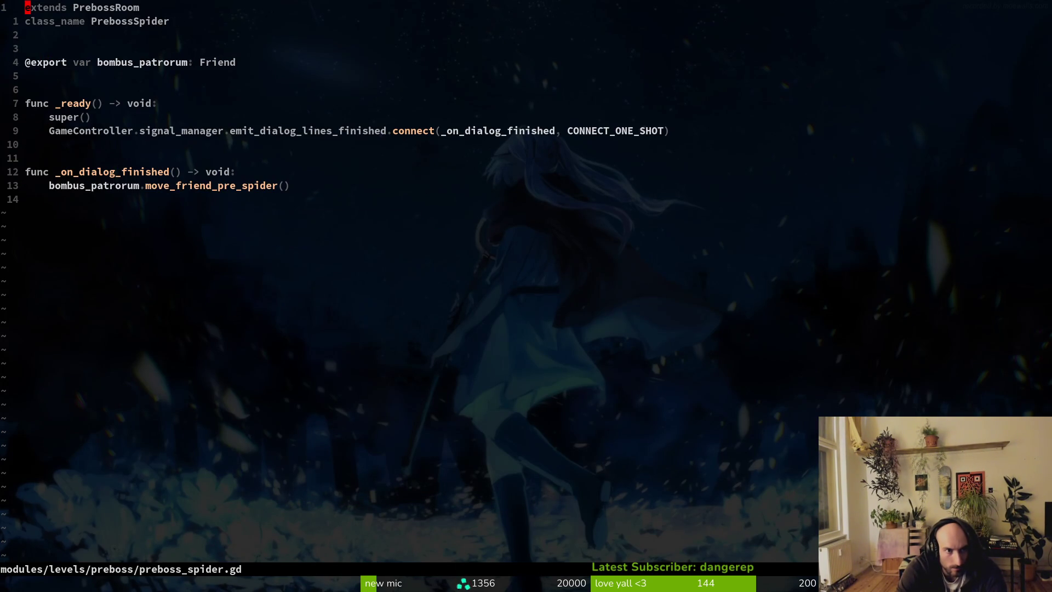
pyautogui.hotkey('ctrl', 'i')
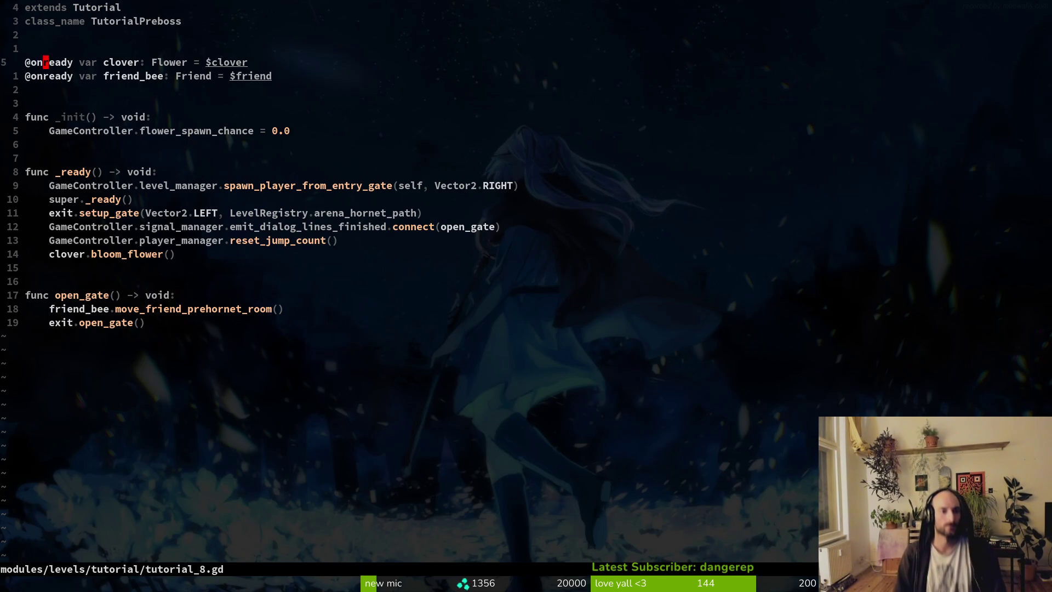
# Delete the exit.setup_gate line from _ready and save tutorial_8.gd
pyautogui.press('j')
pyautogui.press('j')
pyautogui.press('j')
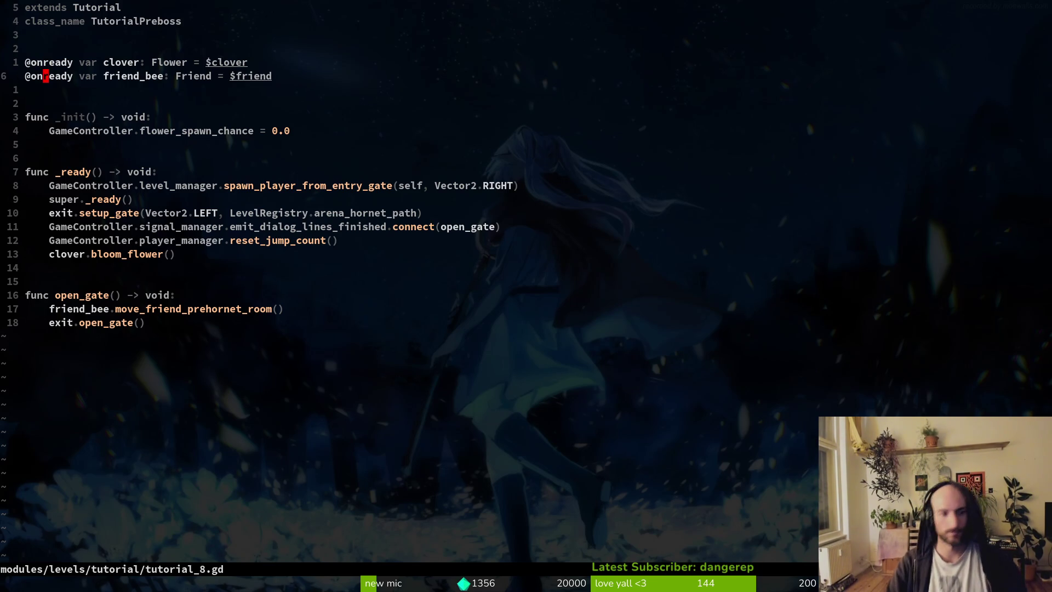
pyautogui.press('d')
pyautogui.press('d')
pyautogui.hotkey('ctrl', 's')
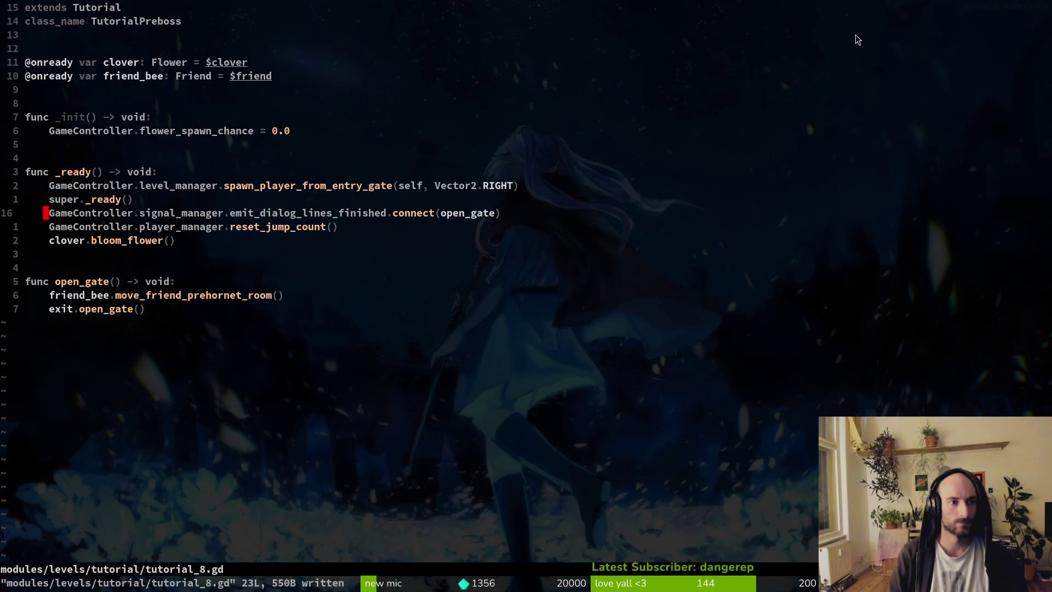
pyautogui.hotkey('ctrl', '6')
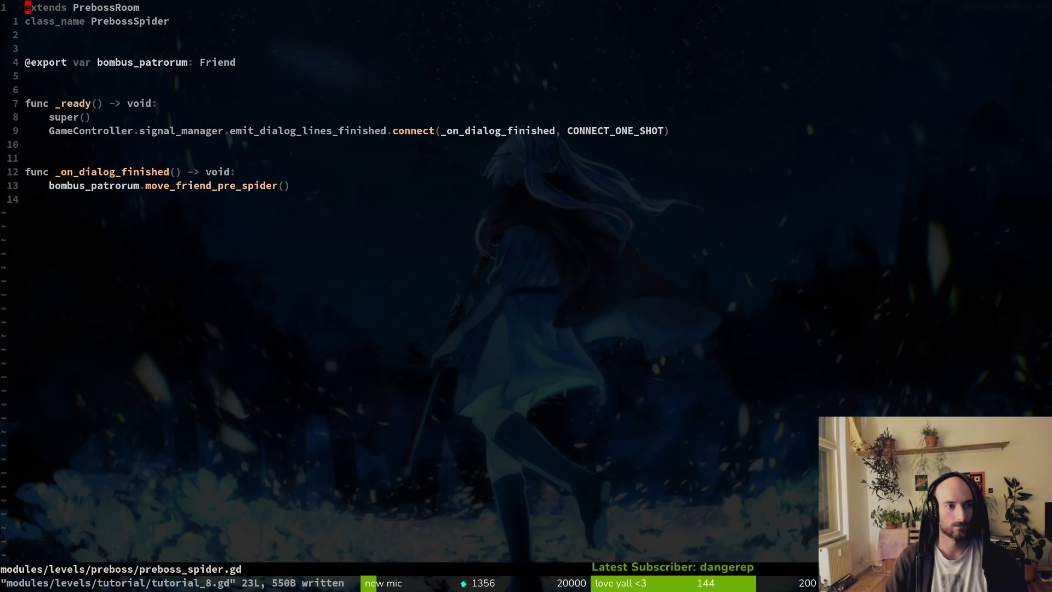
pyautogui.hotkey('ctrl', '6')
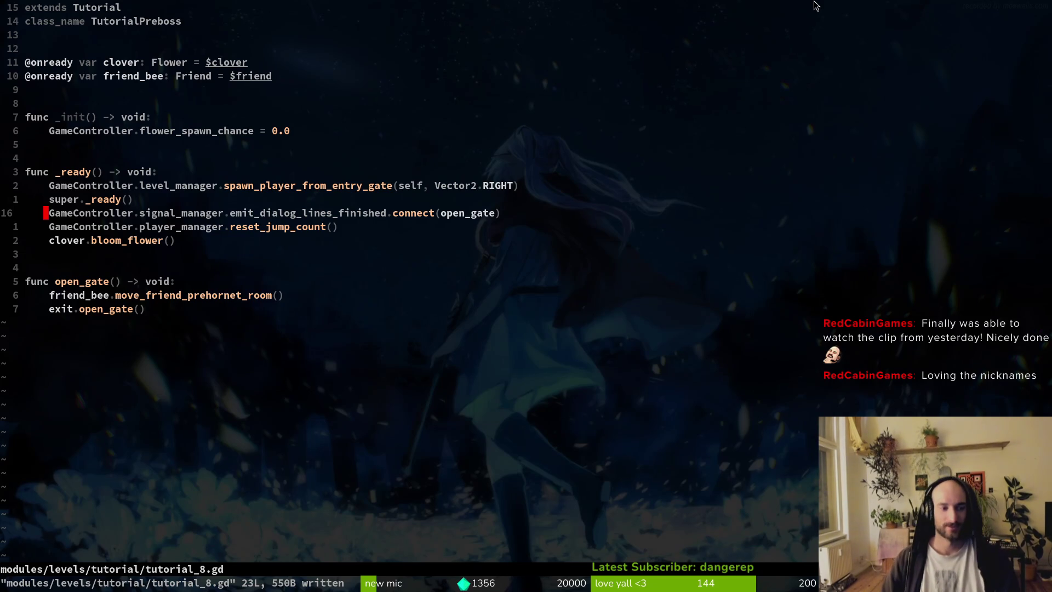
pyautogui.press('F5')
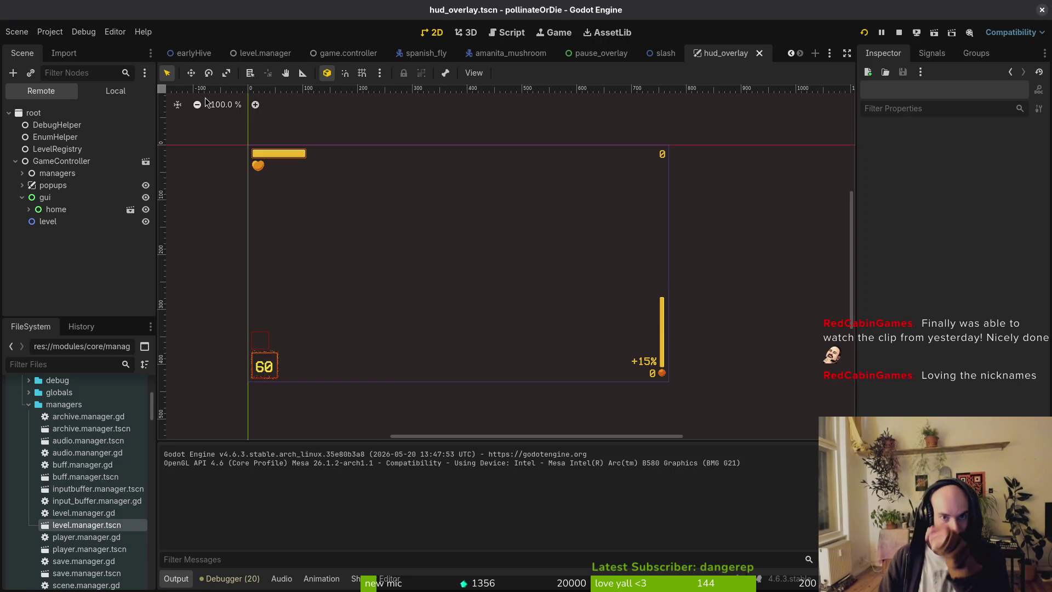
pyautogui.hotkey('alt', 'shift', 'o')
pyautogui.write('tut8')
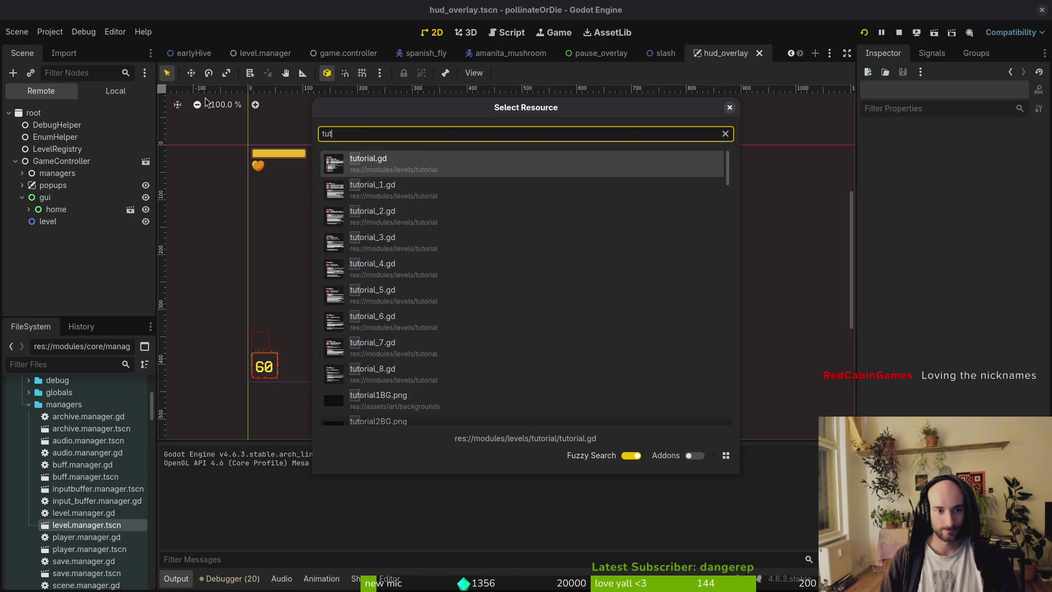
pyautogui.press('Return')
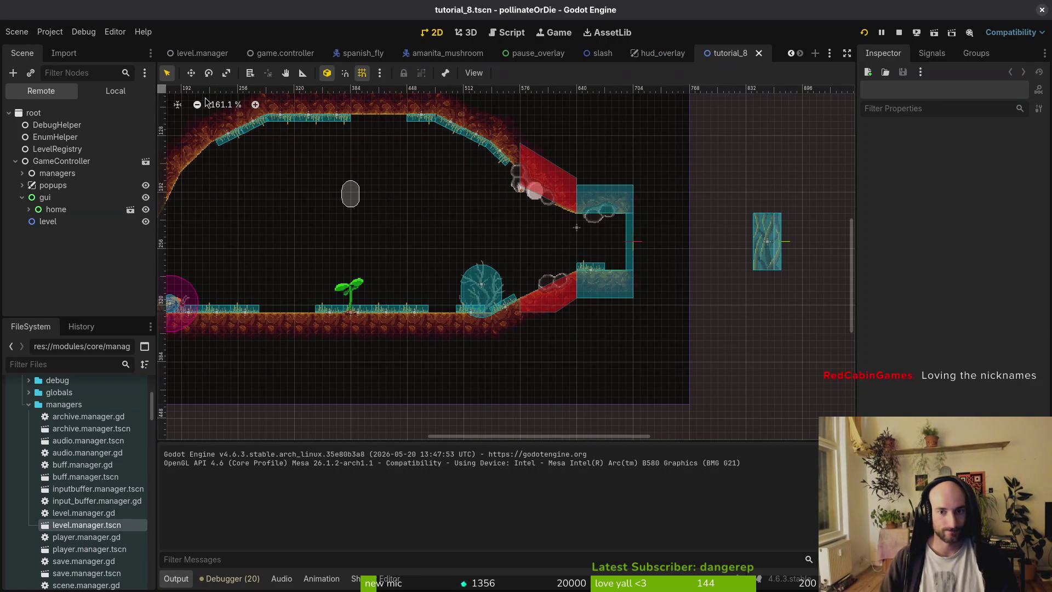
pyautogui.click(759, 53)
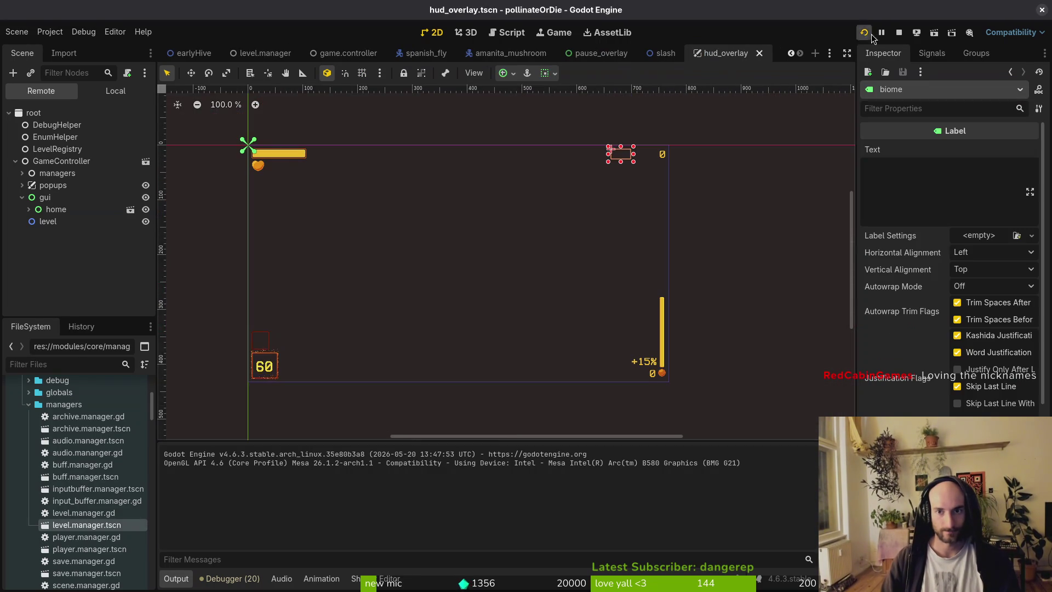
pyautogui.press('super+2')
# Check the aircut_burst_sfx.tres diff; stage enum.helper, game.controller script and scene, dashing and level.registry
pyautogui.press('Down')
pyautogui.press('Up')
pyautogui.press('Up')
pyautogui.press('Return')
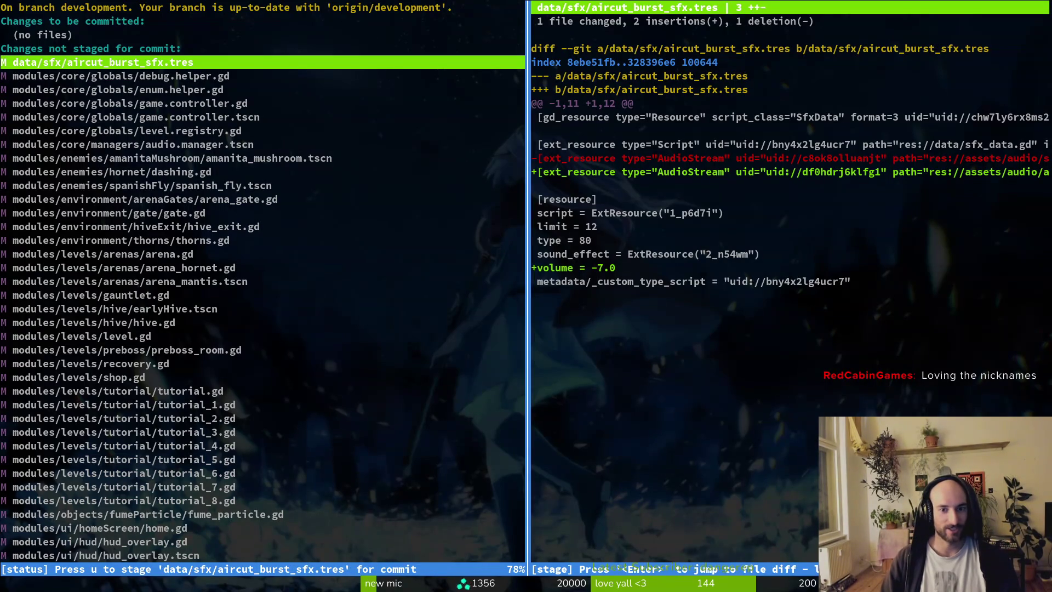
pyautogui.press('Down')
pyautogui.press('Down')
pyautogui.press('u')
pyautogui.press('Up')
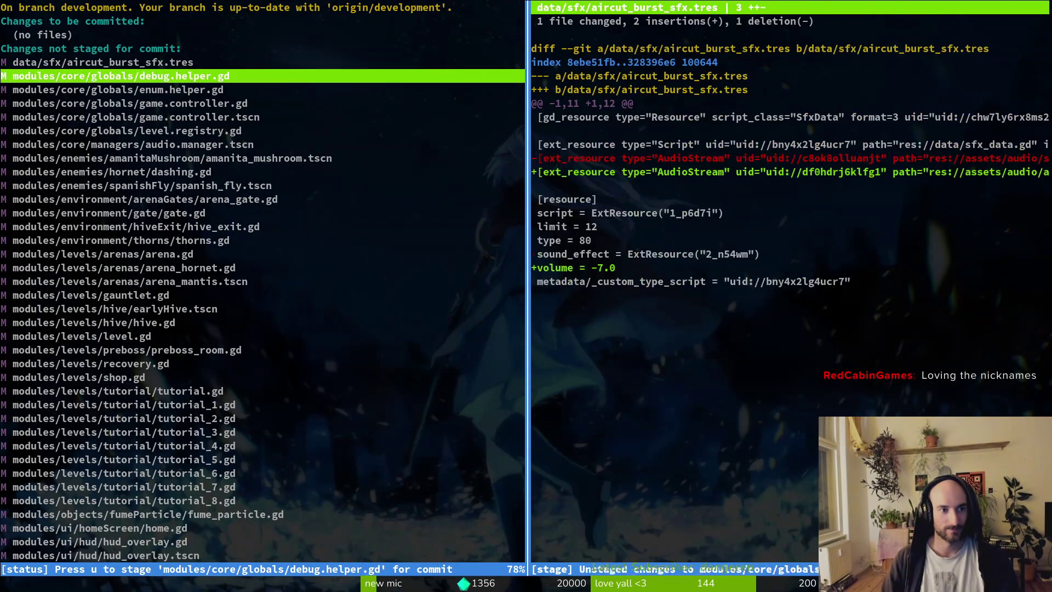
pyautogui.press('Down')
pyautogui.press('Down')
pyautogui.press('u')
pyautogui.press('Down')
pyautogui.press('Down')
pyautogui.press('Down')
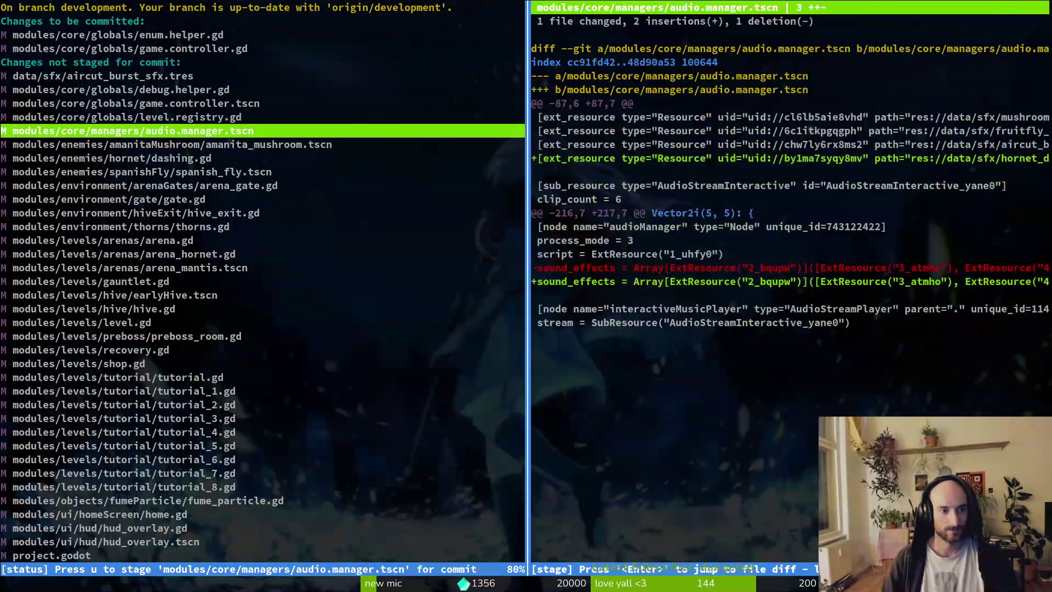
pyautogui.press('Up')
pyautogui.press('u')
pyautogui.press('Up')
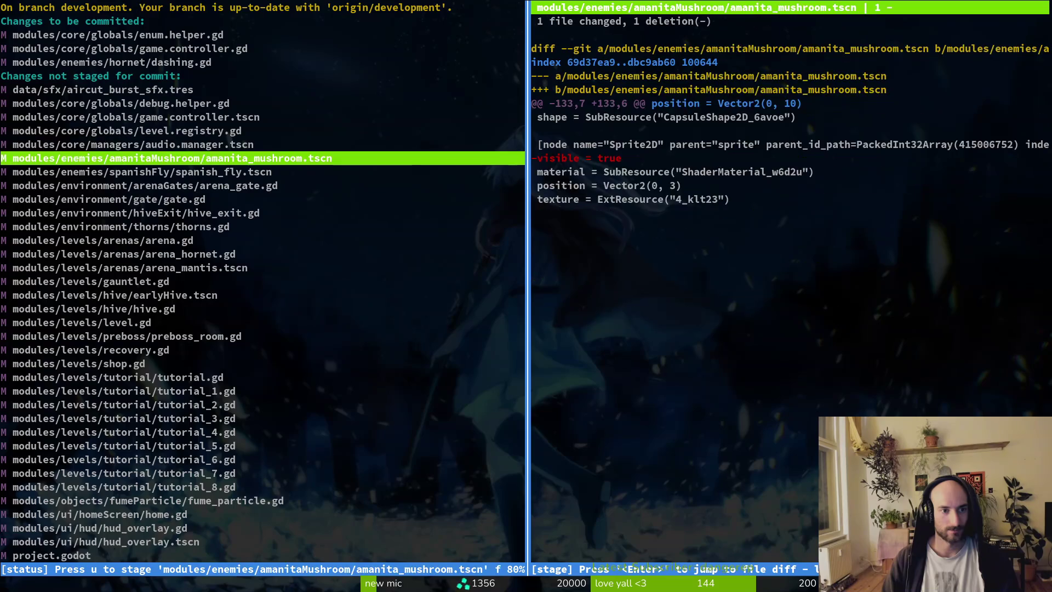
pyautogui.press('Up')
pyautogui.press('u')
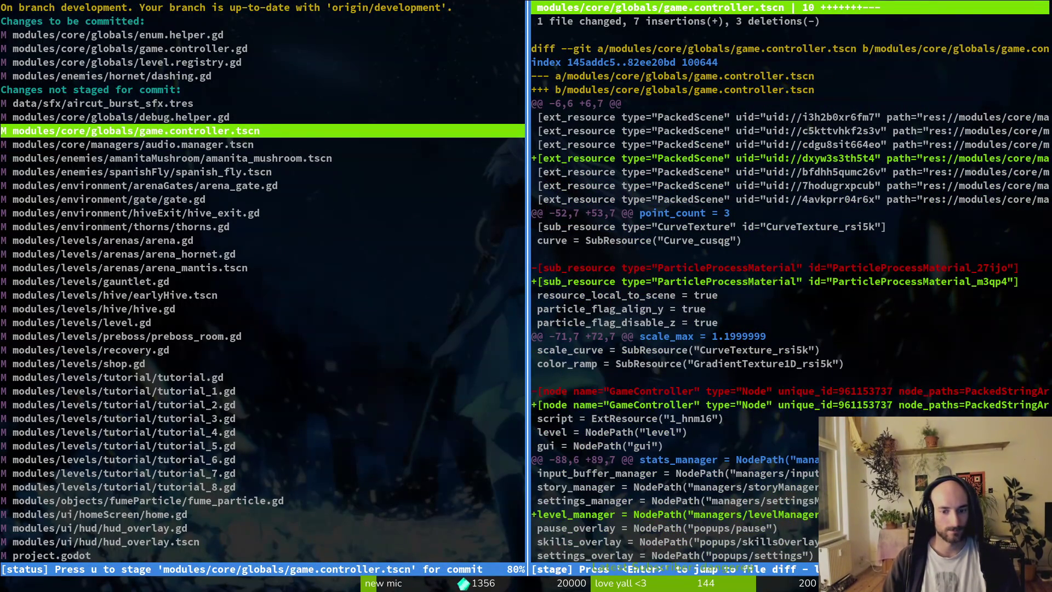
pyautogui.press('u')
# Stage arena_gate, gate, hive_exit, thorns, arena, arena_hornet, arena_mantis.tscn and gauntlet files
pyautogui.press('Down')
pyautogui.press('Down')
pyautogui.press('Down')
pyautogui.press('u')
pyautogui.press('Down')
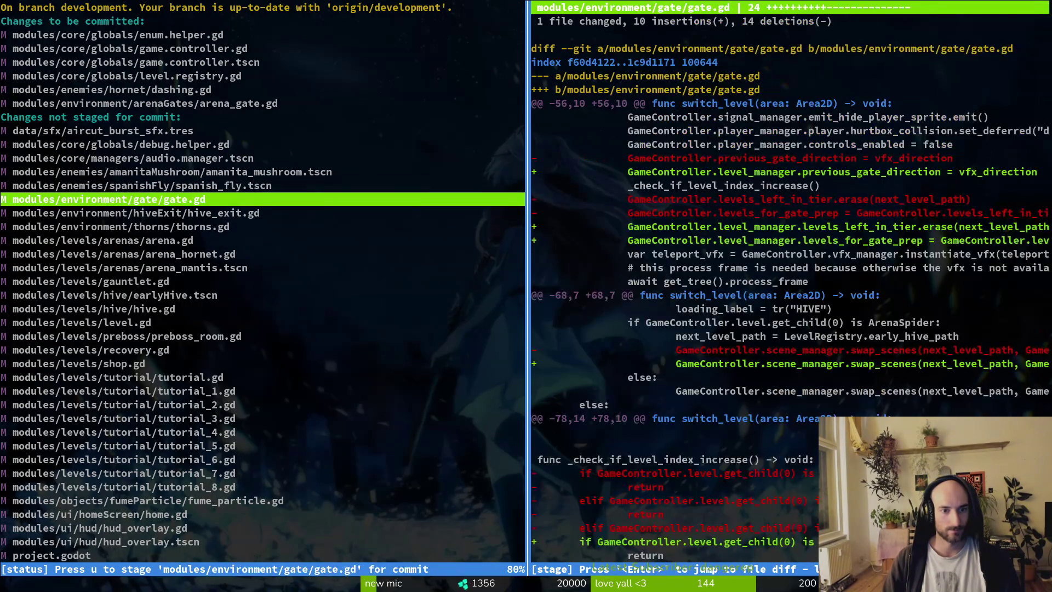
pyautogui.press('u')
pyautogui.press('Down')
pyautogui.press('u')
pyautogui.press('Down')
pyautogui.press('u')
pyautogui.press('Down')
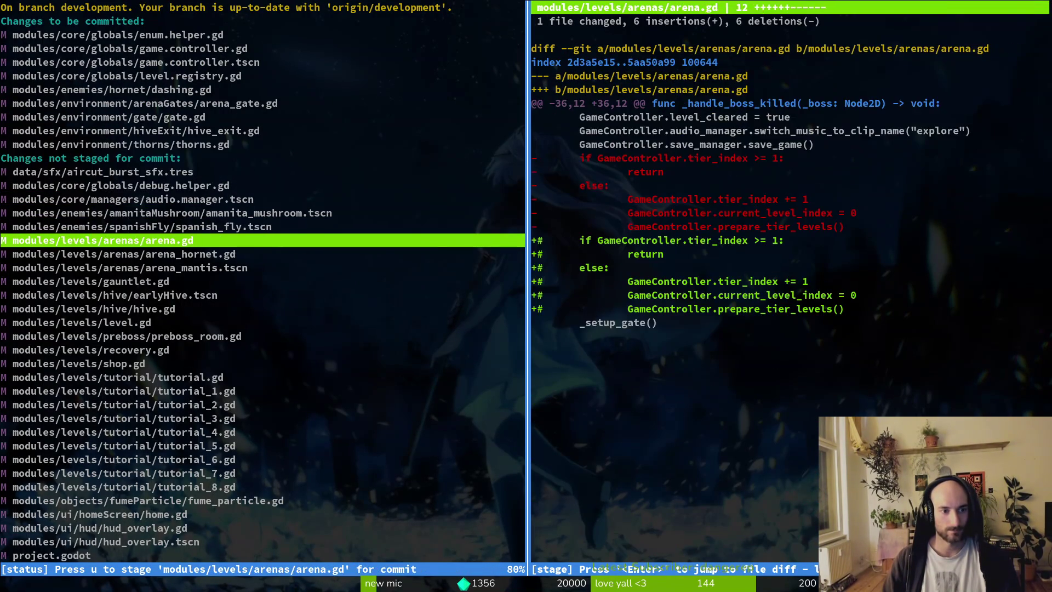
pyautogui.press('u')
pyautogui.press('Down')
pyautogui.press('Down')
pyautogui.press('Down')
pyautogui.press('Up')
pyautogui.press('Up')
pyautogui.press('u')
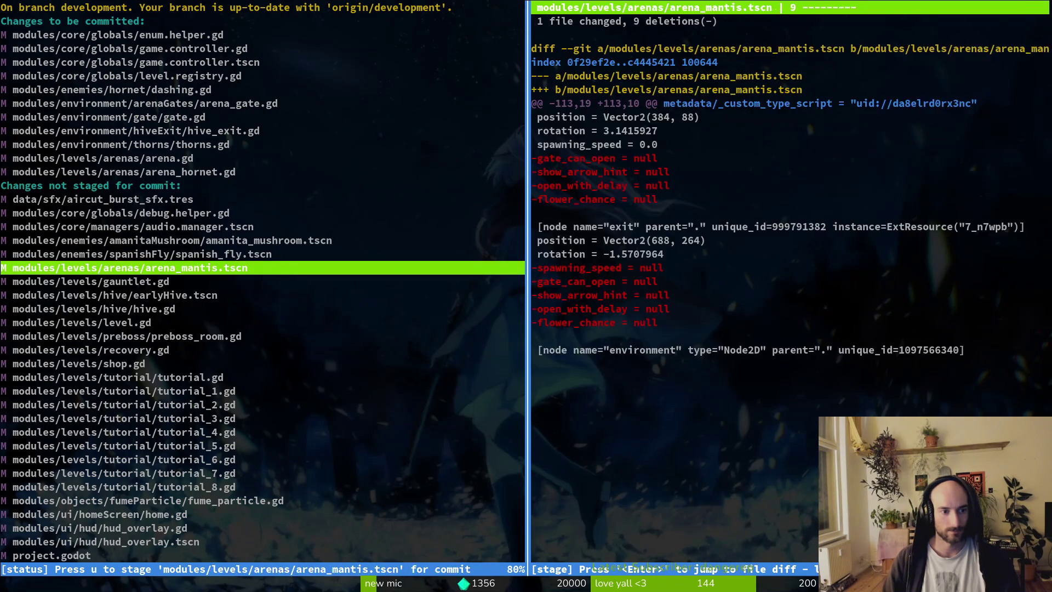
pyautogui.press('u')
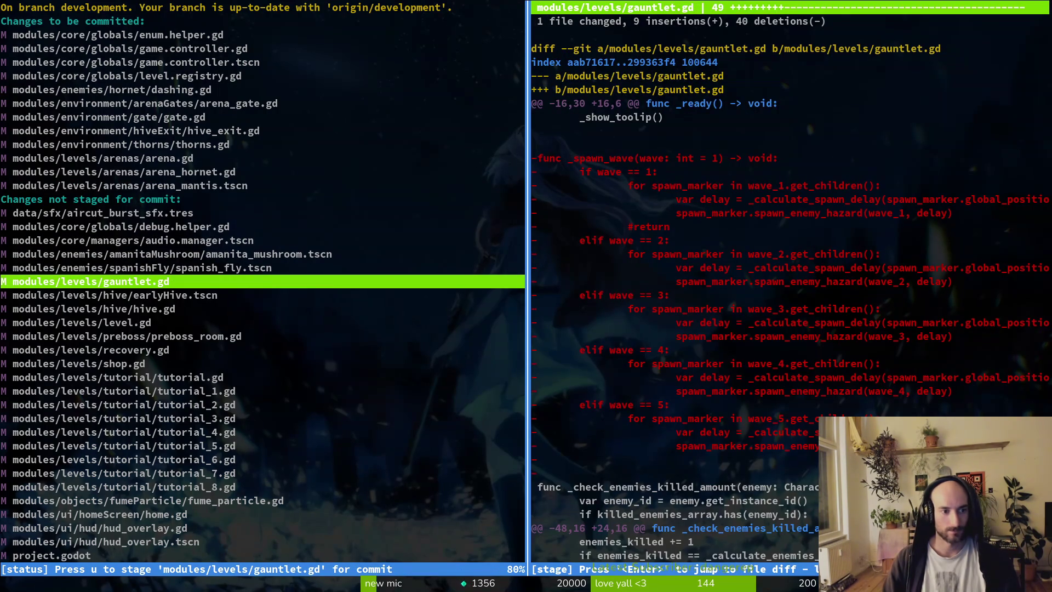
pyautogui.press('u')
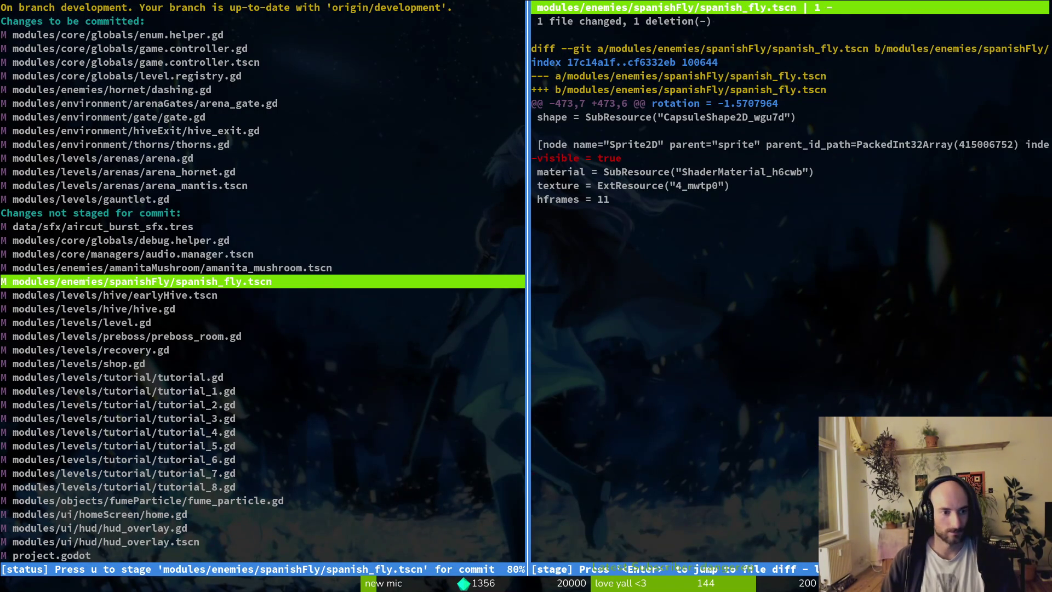
# Stage earlyHive.tscn, hive.gd, level.gd, preboss_room, recovery, shop, tutorial_1–8, fume_particle and home scripts
pyautogui.press('Down')
pyautogui.press('u')
pyautogui.press('u')
pyautogui.press('u')
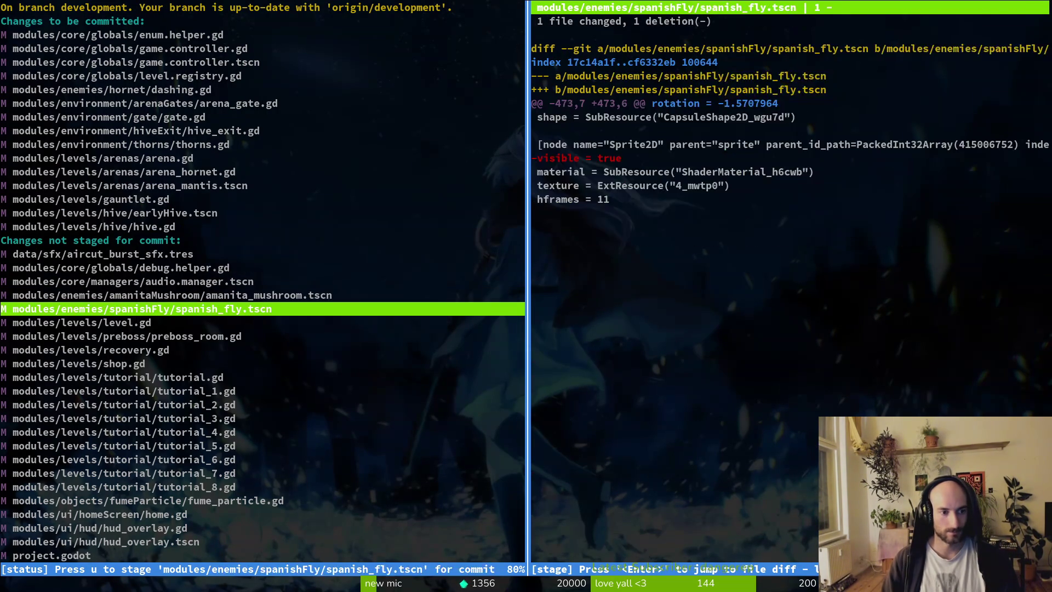
pyautogui.press('u')
pyautogui.press('u')
pyautogui.press('u')
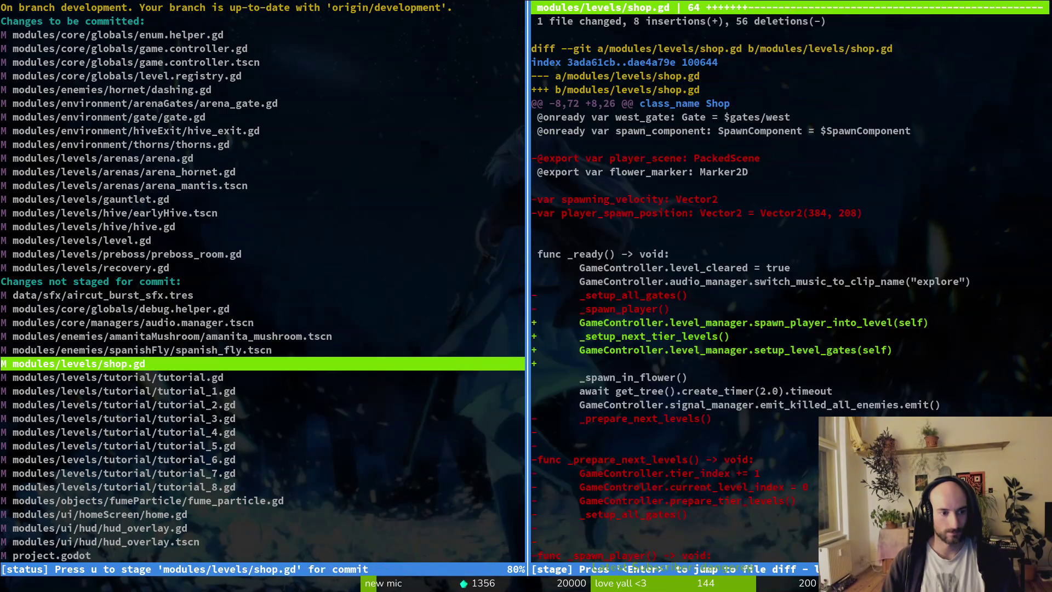
pyautogui.press('Down')
pyautogui.press('Down')
pyautogui.press('Down')
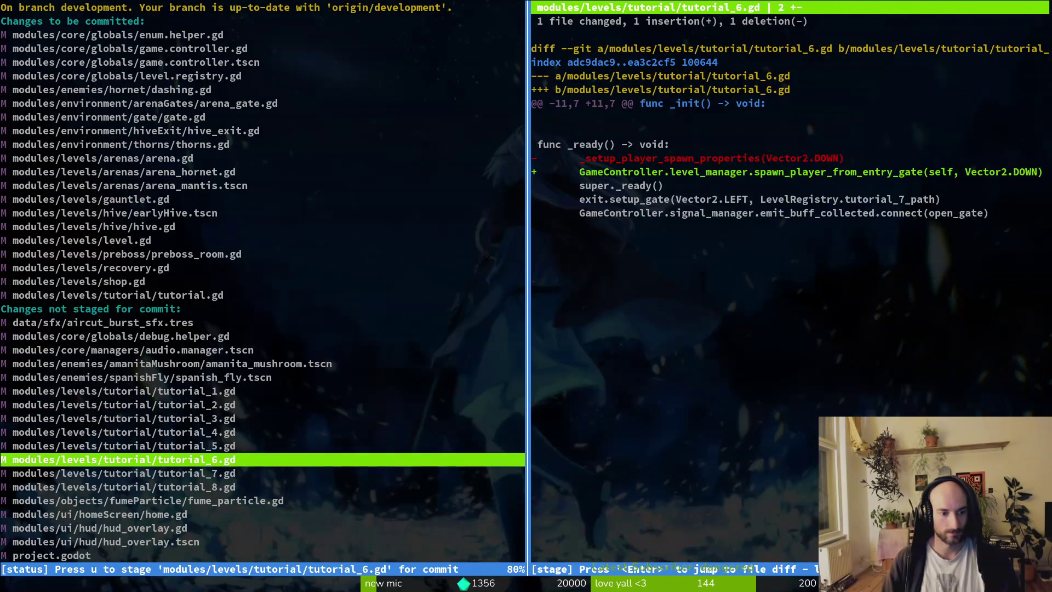
pyautogui.press('u')
pyautogui.press('u')
pyautogui.press('u')
pyautogui.press('u')
pyautogui.press('u')
pyautogui.press('u')
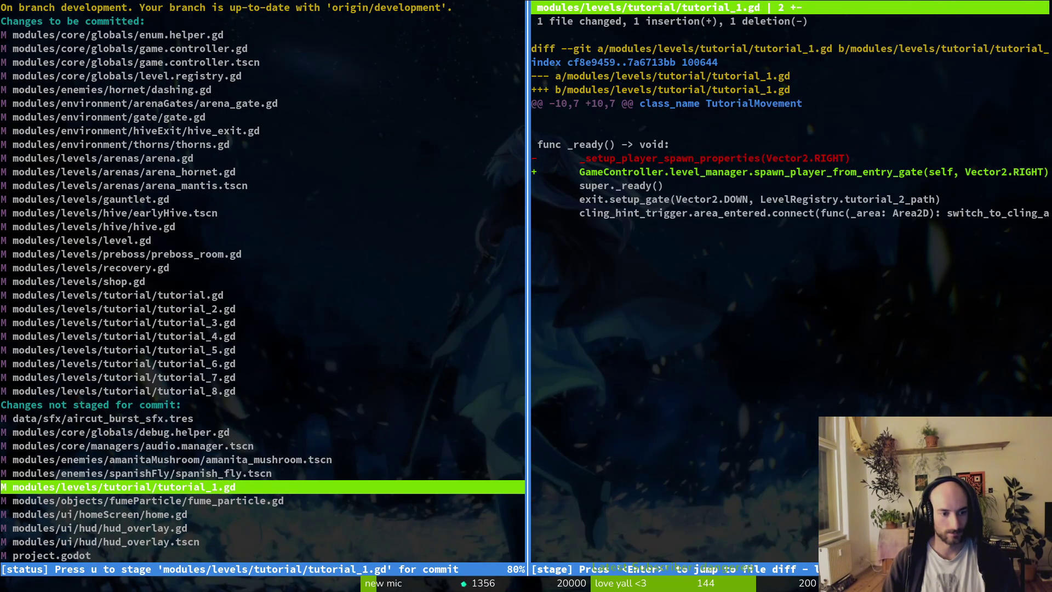
pyautogui.press('Down')
pyautogui.press('u')
pyautogui.press('Down')
pyautogui.press('Down')
# Stage hud_overlay.gd and .tscn, new early_hive.gd with its .uid, and the level manager files
pyautogui.press('Down')
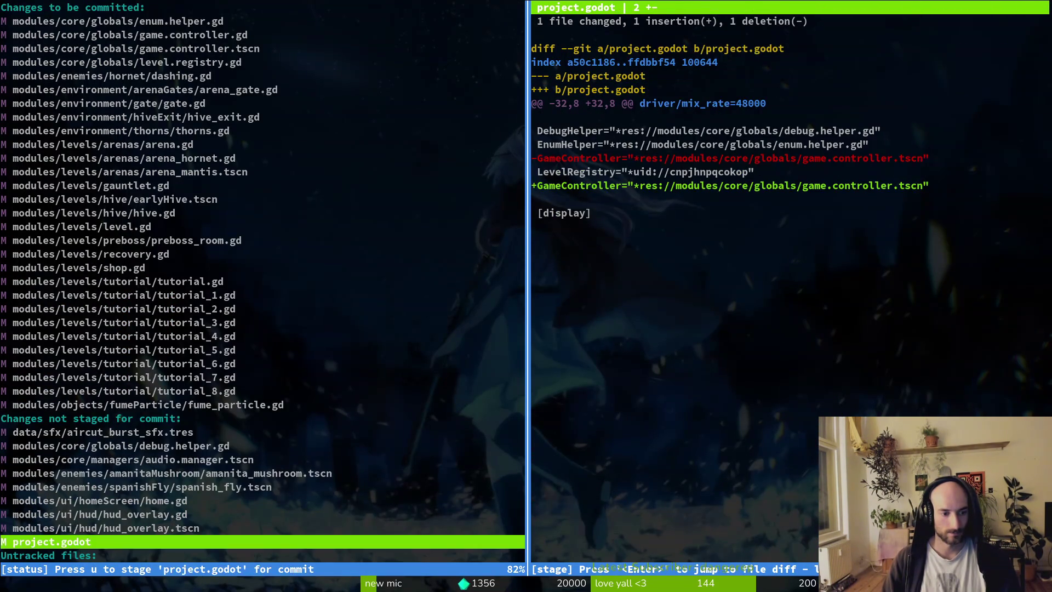
pyautogui.press('Up')
pyautogui.press('u')
pyautogui.press('u')
pyautogui.press('u')
pyautogui.press('Down')
pyautogui.press('Down')
pyautogui.press('Down')
pyautogui.press('Down')
pyautogui.press('Down')
pyautogui.press('Down')
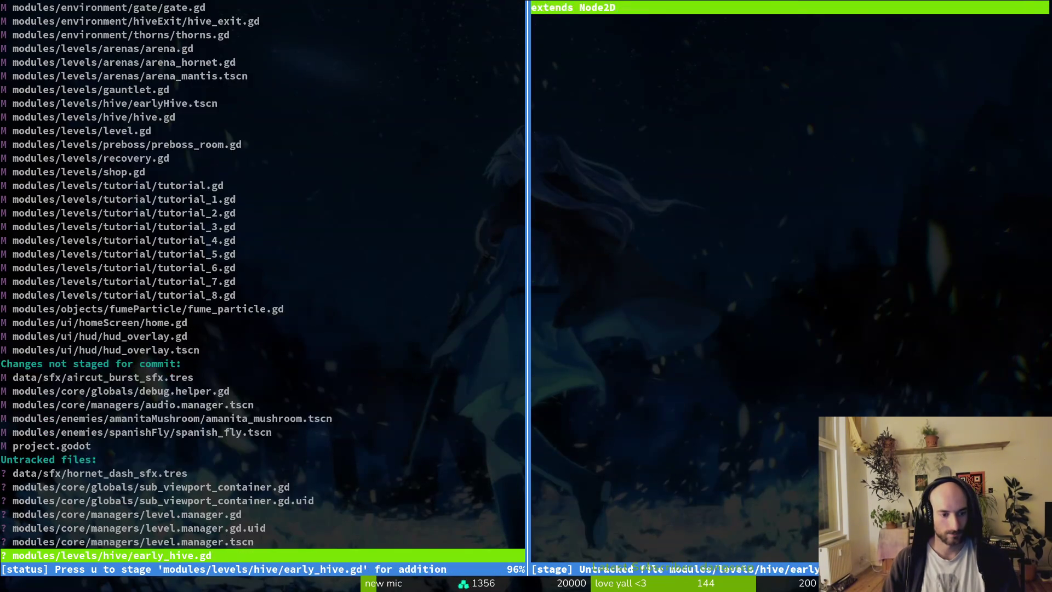
pyautogui.press('Up')
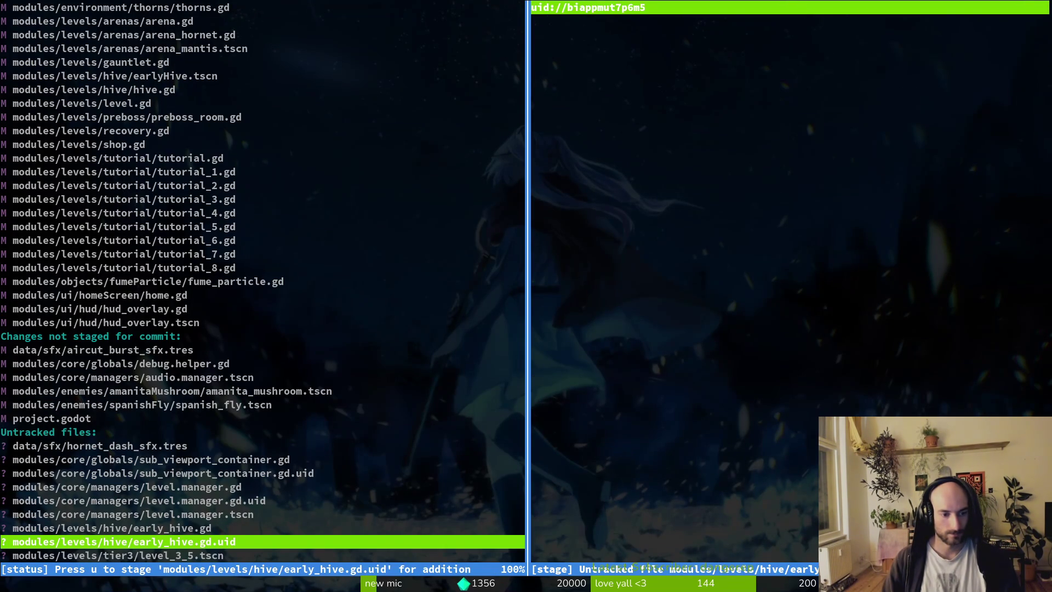
pyautogui.press('u')
pyautogui.press('u')
pyautogui.press('u')
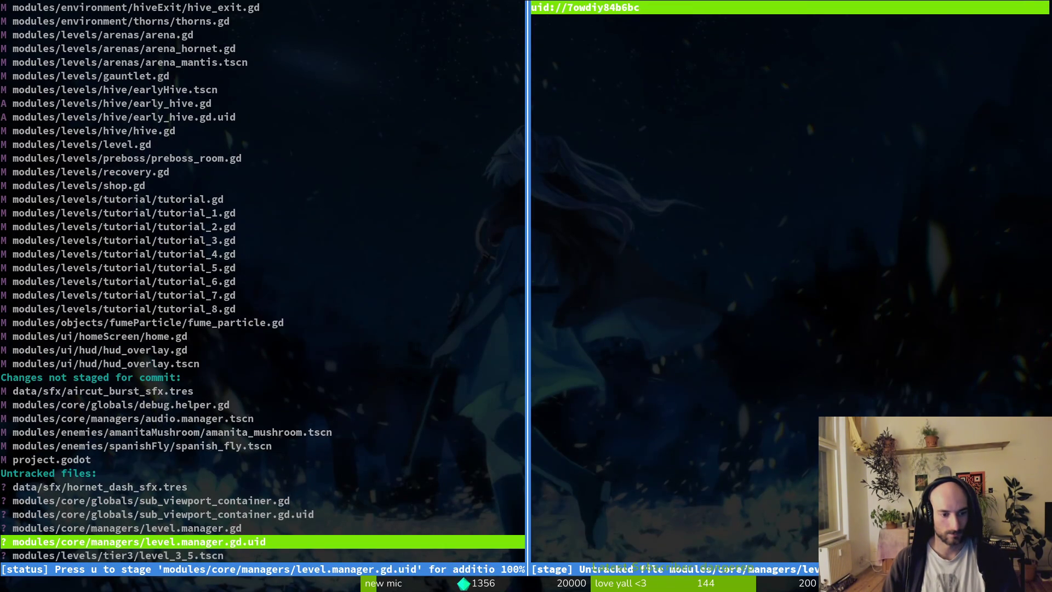
pyautogui.press('u')
pyautogui.press('u')
pyautogui.press('Up')
pyautogui.press('Up')
pyautogui.press('Up')
pyautogui.press('Up')
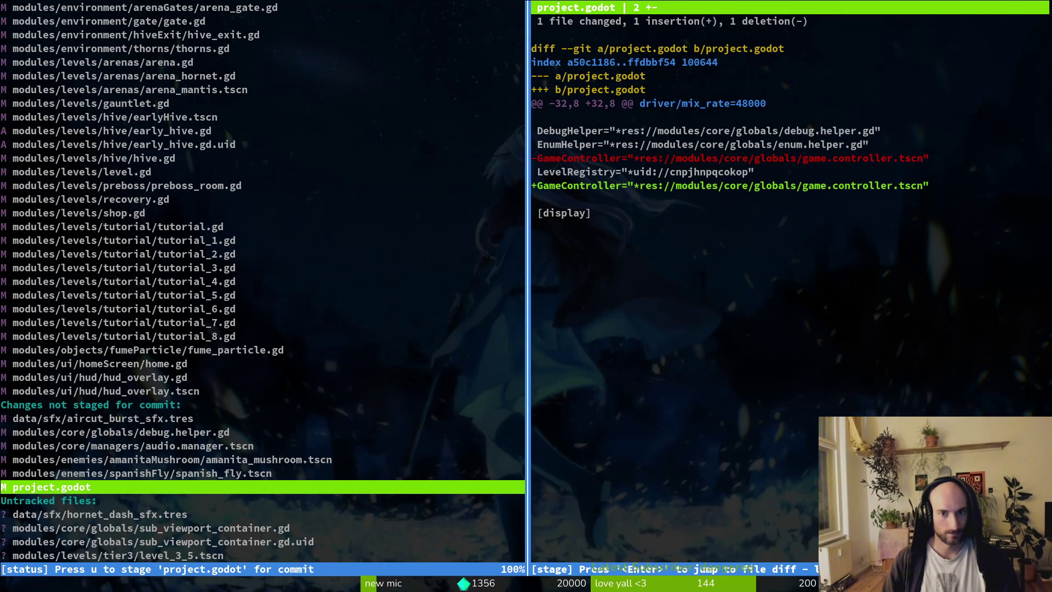
# Quit tig and commit with message "big big refactor or level handling. created levelmanager to share code"
pyautogui.press('Up')
pyautogui.write('qgit commit -m')
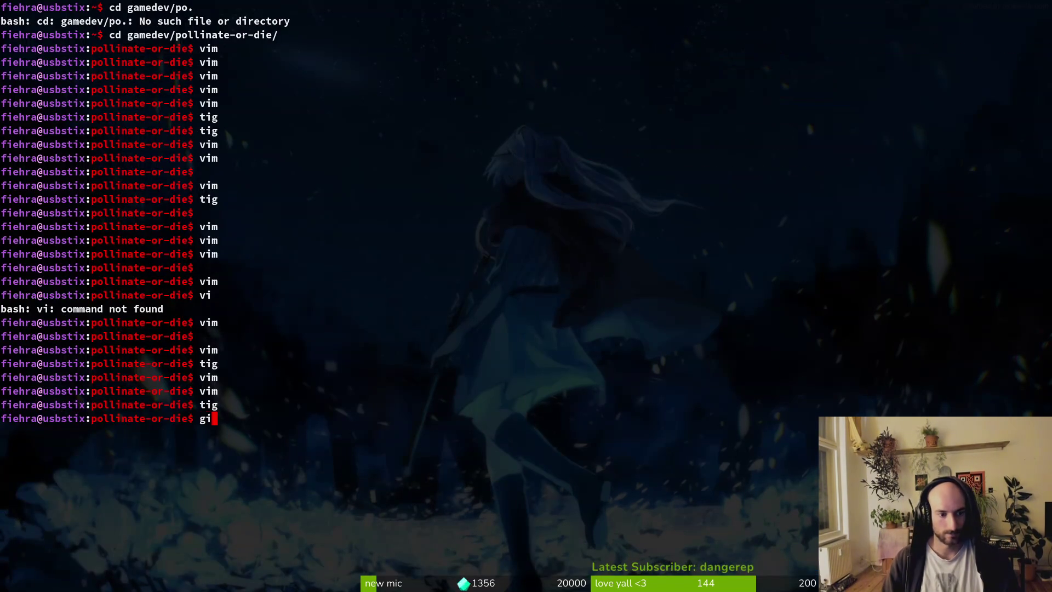
pyautogui.write(' "')
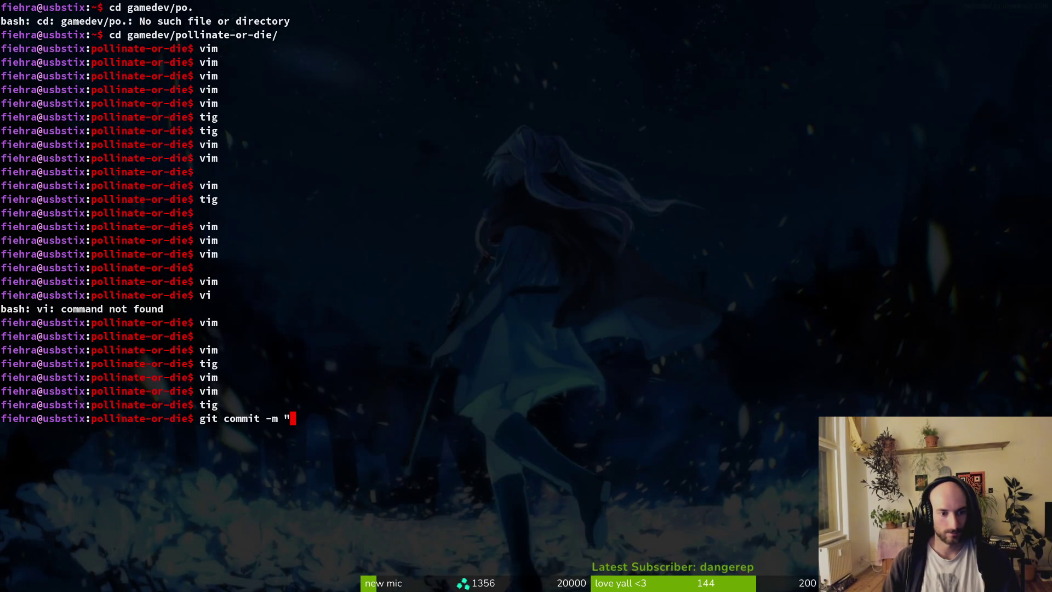
pyautogui.write('big big refa')
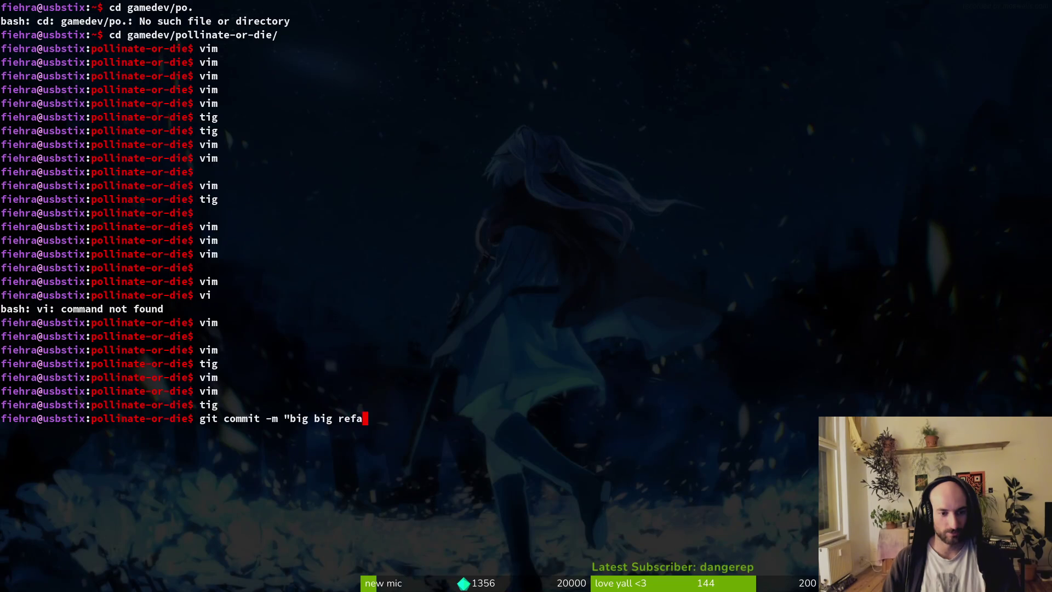
pyautogui.write('ctor or level h')
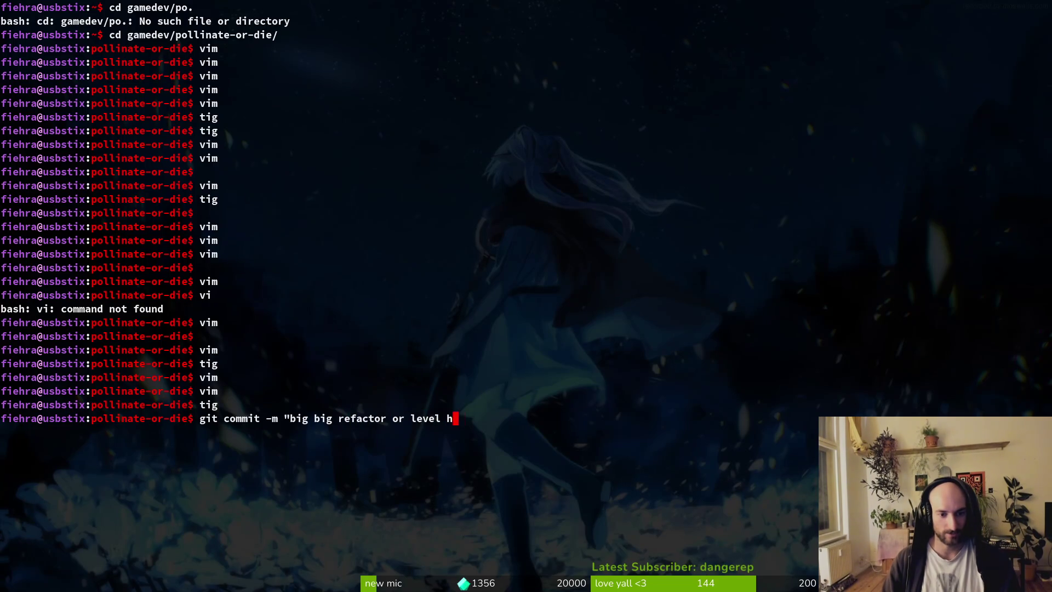
pyautogui.write('andling. created le')
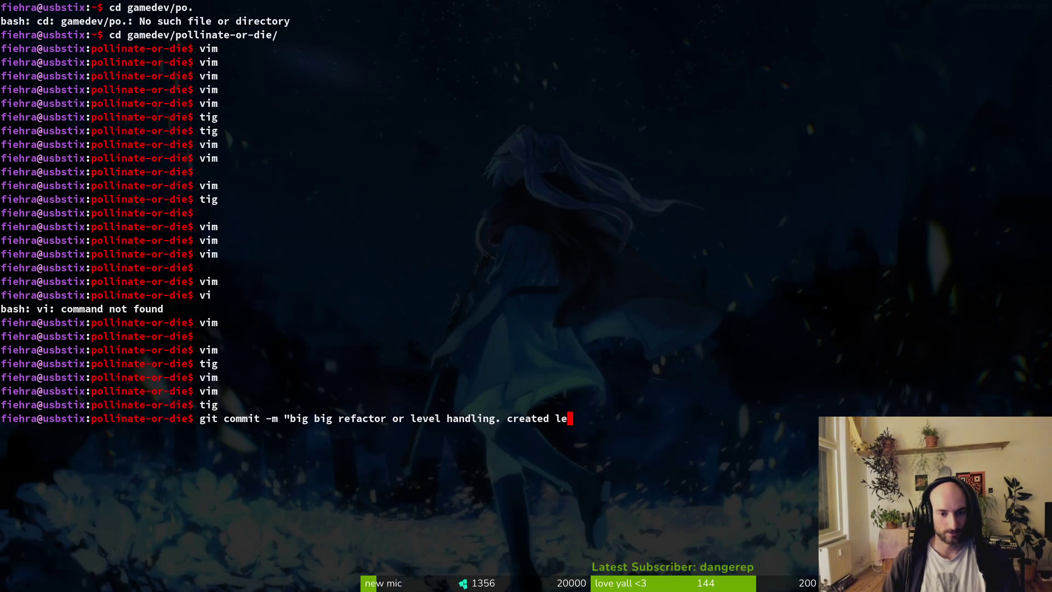
pyautogui.write('velmanager to hsare')
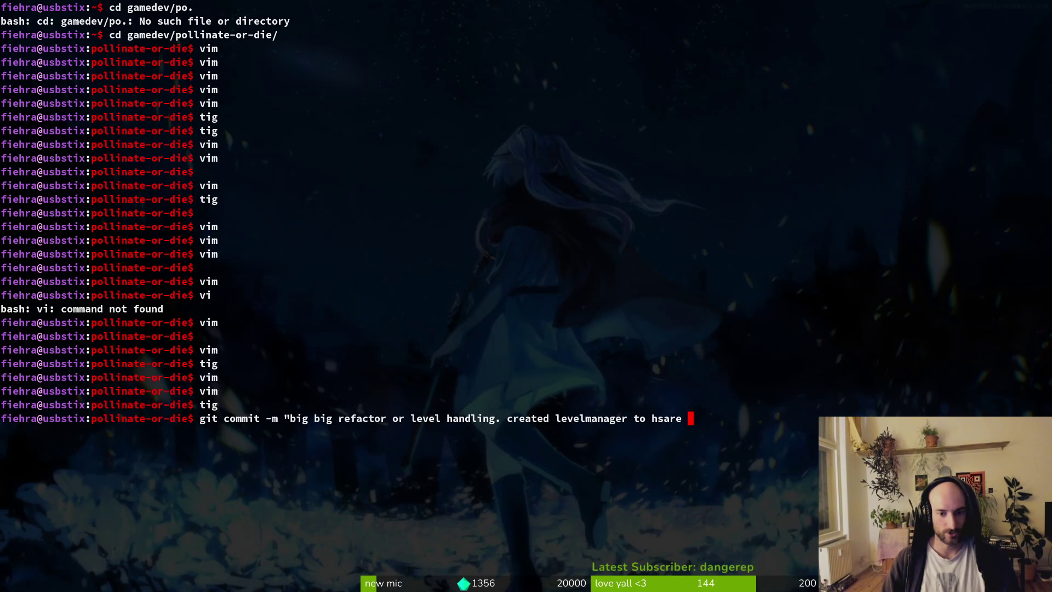
pyautogui.press('BackSpace')
pyautogui.press('BackSpace')
pyautogui.press('BackSpace')
pyautogui.write('share ')
pyautogui.write('som')
pyautogui.press('BackSpace')
pyautogui.press('BackSpace')
pyautogui.press('BackSpace')
pyautogui.write('code"')
pyautogui.press('Return')
# Run git push to send the commit to the development branch on GitLab
pyautogui.write('git push')
pyautogui.press('Return')
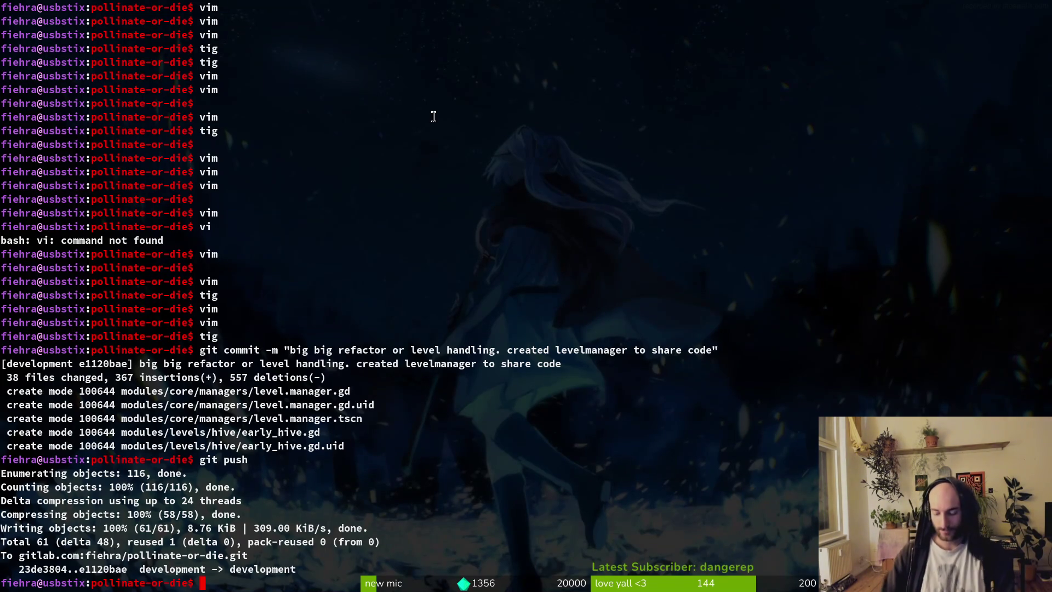
pyautogui.hotkey('alt', 'Tab')
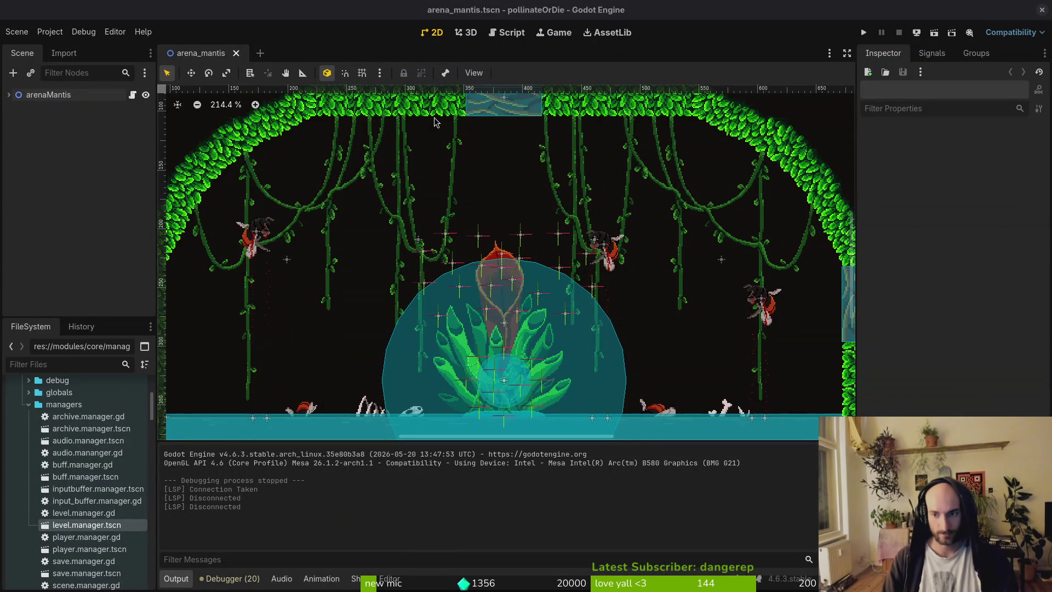
# Close the Godot editor, close the levelDesigns.aseprite tab, and quit Aseprite
pyautogui.click(1042, 10)
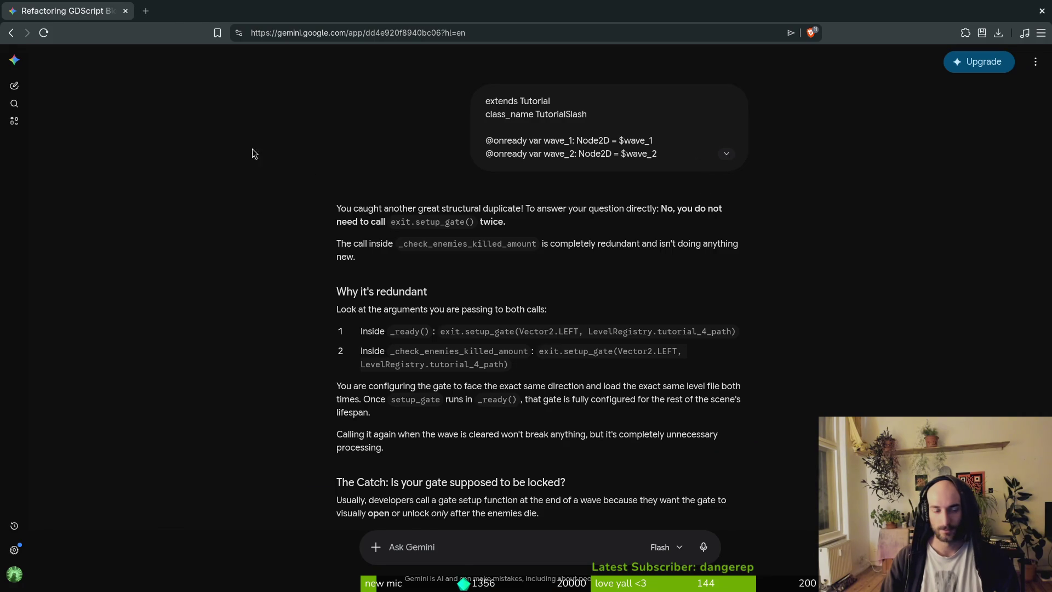
pyautogui.hotkey('alt', 'Tab')
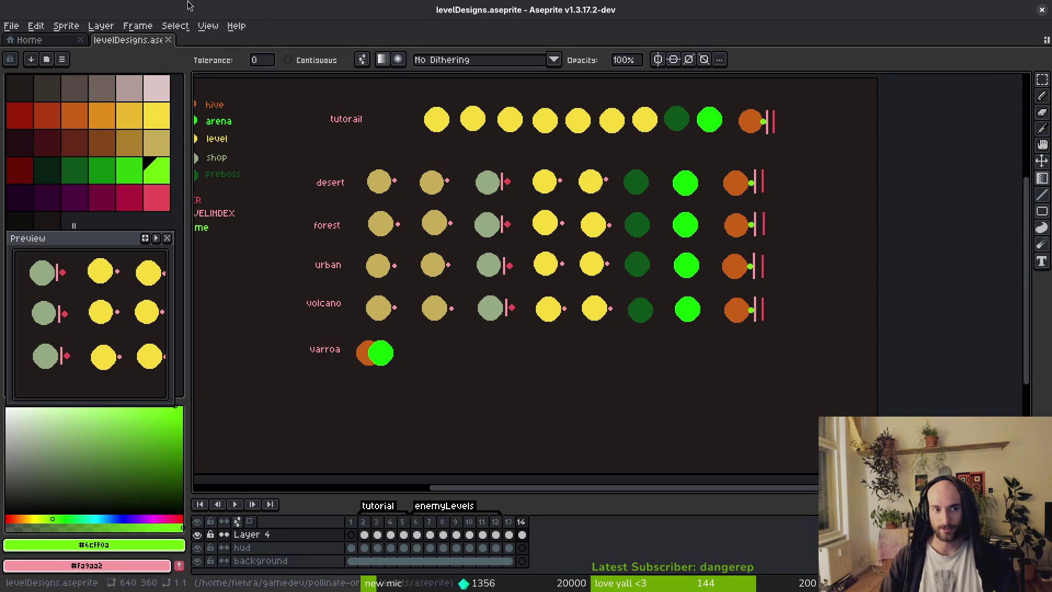
pyautogui.click(168, 40)
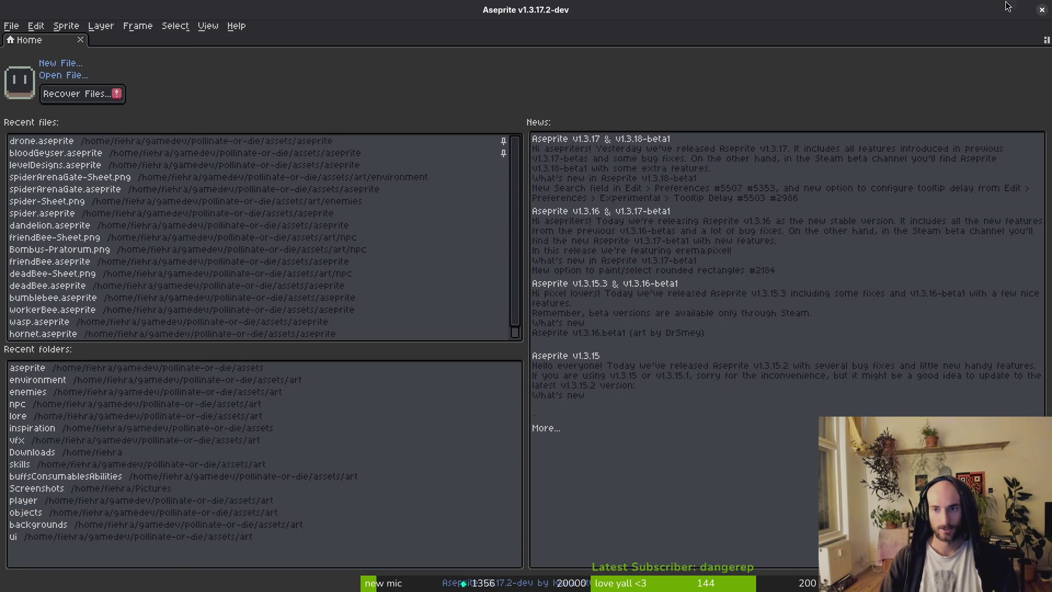
pyautogui.click(1042, 10)
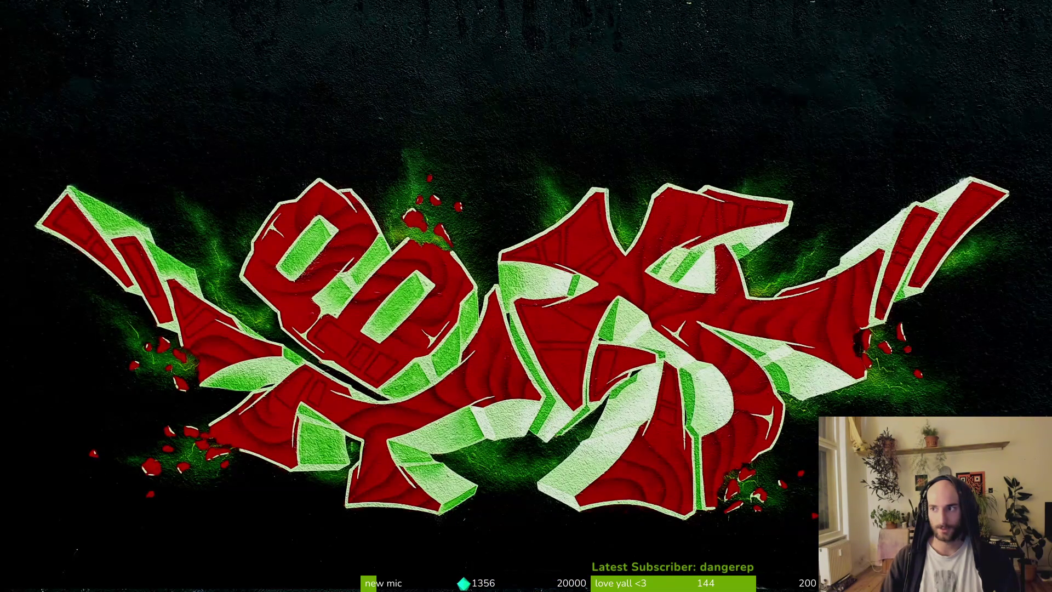
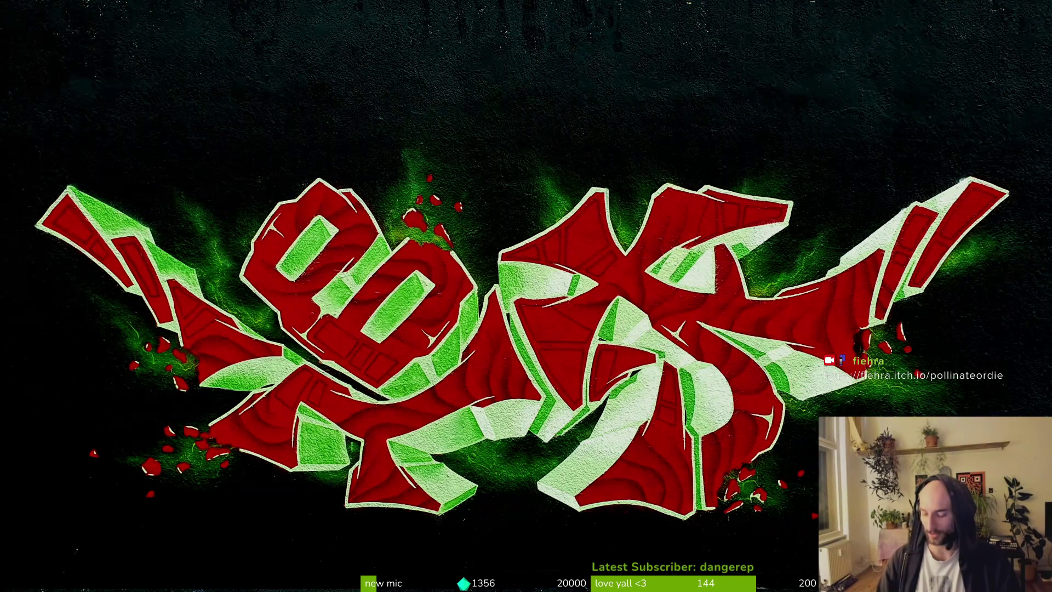
# Toggle the graffiti artwork out of and back into full screen, then dock Oray Studios beside Fiverr
pyautogui.press('Escape')
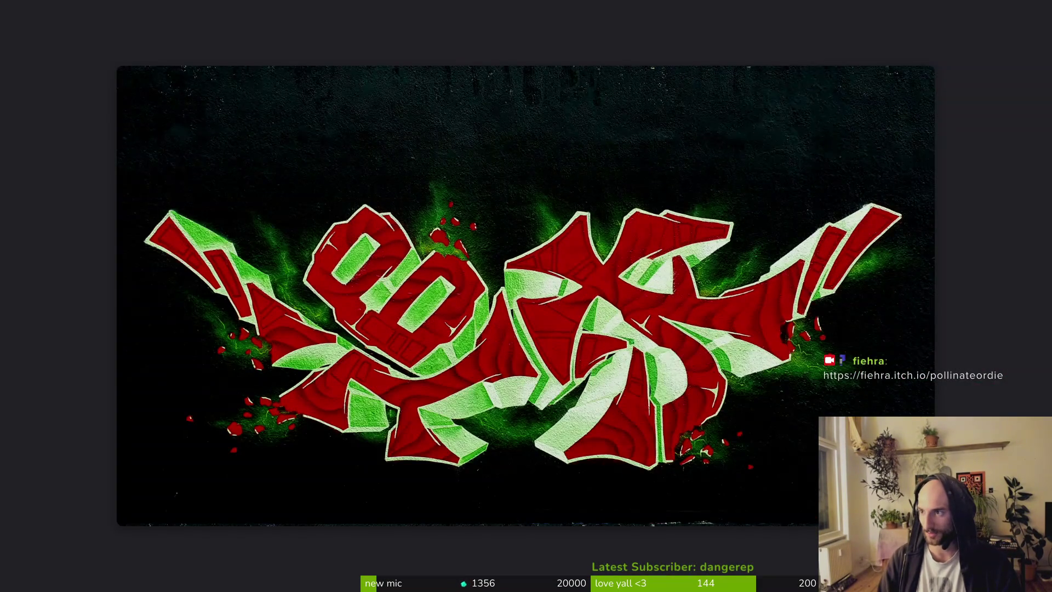
pyautogui.press('f')
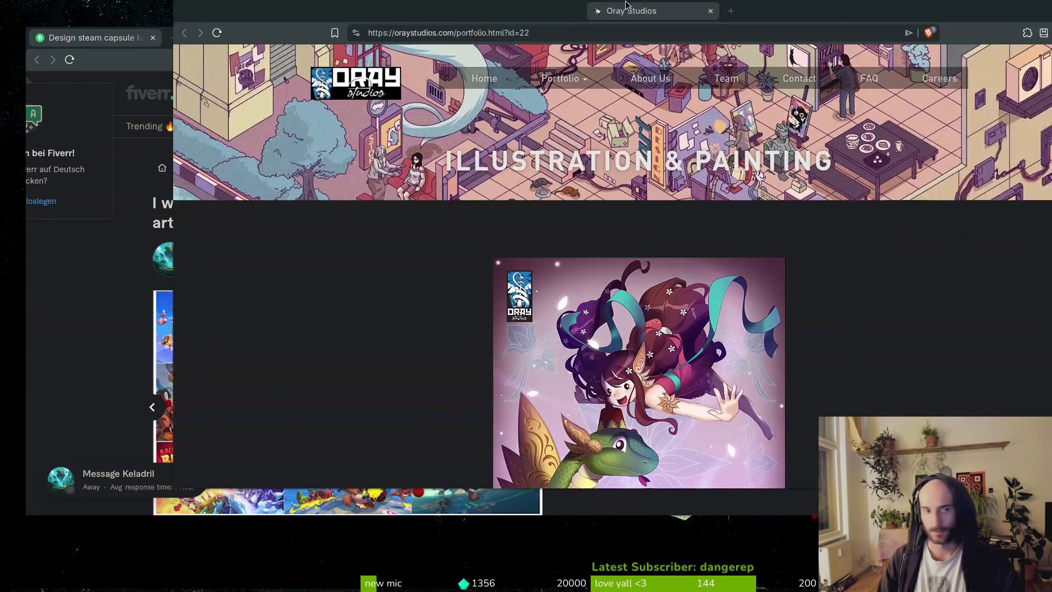
pyautogui.moveTo(575, 9); pyautogui.dragTo(583, 25)
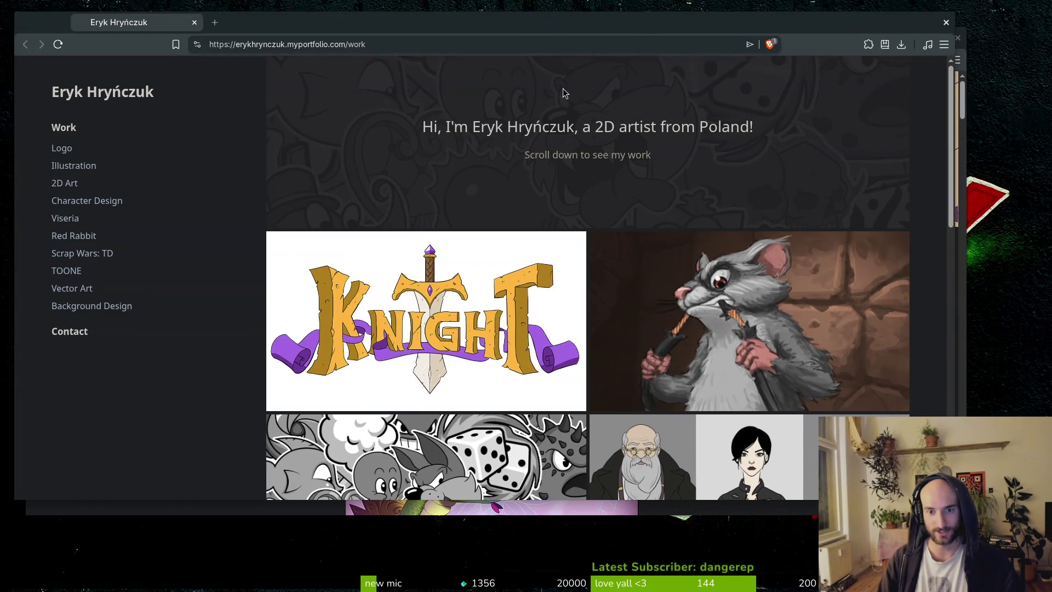
# Dock the artist's Adobe Portfolio as a browser tab, maximize the window, and scroll its work page
pyautogui.moveTo(186, 17)
pyautogui.mouseDown()
pyautogui.moveTo(263, 126)
pyautogui.moveTo(392, 56)
pyautogui.mouseUp()
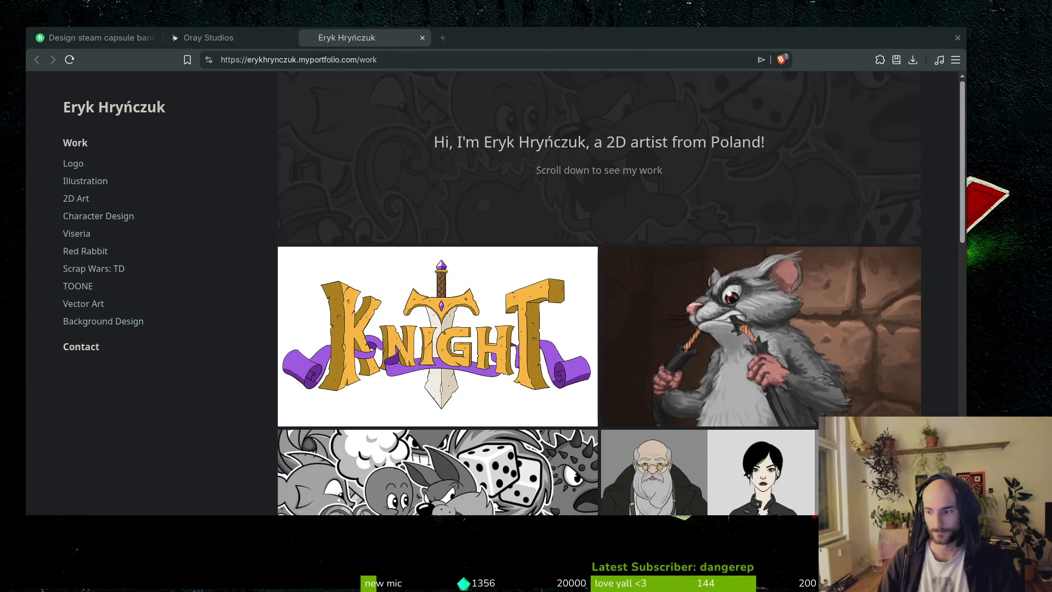
pyautogui.doubleClick(648, 39)
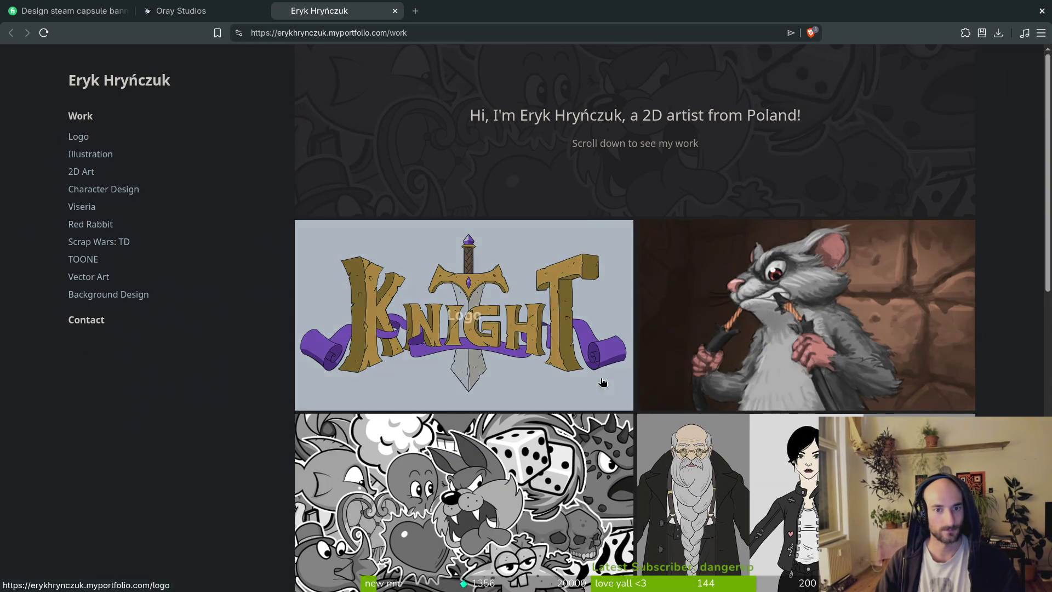
pyautogui.scroll(-3, 399, 172)
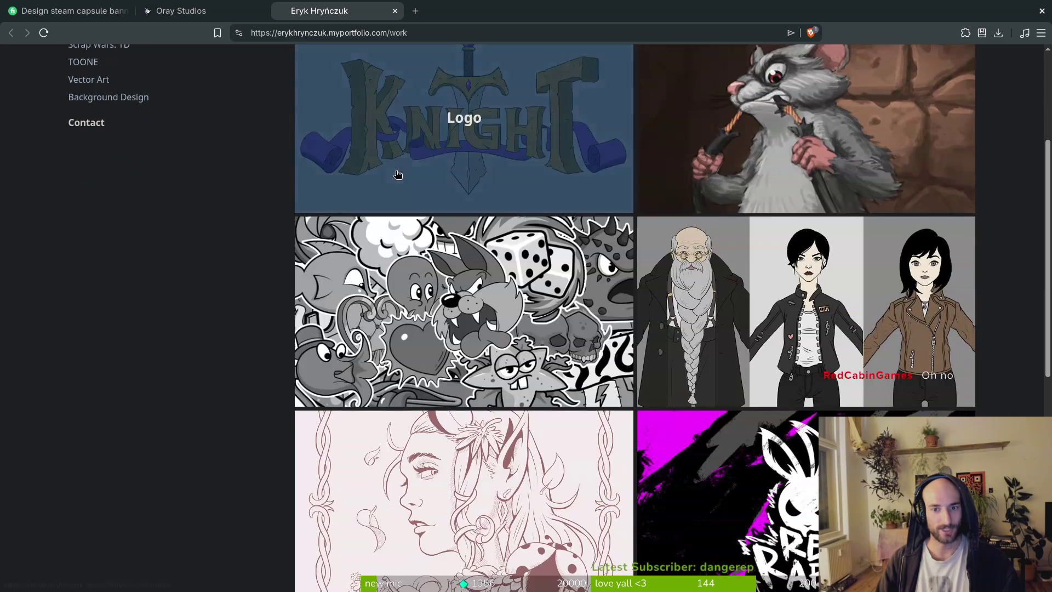
pyautogui.scroll(-3, 276, 296)
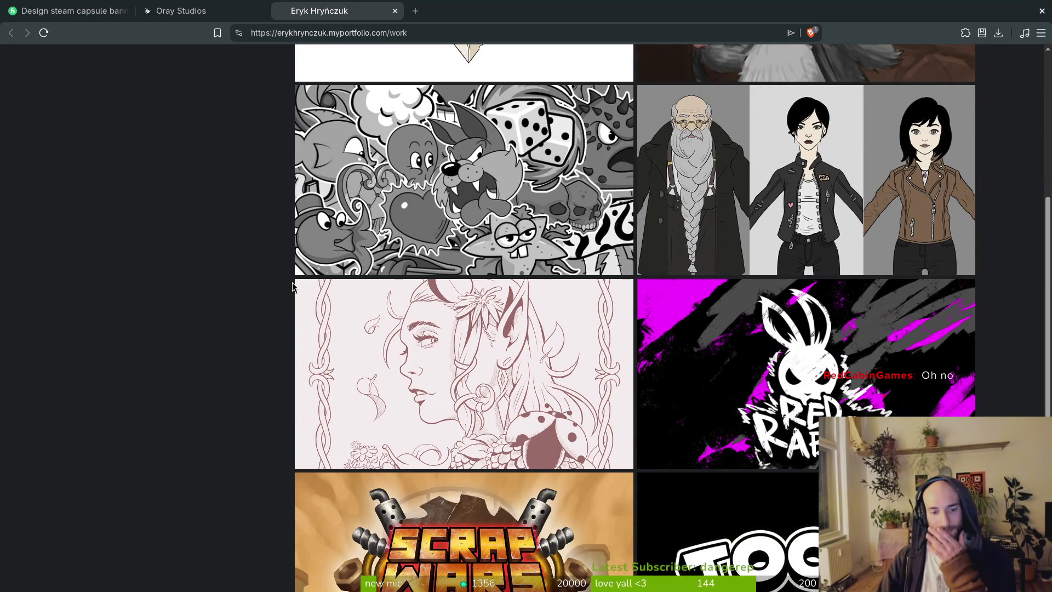
pyautogui.scroll(-5, 292, 286)
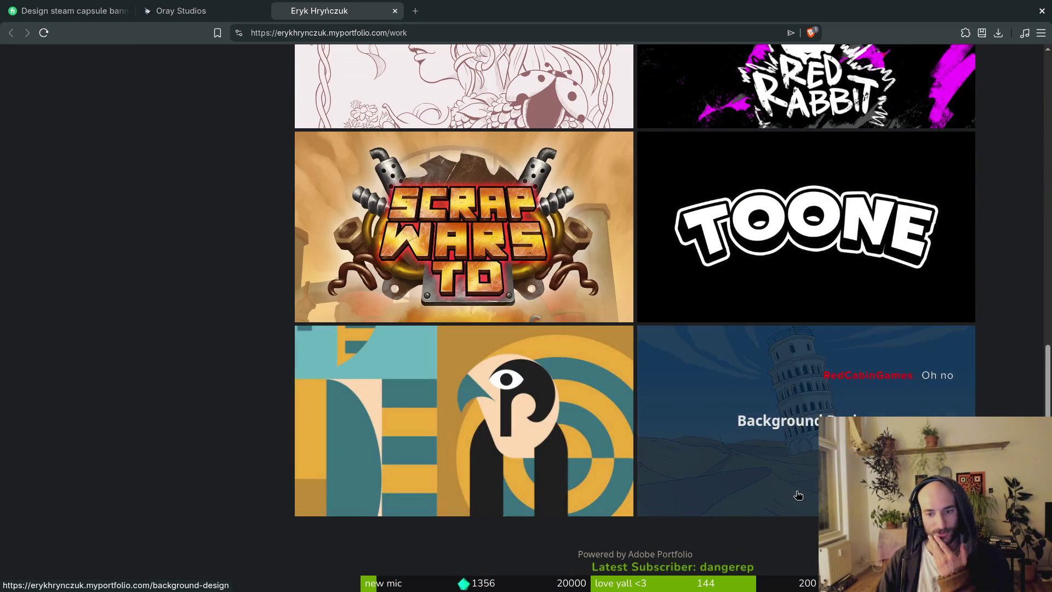
pyautogui.scroll(10, 438, 246)
# Browse the Character Design section, then go back to the Oray Studios tab
pyautogui.click(116, 190)
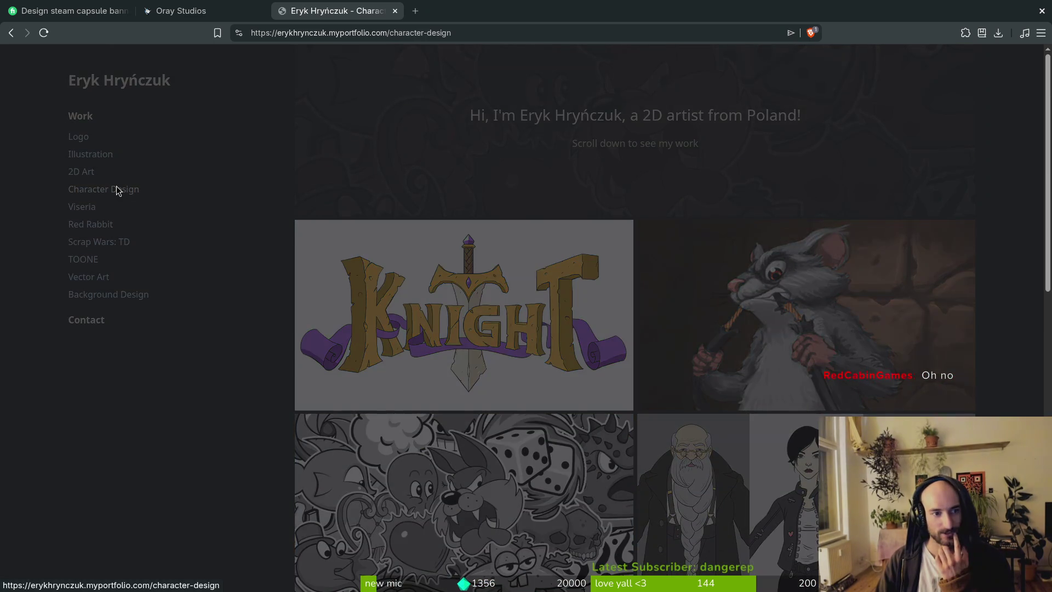
pyautogui.scroll(-12, 689, 362)
pyautogui.scroll(-4, 690, 363)
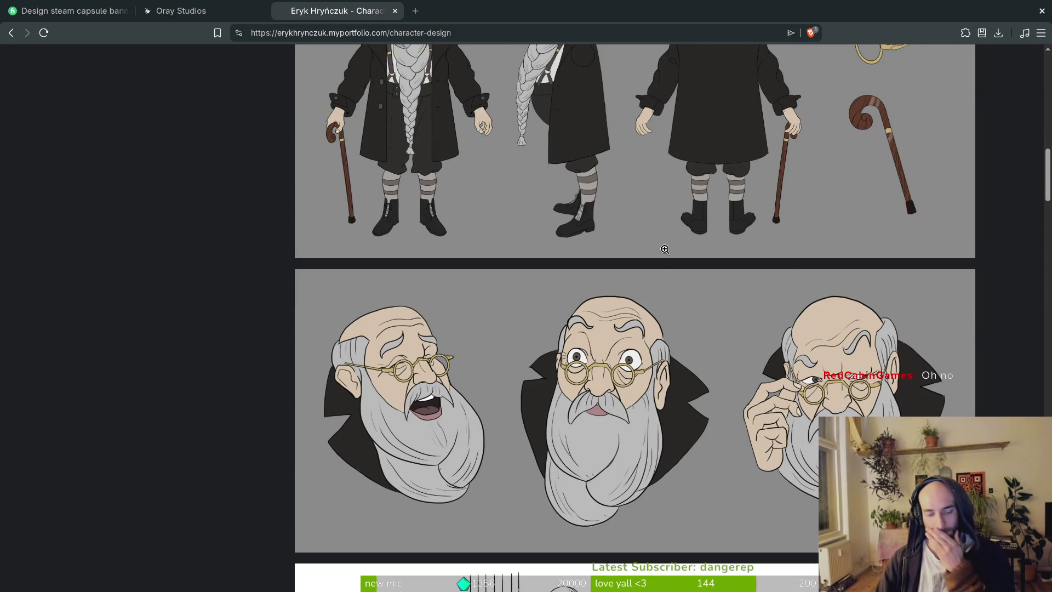
pyautogui.scroll(-9, 556, 137)
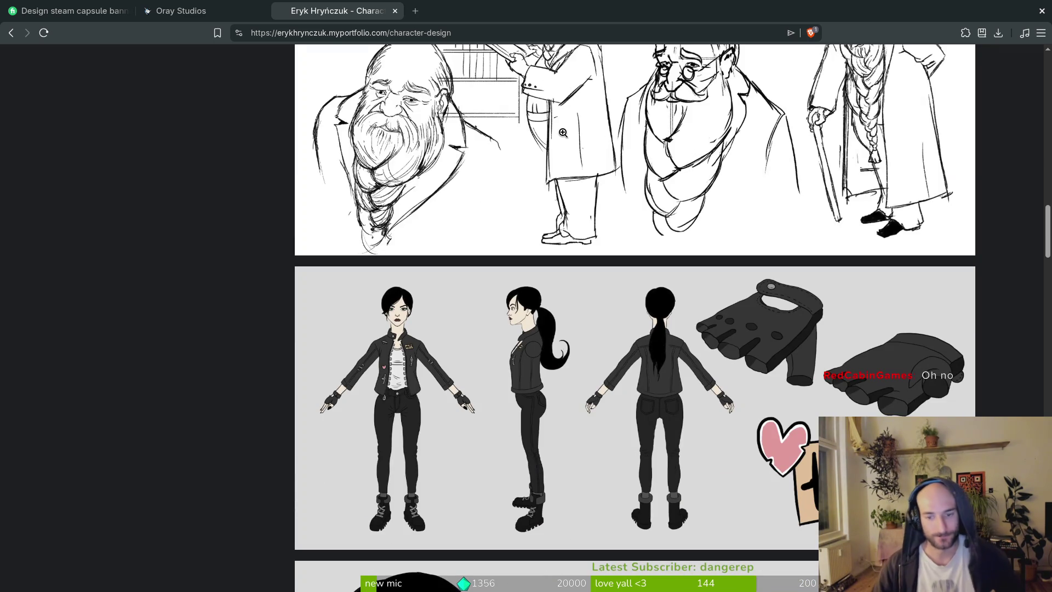
pyautogui.scroll(-3, 616, 262)
pyautogui.scroll(-6, 669, 298)
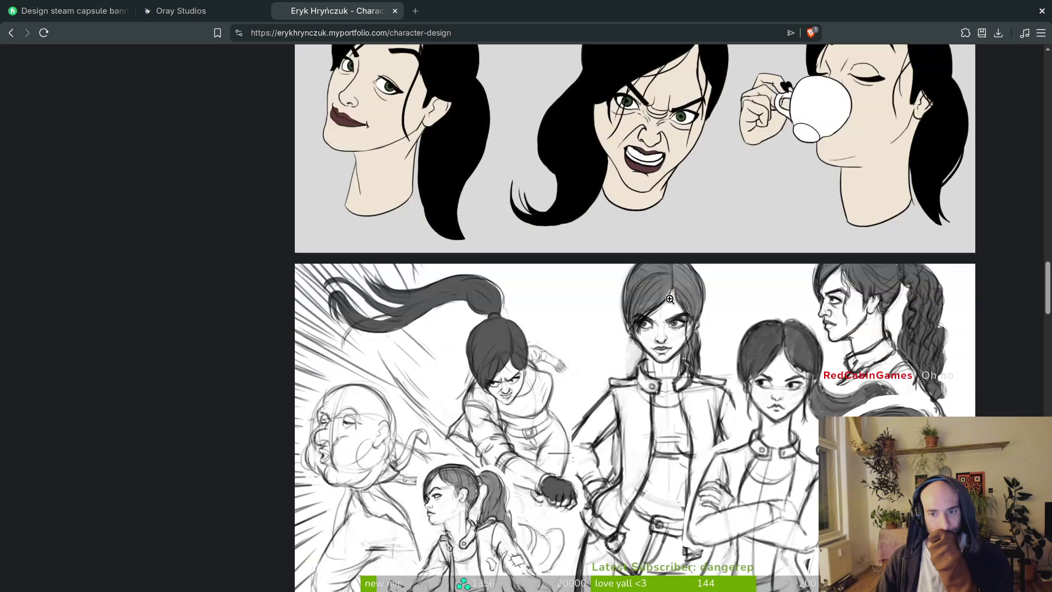
pyautogui.scroll(-5, 669, 298)
pyautogui.click(203, 11)
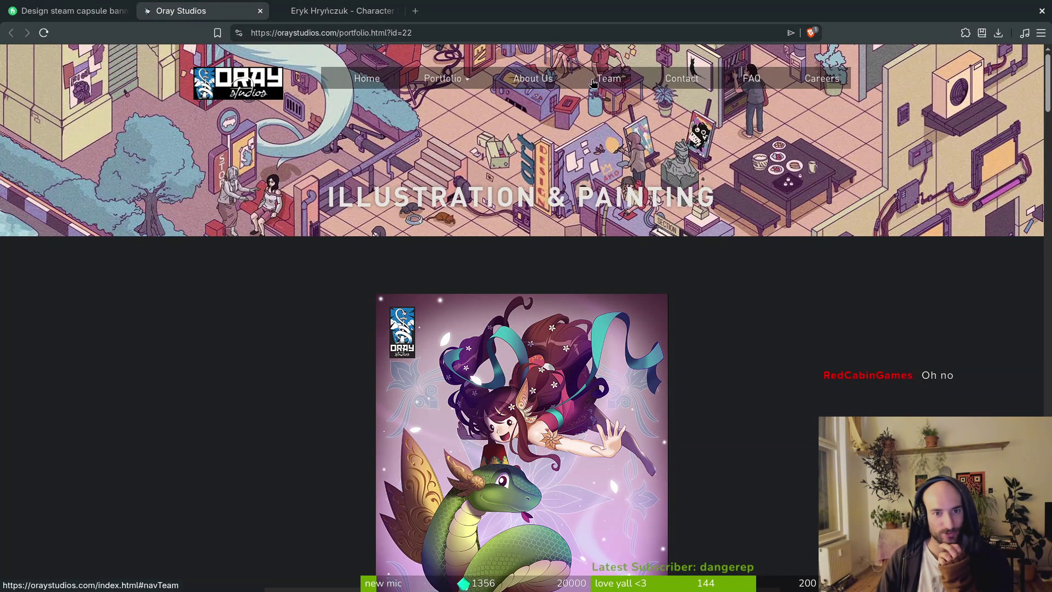
# Open the 2D Game Art portfolio page from the categories list and scroll through it
pyautogui.click(443, 79)
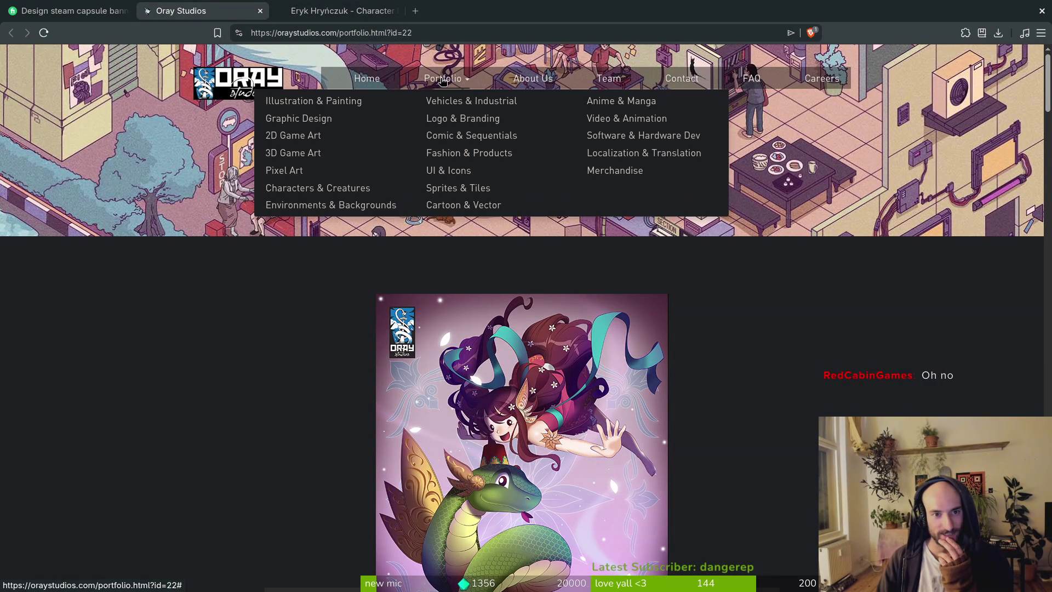
pyautogui.click(300, 136)
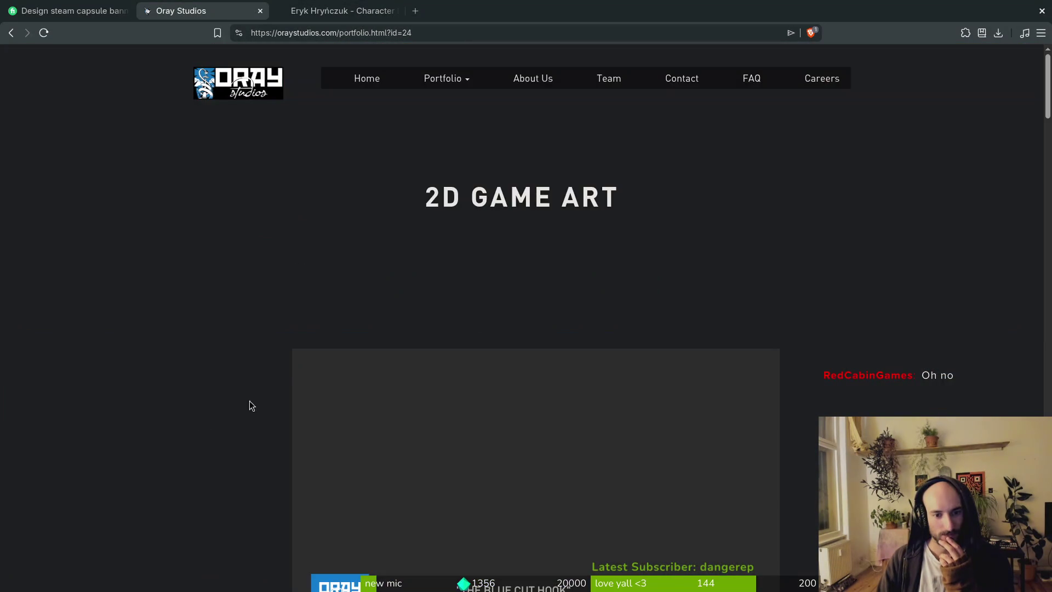
pyautogui.scroll(-5, 212, 402)
pyautogui.scroll(-6, 218, 369)
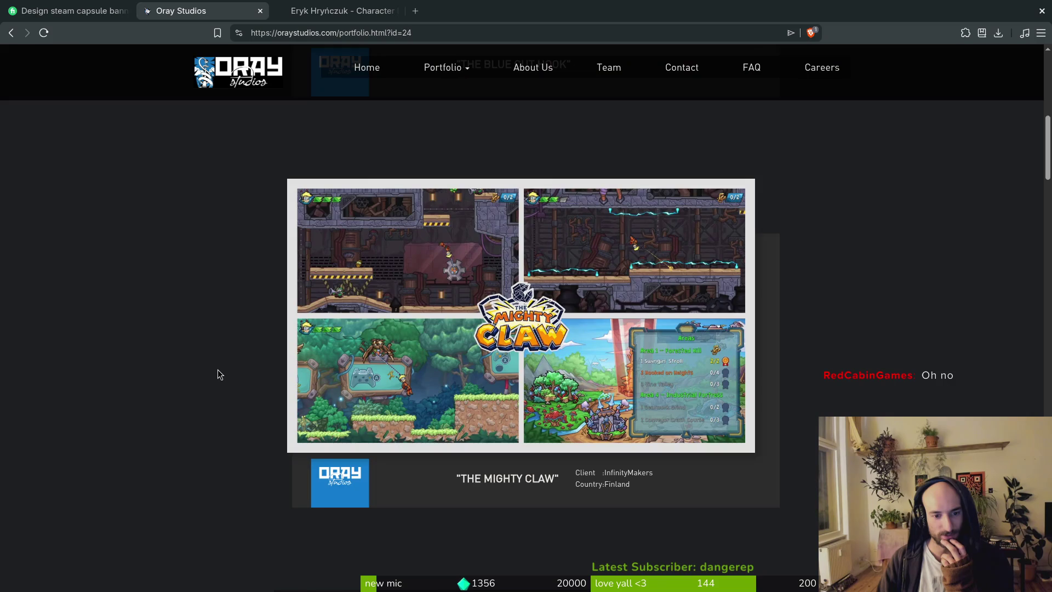
pyautogui.scroll(6, 218, 369)
pyautogui.scroll(2, 458, 338)
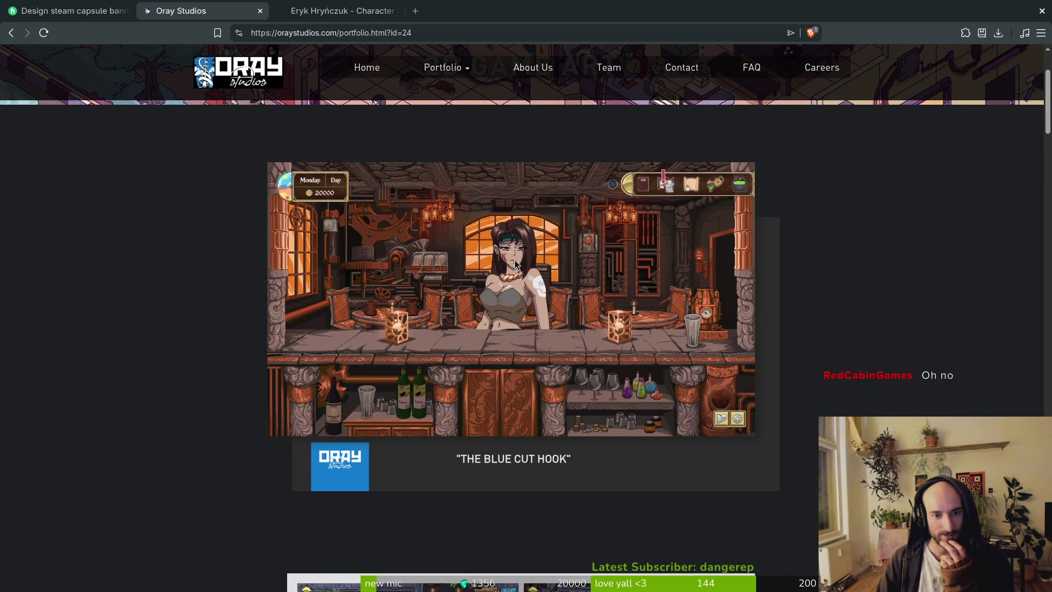
pyautogui.scroll(2, 454, 193)
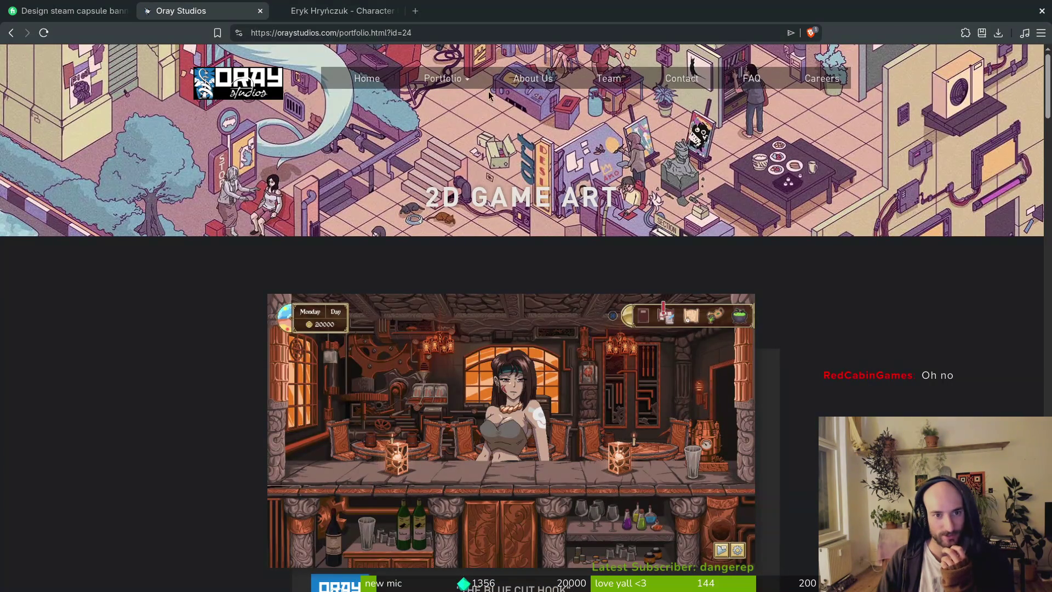
# Scroll Characters & Creatures down to the Labyrinth & Legends monsters, then return to the Fiverr gig
pyautogui.moveTo(444, 83)
pyautogui.click(346, 188)
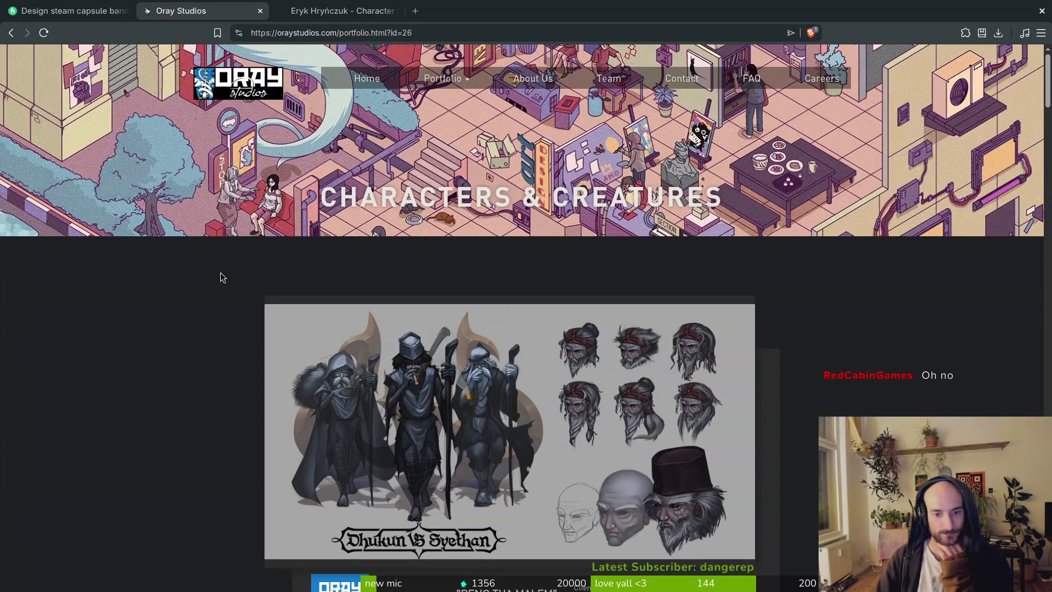
pyautogui.scroll(-7, 220, 272)
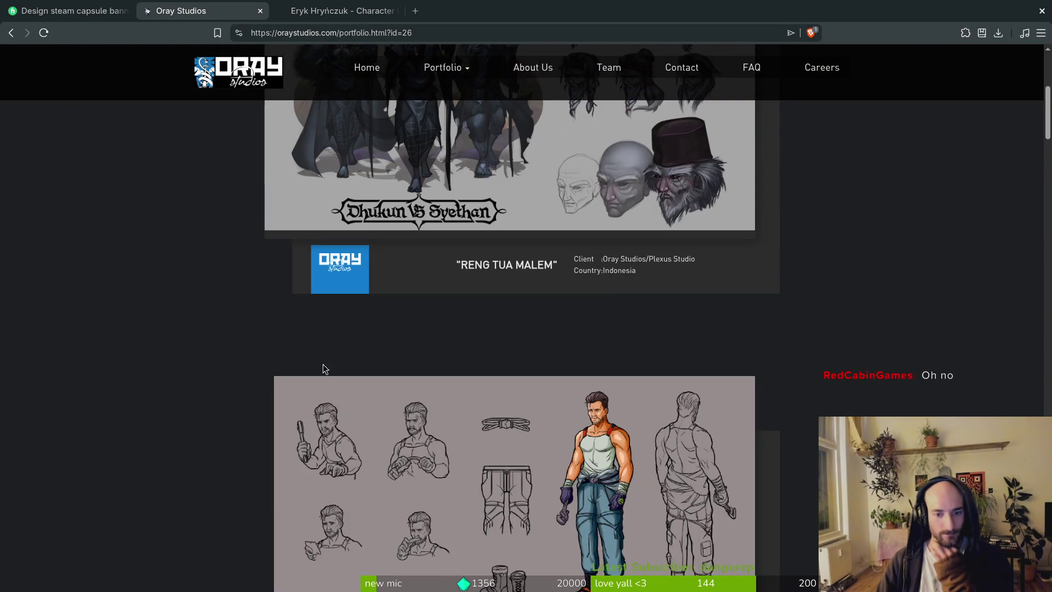
pyautogui.scroll(-7, 304, 337)
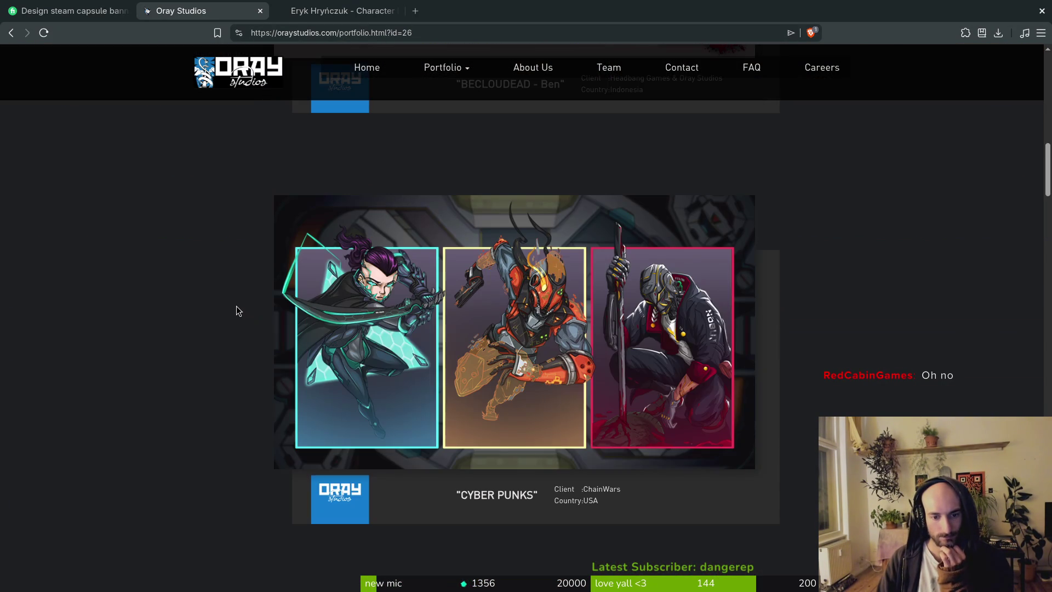
pyautogui.scroll(-2, 237, 310)
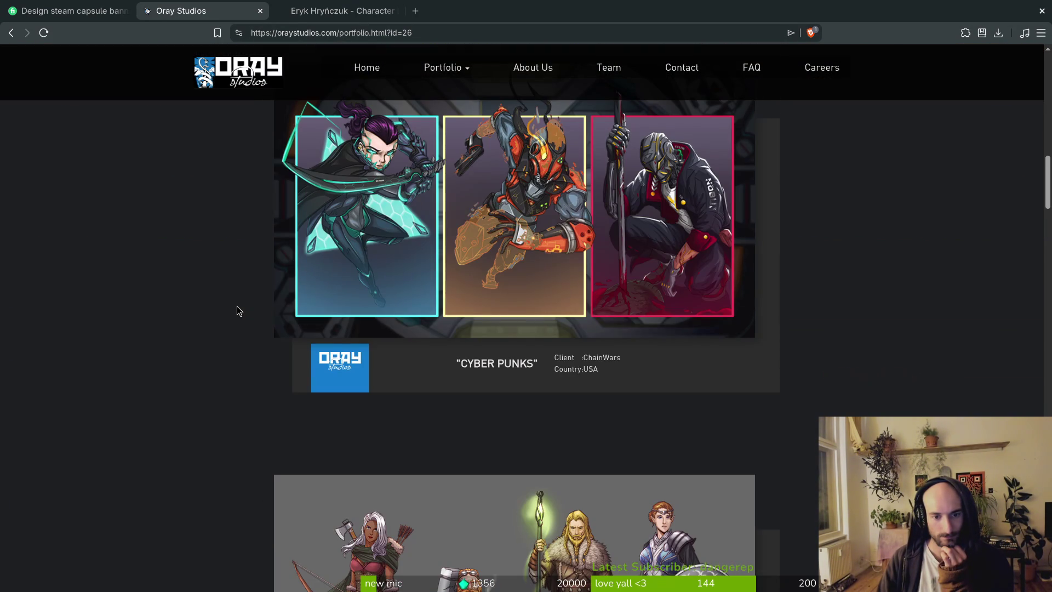
pyautogui.scroll(-5, 237, 310)
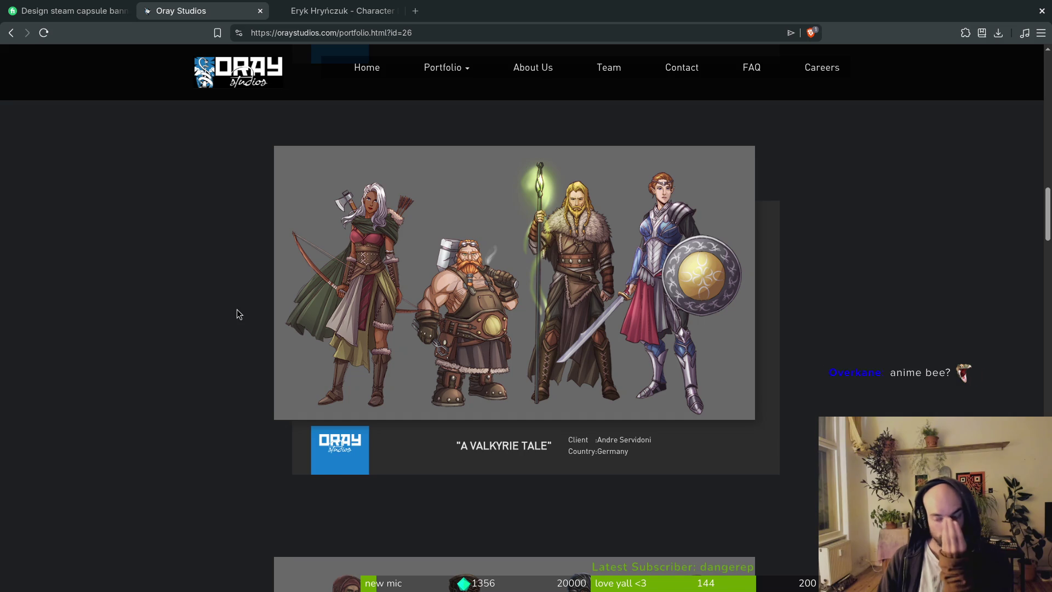
pyautogui.scroll(-6, 244, 305)
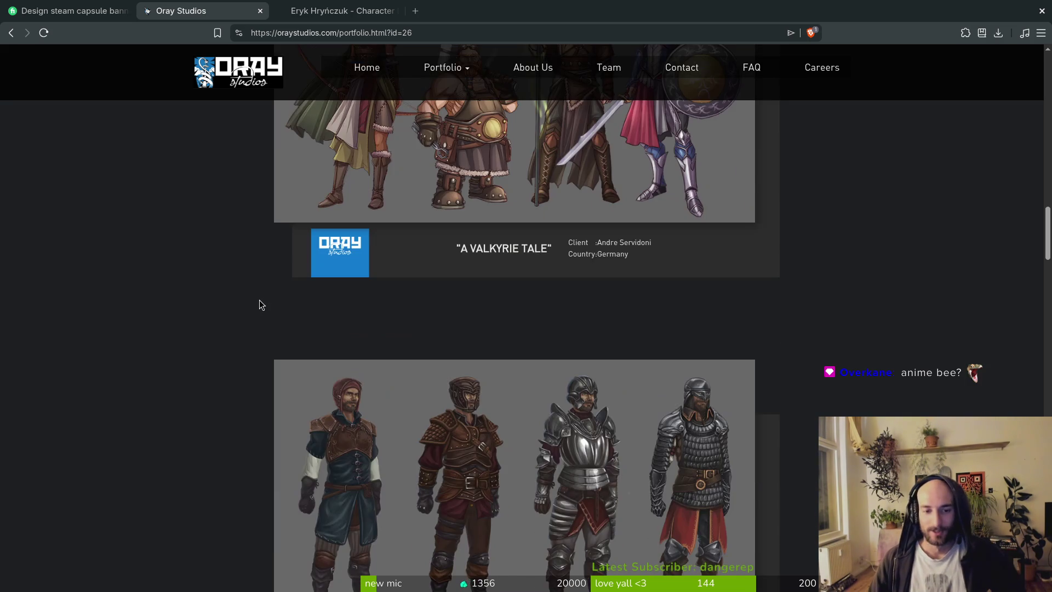
pyautogui.scroll(-12, 268, 298)
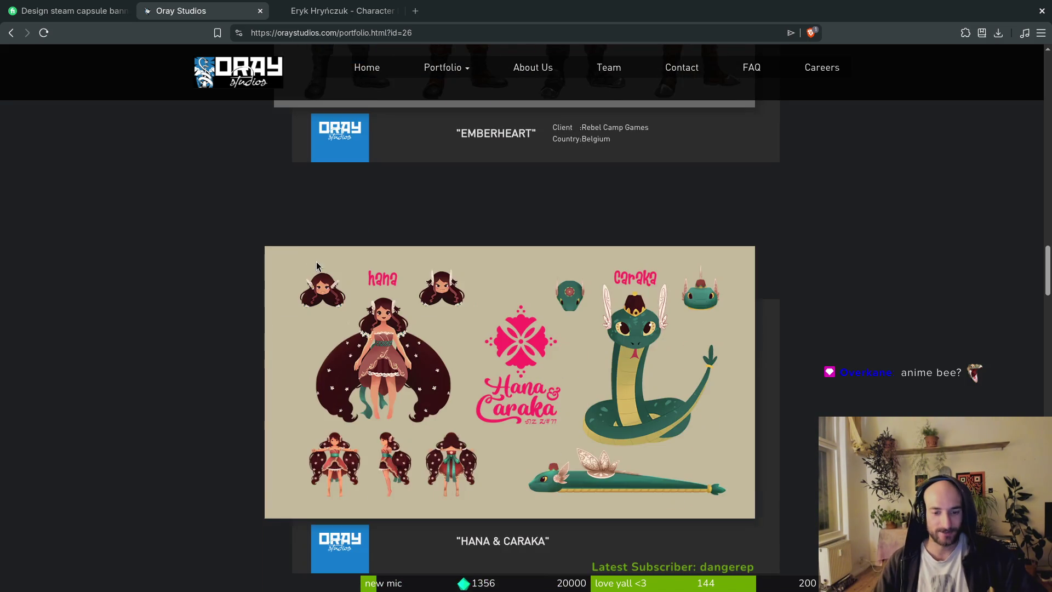
pyautogui.scroll(-2, 325, 265)
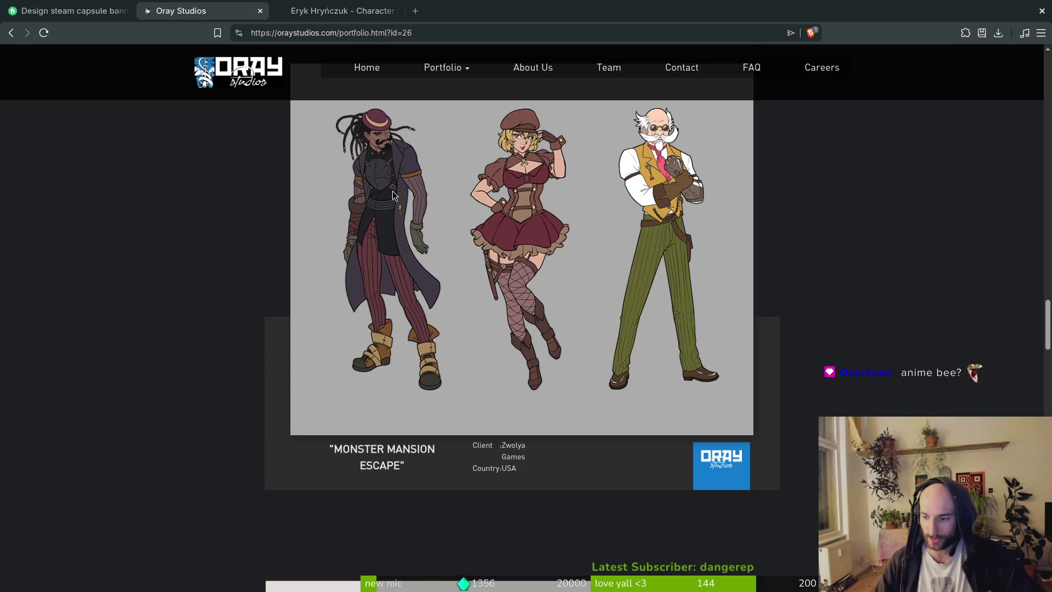
pyautogui.scroll(-8, 518, 275)
pyautogui.scroll(-5, 515, 302)
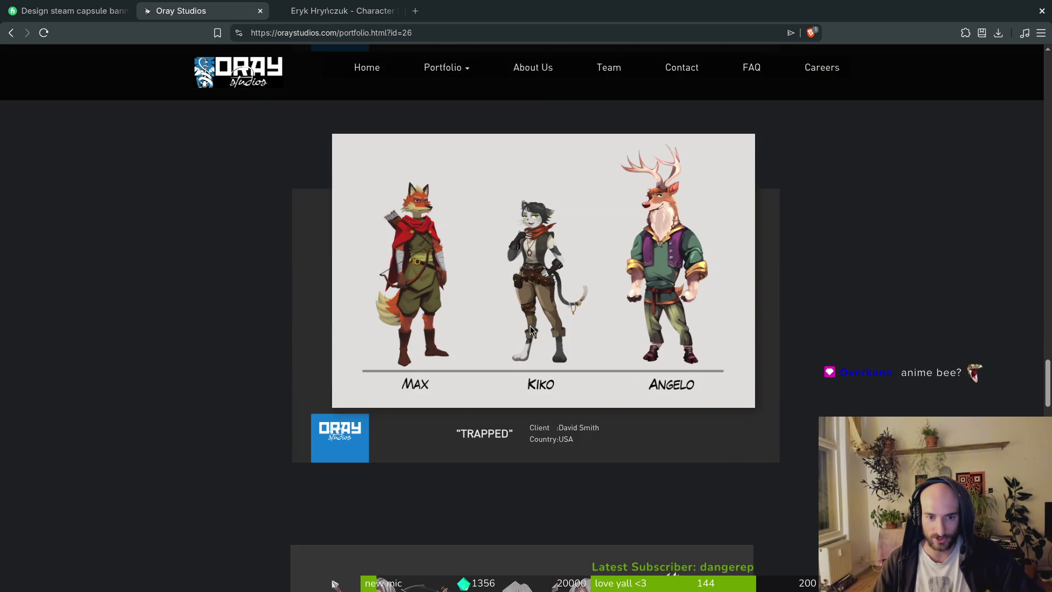
pyautogui.scroll(-6, 556, 291)
pyautogui.scroll(-7, 560, 299)
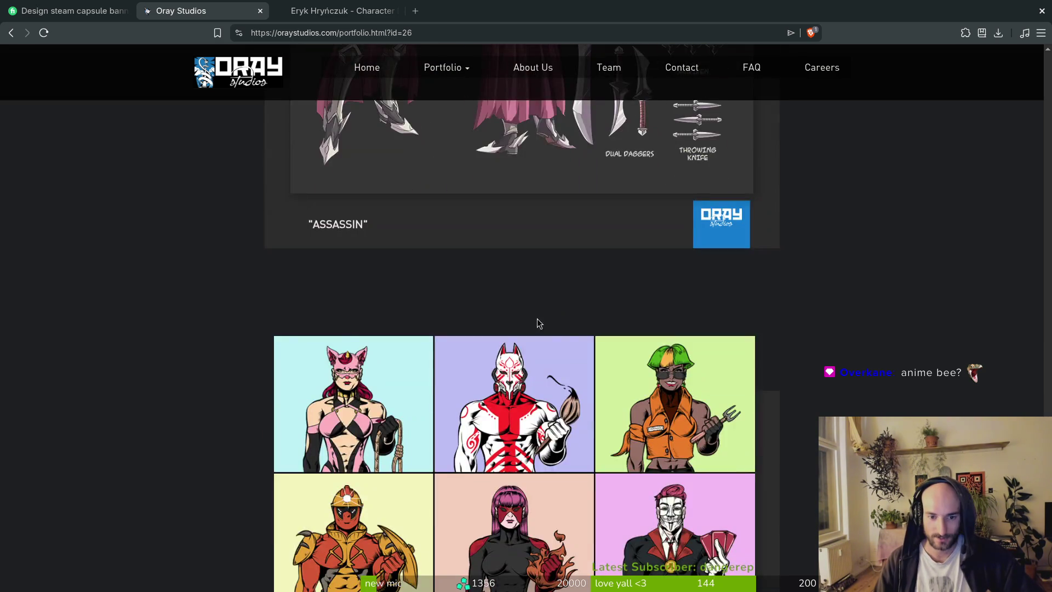
pyautogui.scroll(-11, 421, 307)
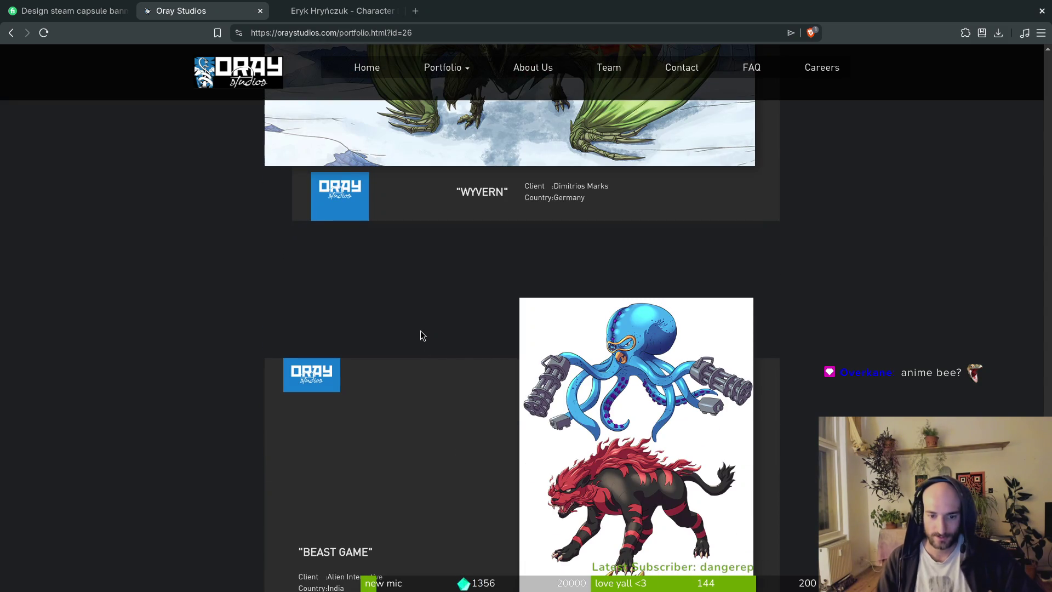
pyautogui.scroll(-10, 521, 323)
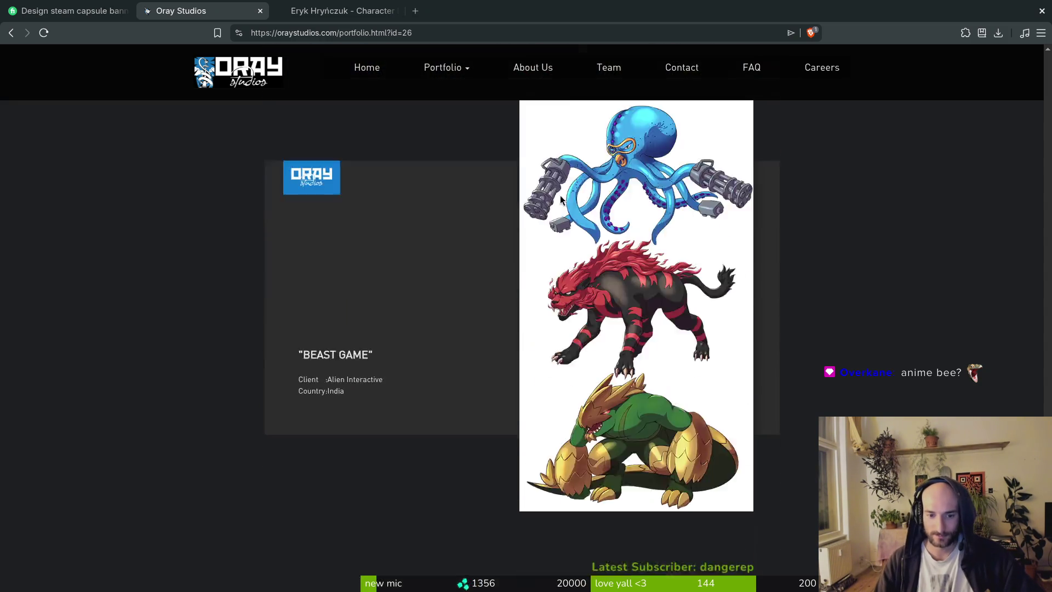
pyautogui.scroll(-2, 514, 324)
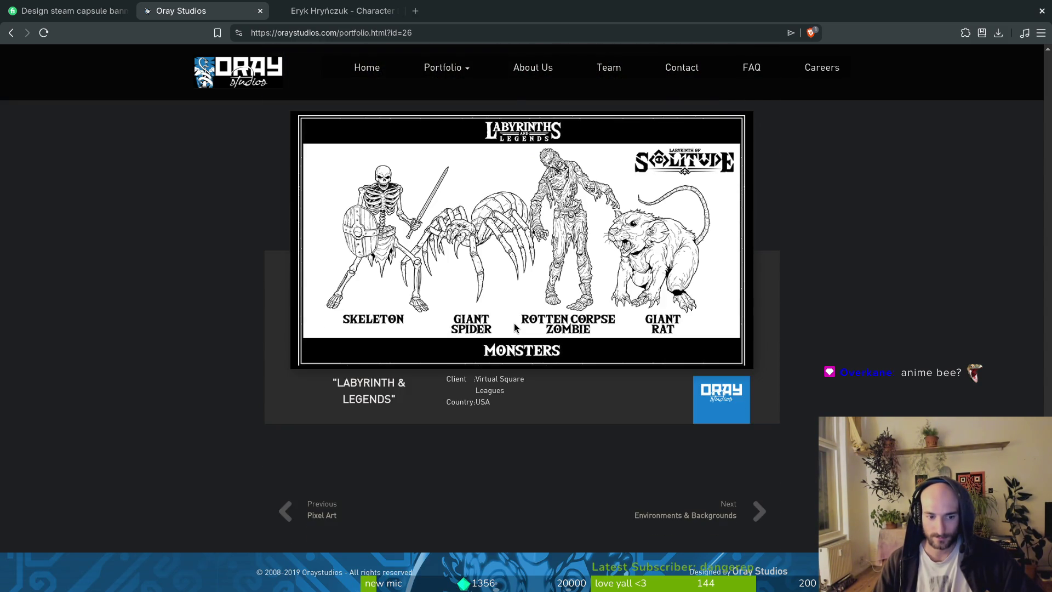
pyautogui.scroll(18, 514, 324)
pyautogui.click(71, 11)
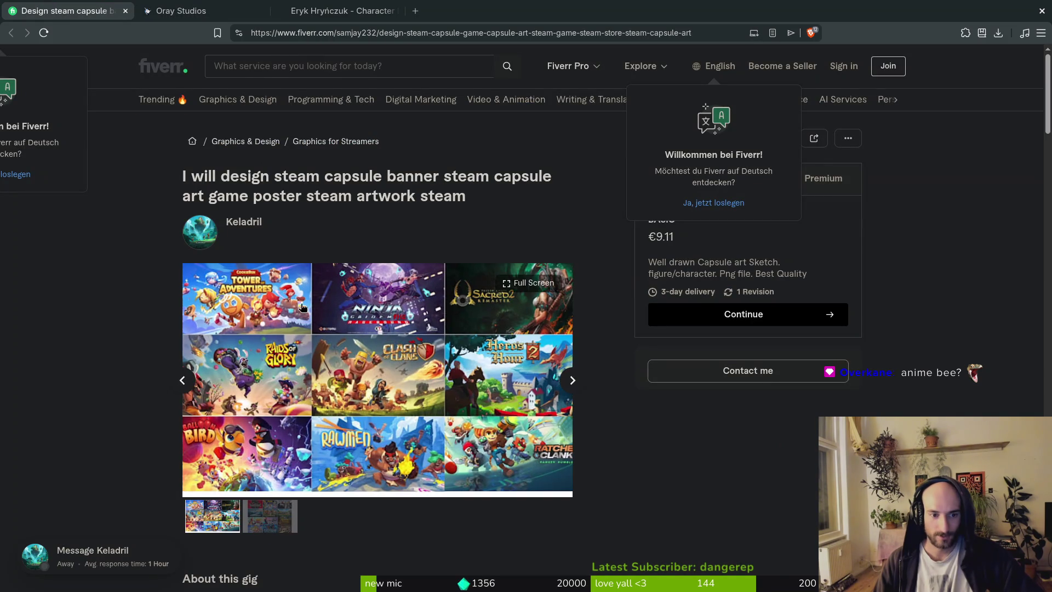
# View the second gallery image of the capsule-art gig
pyautogui.scroll(-5, 155, 290)
pyautogui.scroll(5, 155, 290)
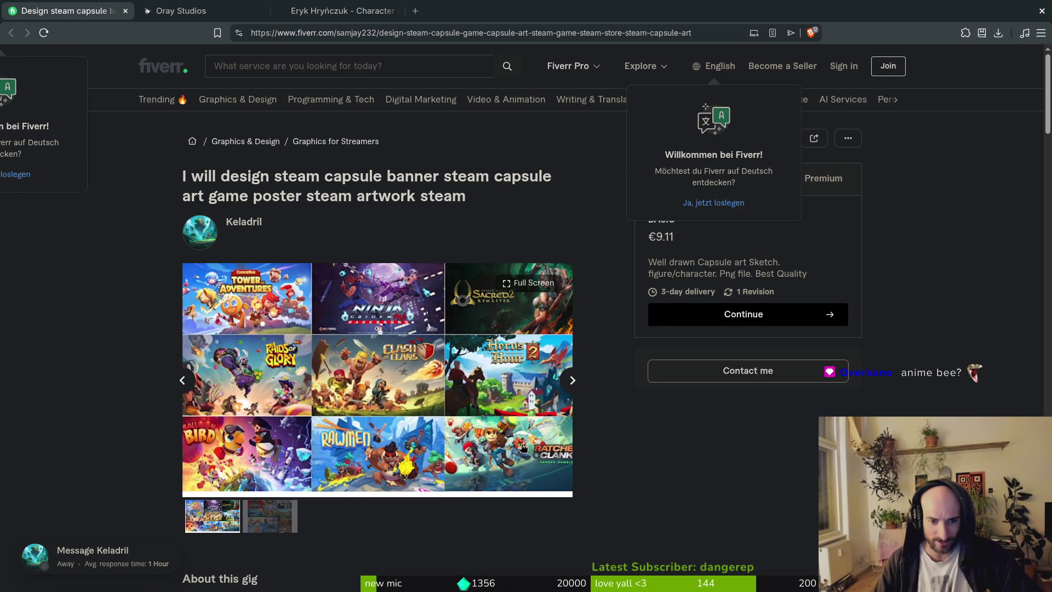
pyautogui.click(573, 381)
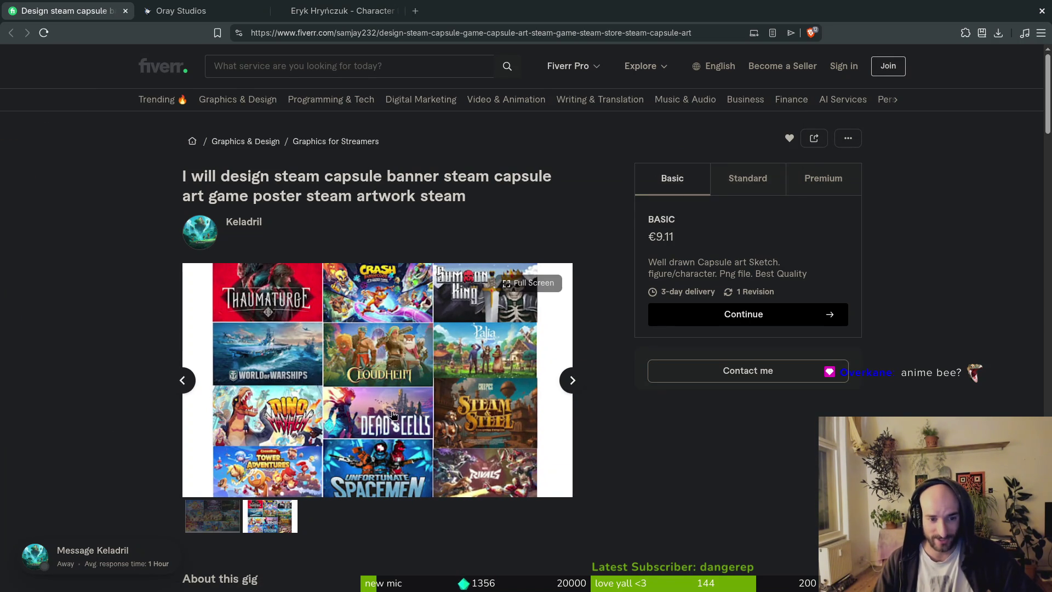
pyautogui.scroll(-5, 329, 415)
pyautogui.scroll(5, 266, 370)
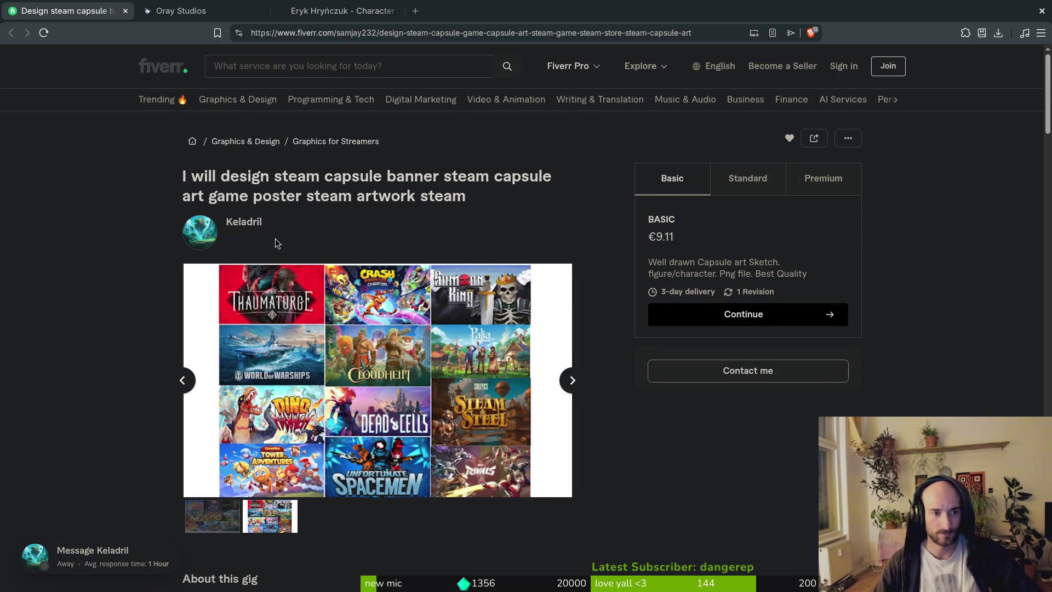
# Jump to the seller's profile and open a portfolio project in a separate tab
pyautogui.click(241, 221)
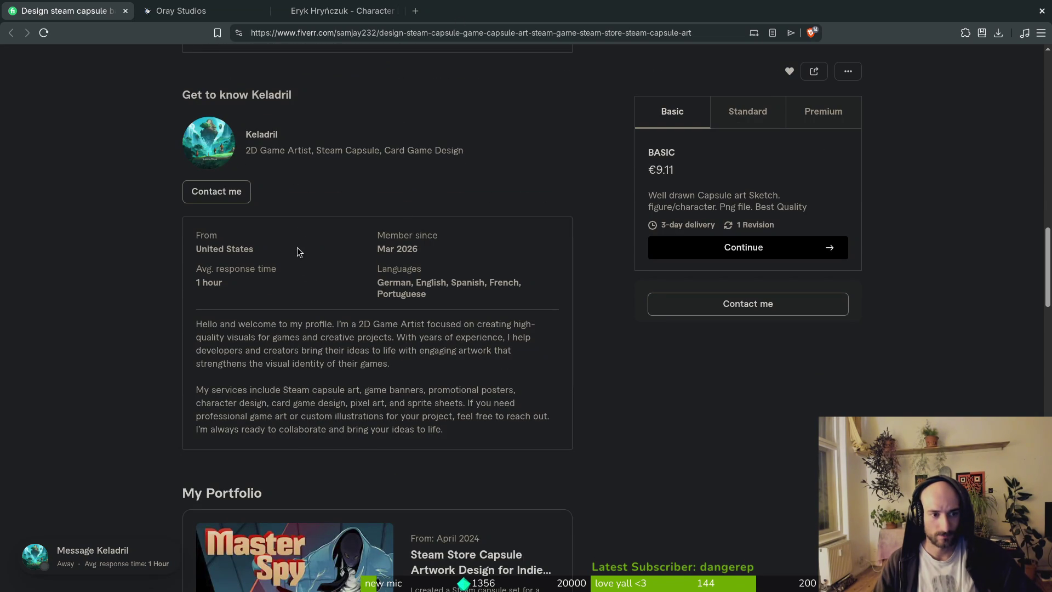
pyautogui.scroll(-3, 287, 327)
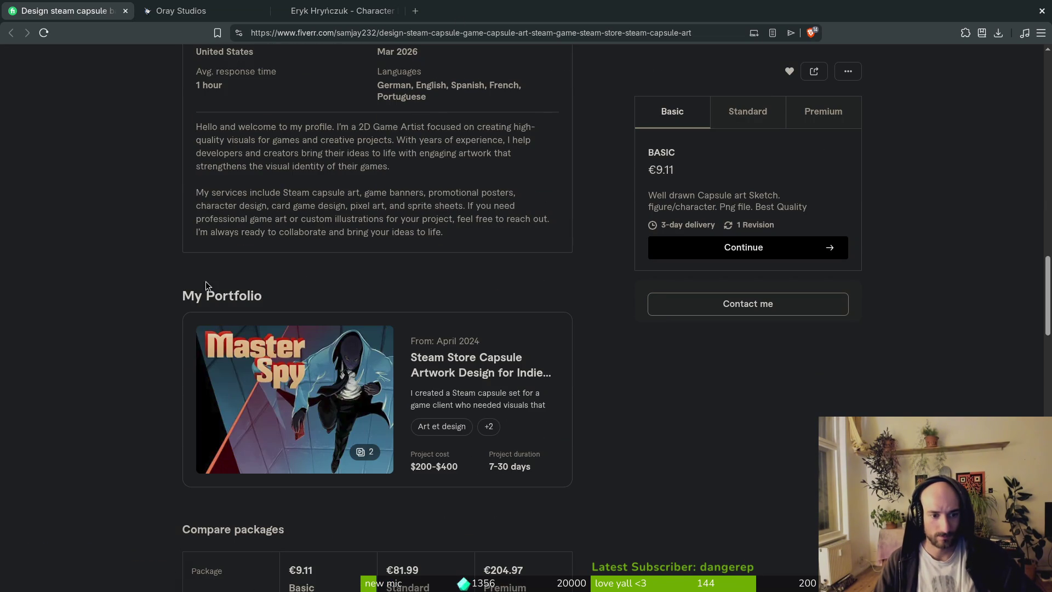
pyautogui.middleClick(514, 375)
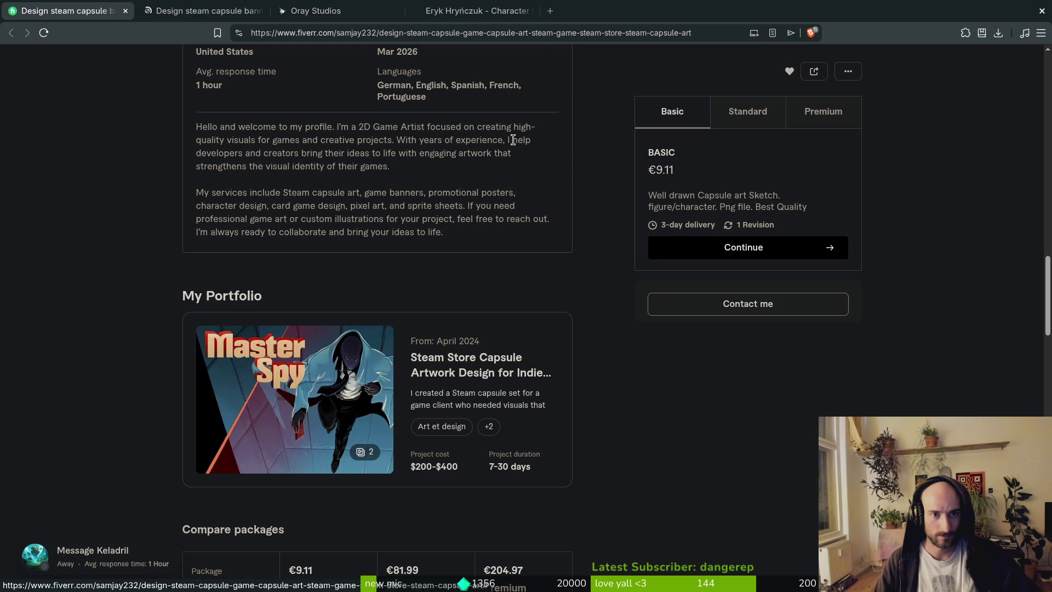
pyautogui.click(202, 11)
pyautogui.hotkey('ctrl', 'shift', 'Tab')
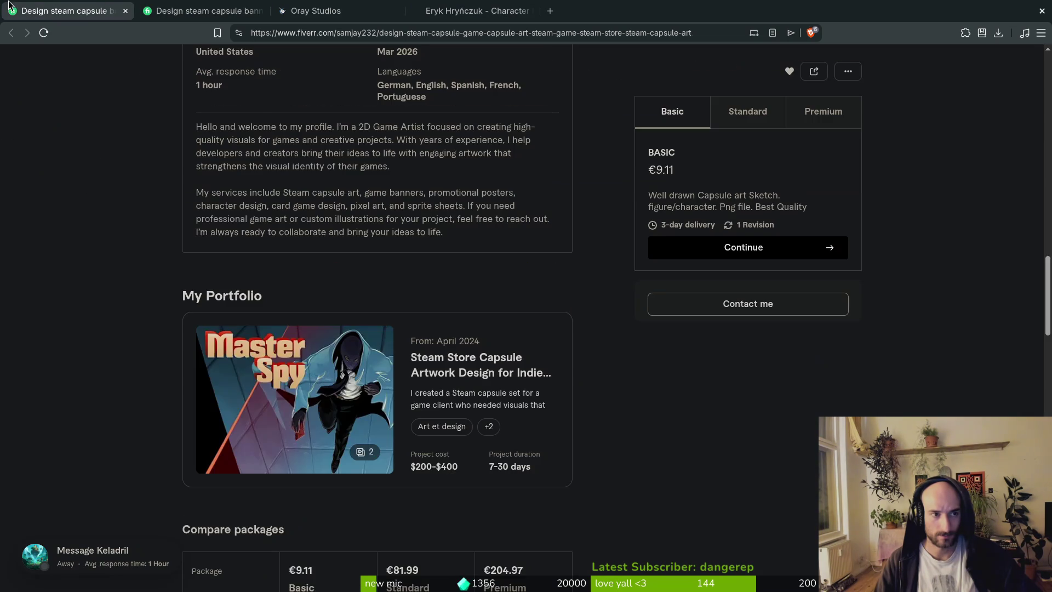
# Review the Steam Store Capsule Artwork project details, then close the modal
pyautogui.click(432, 379)
pyautogui.scroll(-8, 498, 362)
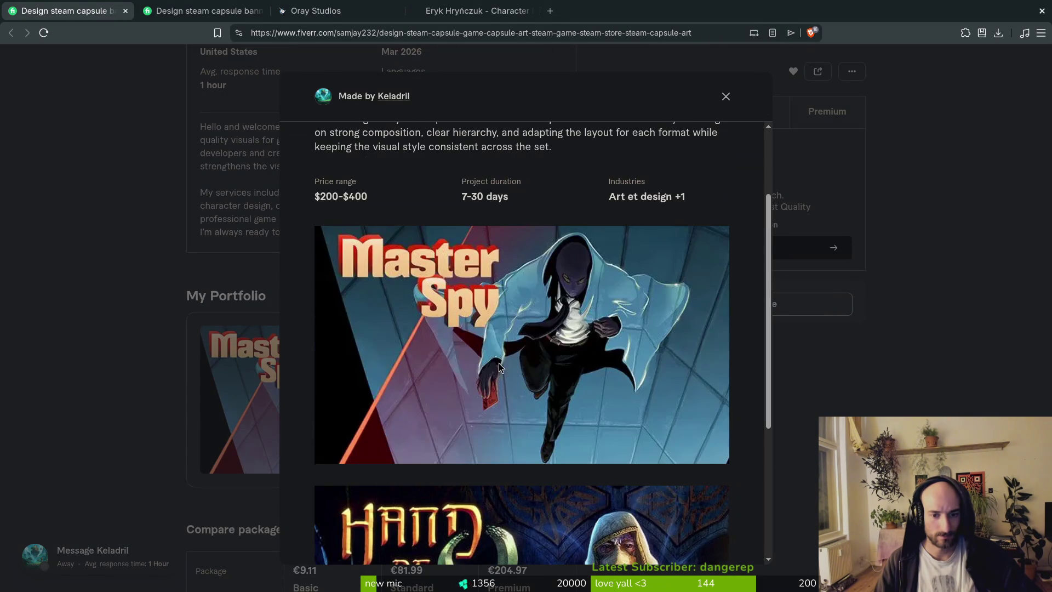
pyautogui.scroll(-2, 629, 321)
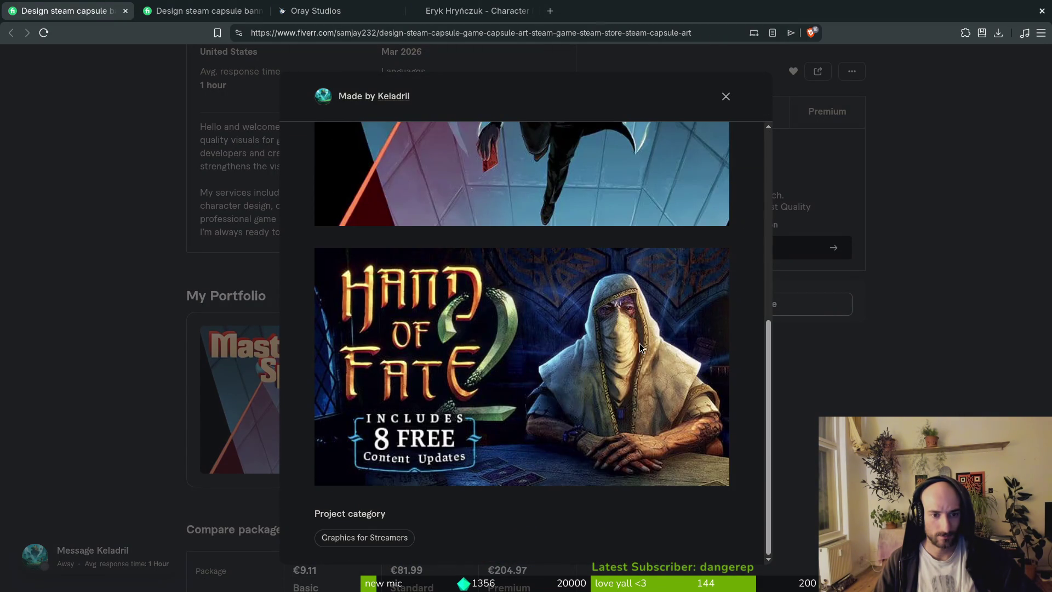
pyautogui.scroll(6, 600, 372)
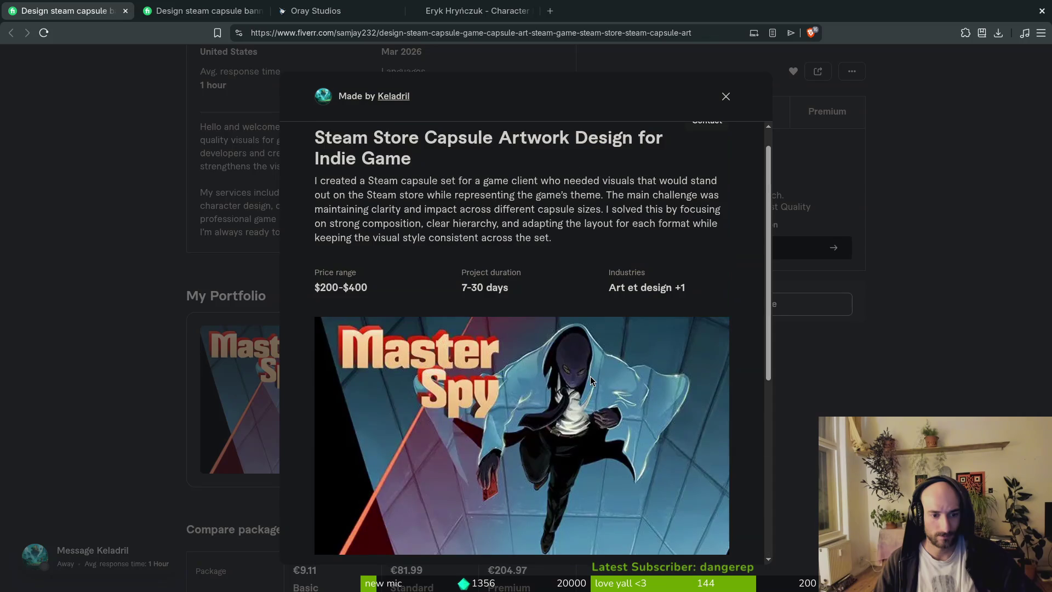
pyautogui.scroll(1, 583, 376)
pyautogui.scroll(-6, 588, 367)
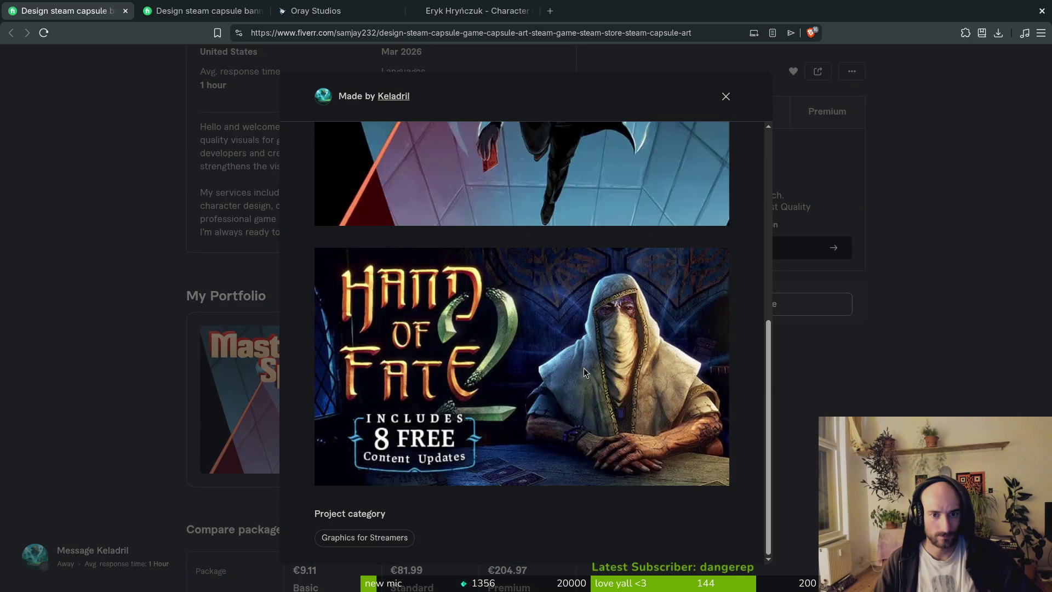
pyautogui.click(82, 345)
# Scroll down the gig page through the package comparison to the FAQ
pyautogui.scroll(-1, 141, 327)
pyautogui.scroll(-8, 144, 329)
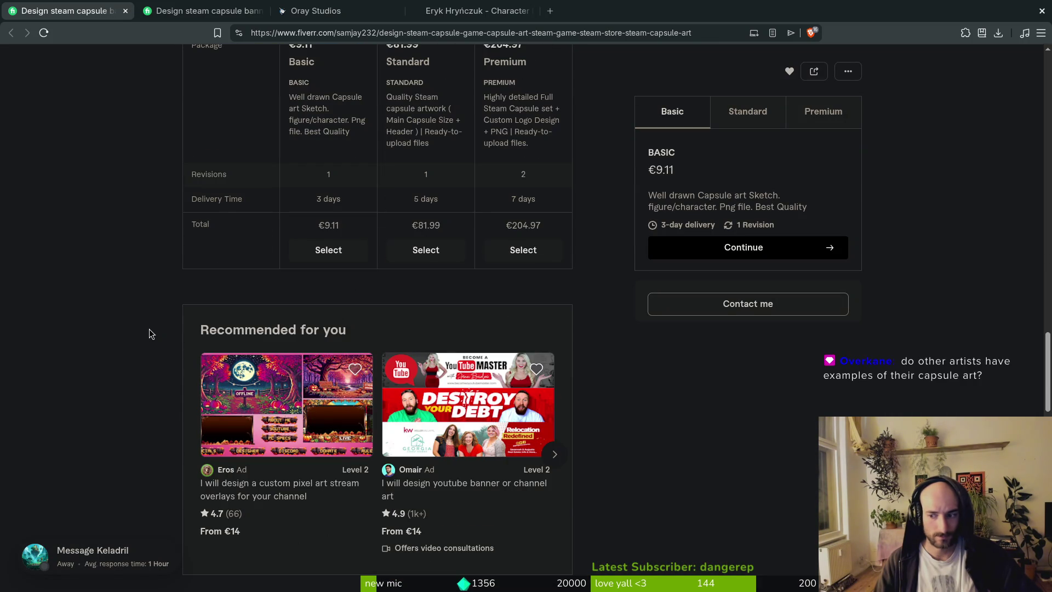
pyautogui.scroll(-1, 149, 328)
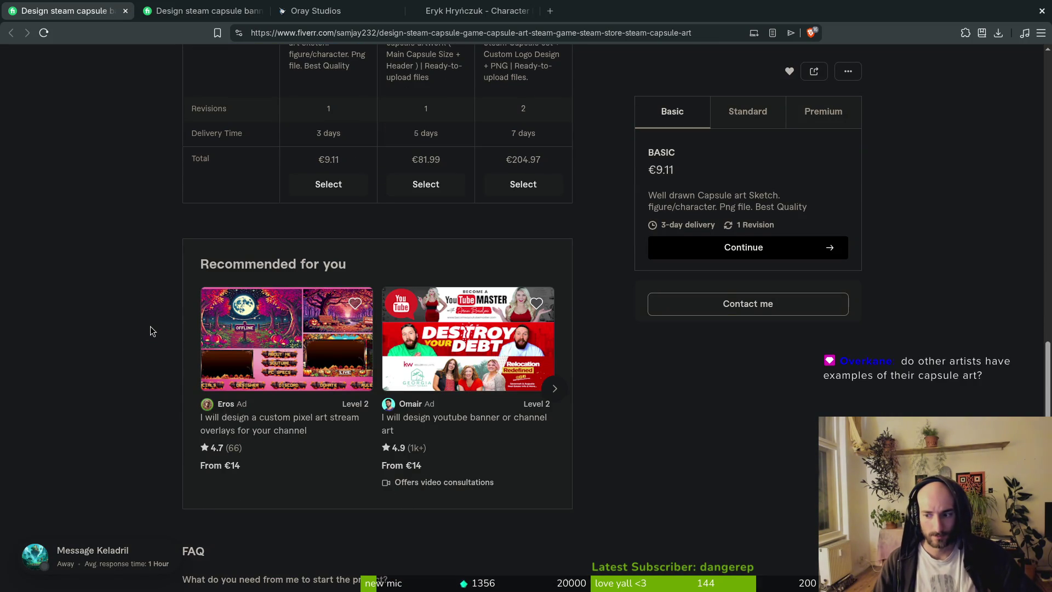
pyautogui.scroll(-5, 150, 326)
pyautogui.scroll(-5, 150, 326)
pyautogui.scroll(16, 149, 327)
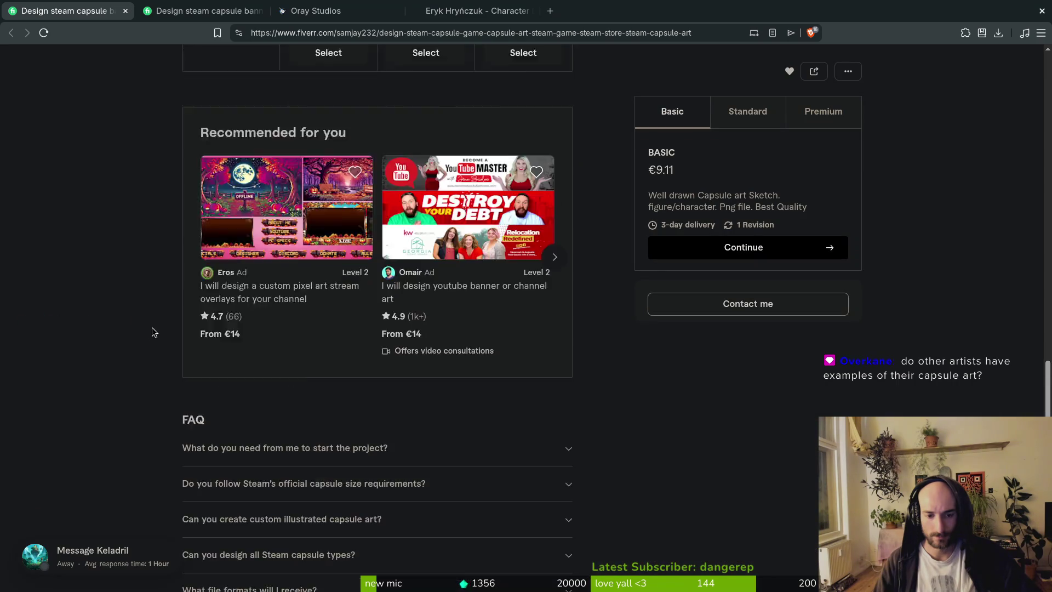
# Back on Oray Studios, open the Portfolio category list, then switch to the Character Design portfolio
pyautogui.click(273, 8)
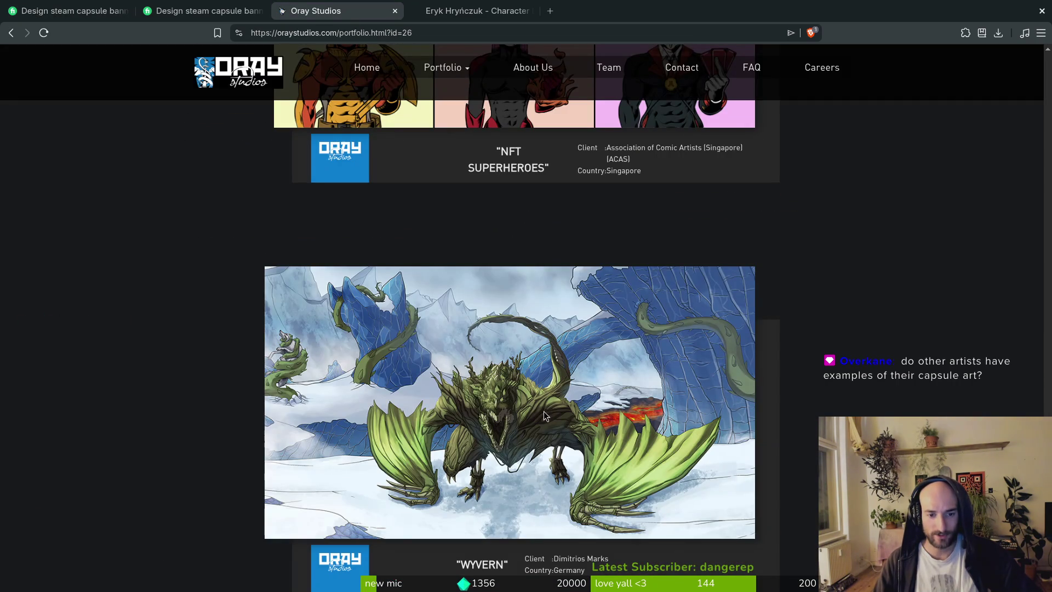
pyautogui.scroll(10, 531, 265)
pyautogui.scroll(20, 530, 266)
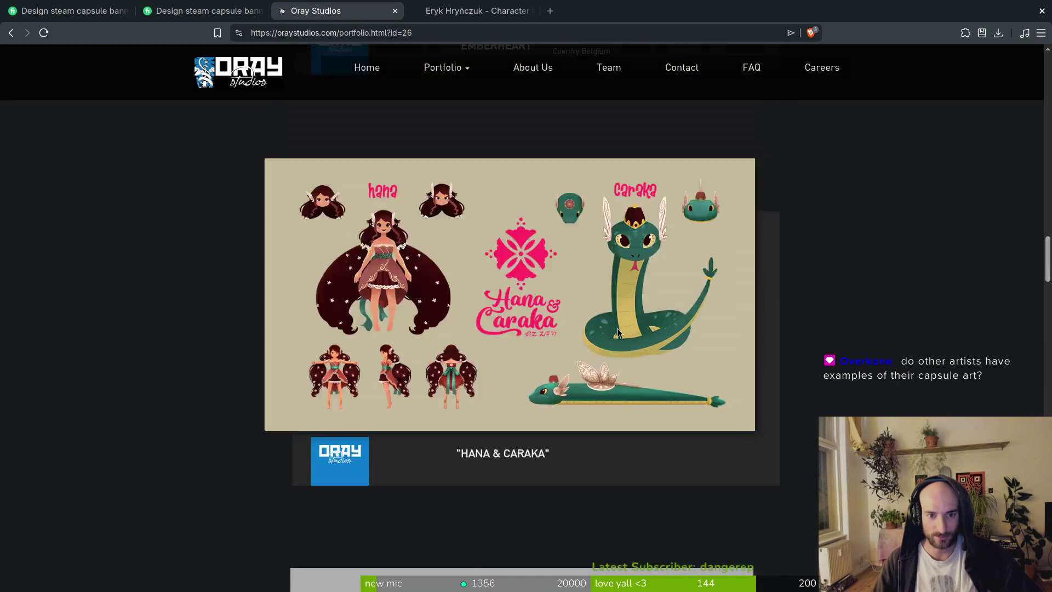
pyautogui.scroll(6, 606, 337)
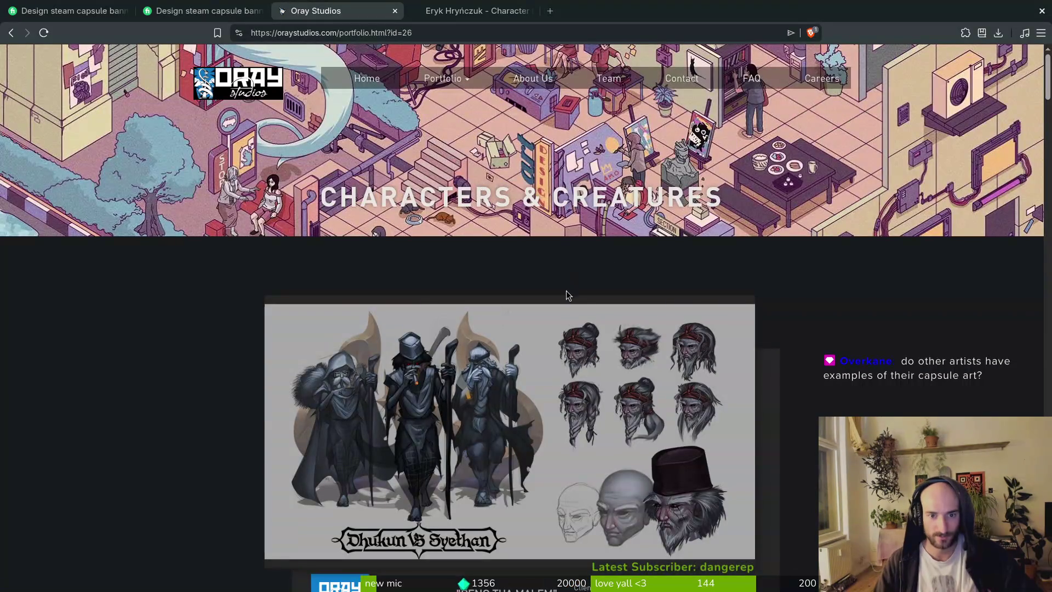
pyautogui.click(444, 80)
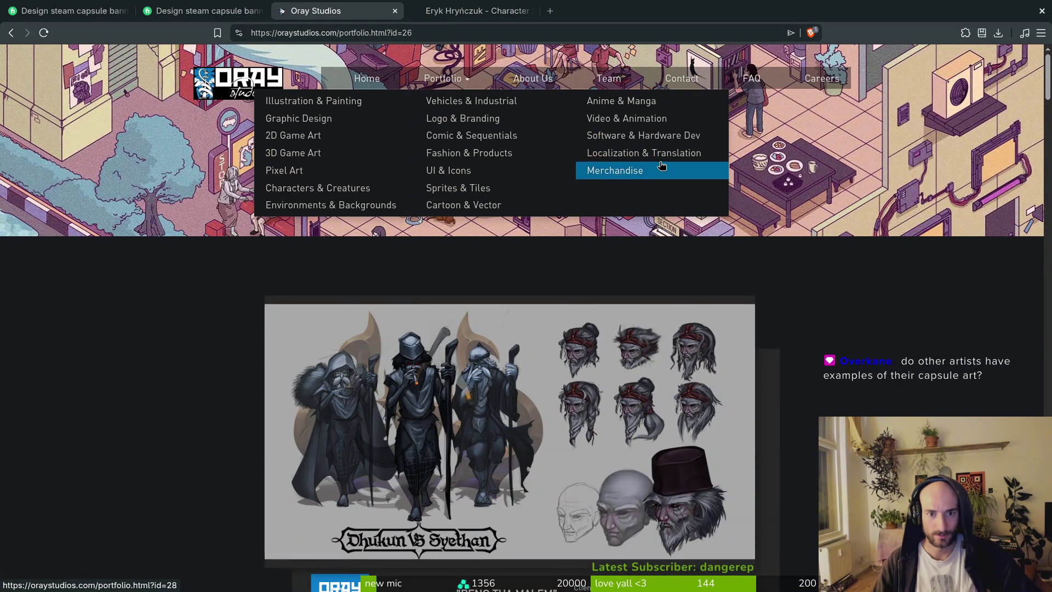
pyautogui.click(471, 11)
# Open Scrap Wars: TD, view its storyboard sketches and logo concepts, and return to the title art
pyautogui.scroll(-20, 241, 264)
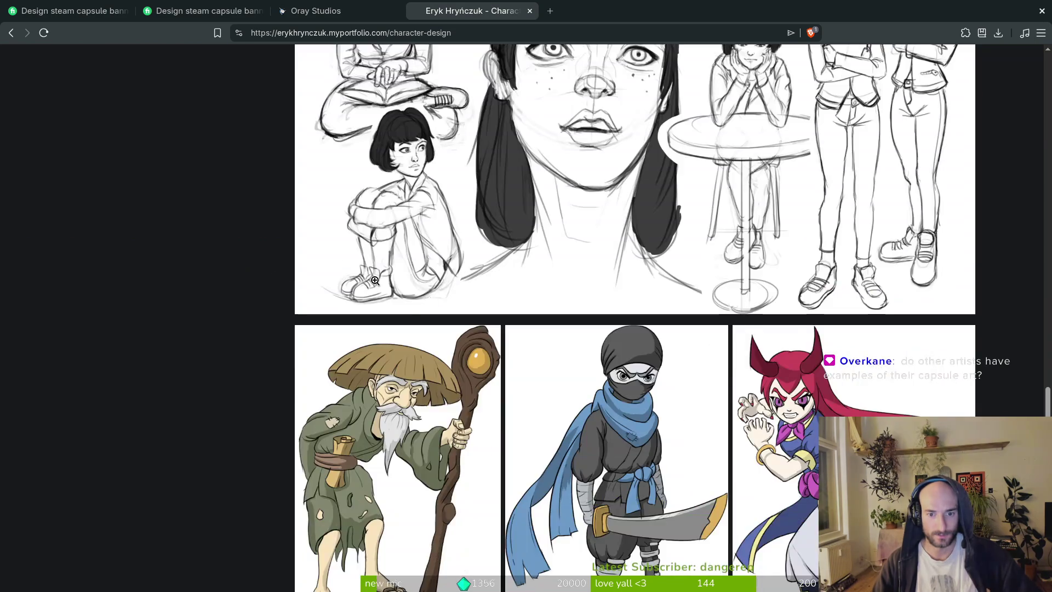
pyautogui.scroll(-8, 235, 326)
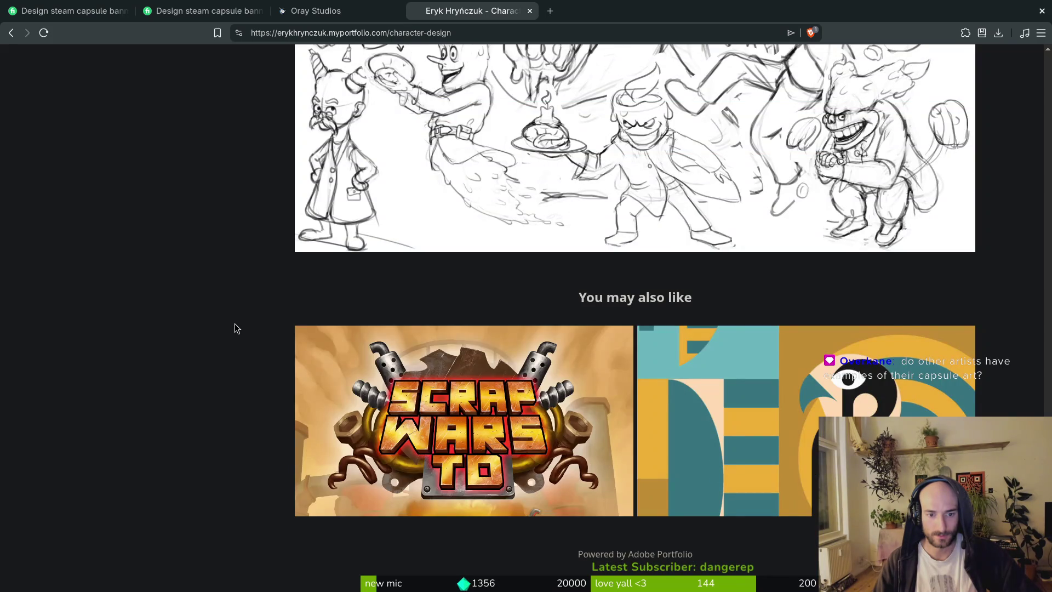
pyautogui.click(492, 456)
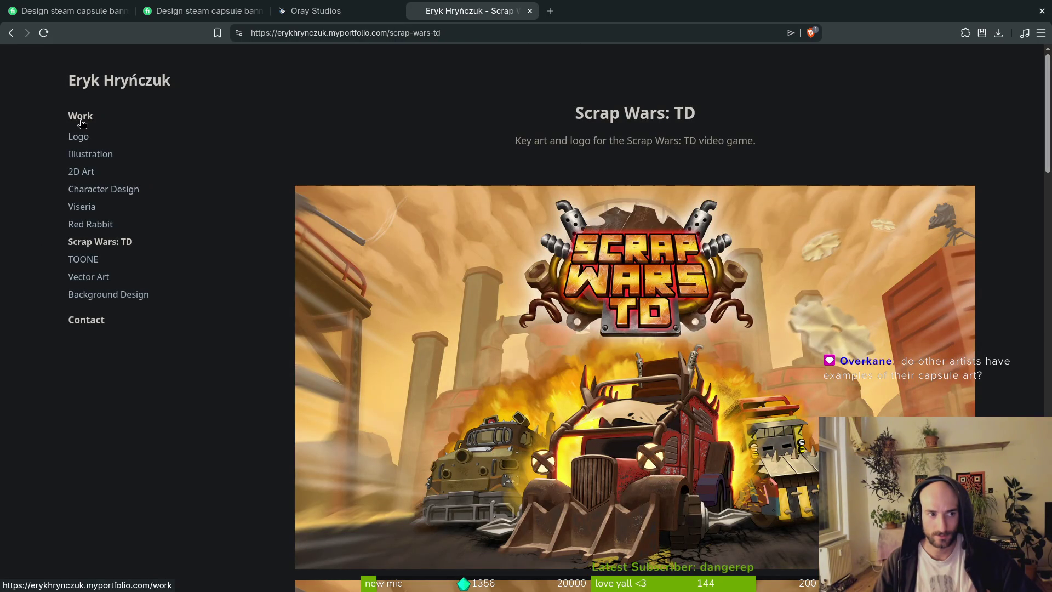
pyautogui.scroll(-15, 271, 327)
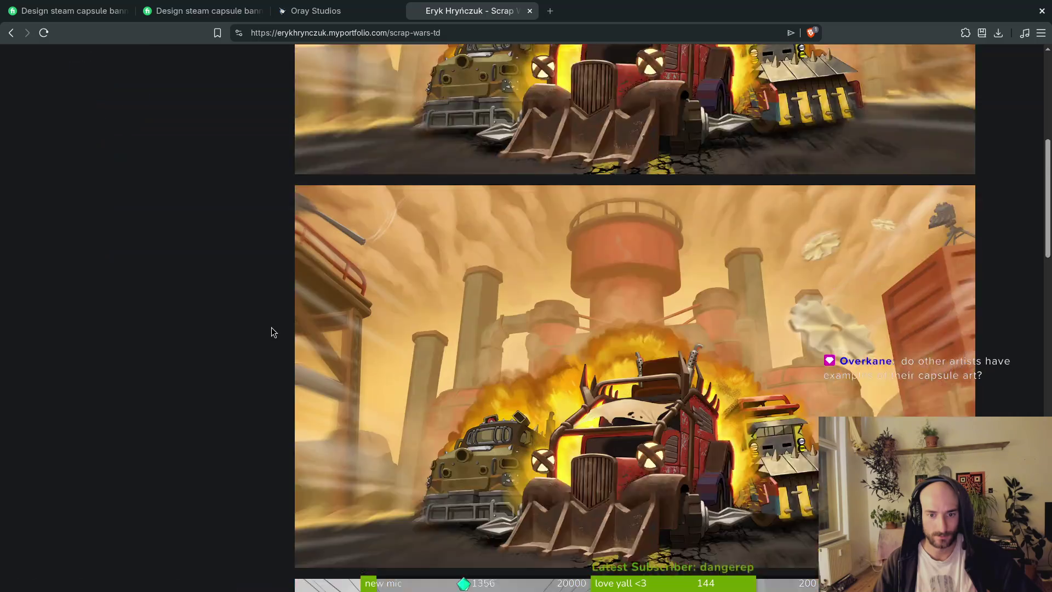
pyautogui.scroll(-15, 273, 330)
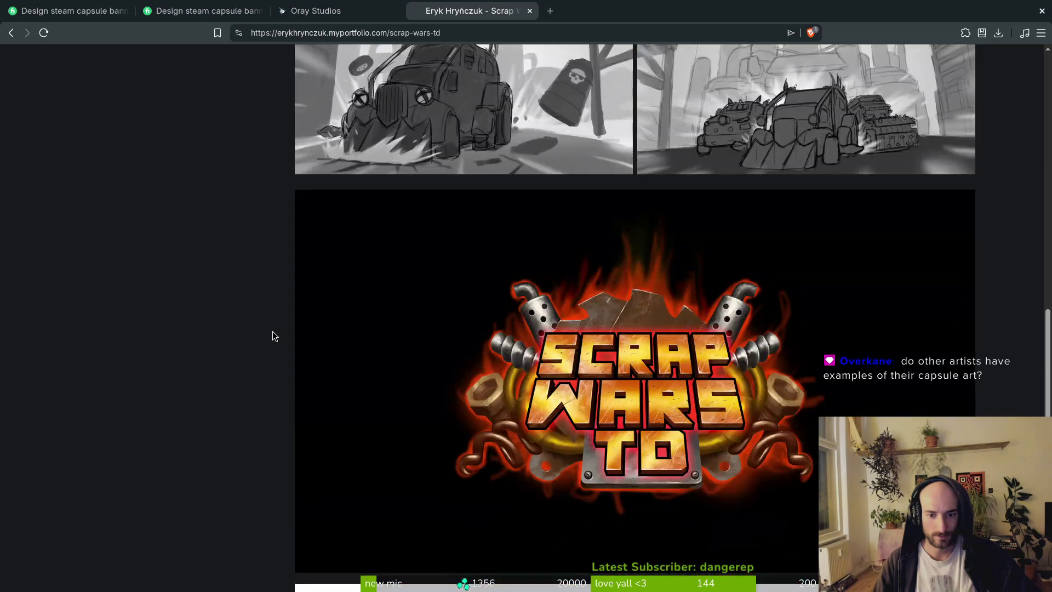
pyautogui.scroll(-3, 272, 333)
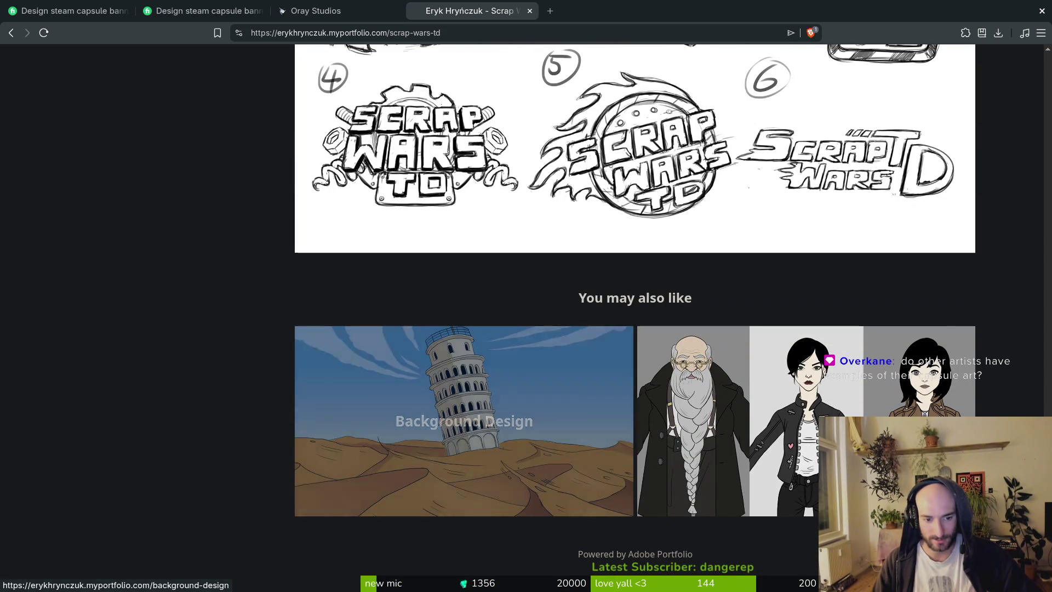
pyautogui.scroll(5, 389, 449)
pyautogui.scroll(6, 387, 445)
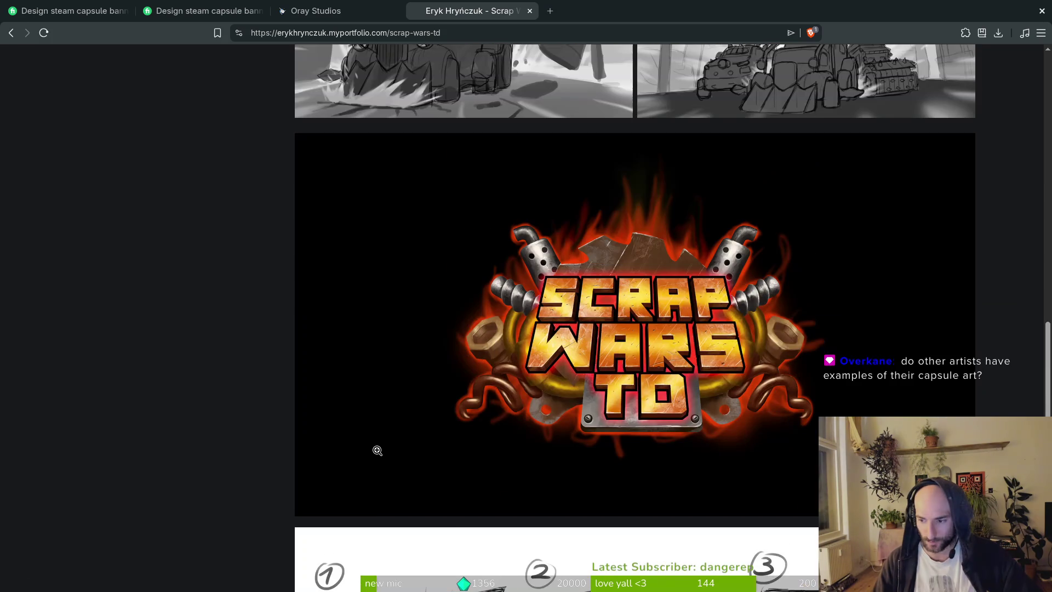
pyautogui.scroll(4, 376, 451)
pyautogui.scroll(4, 375, 450)
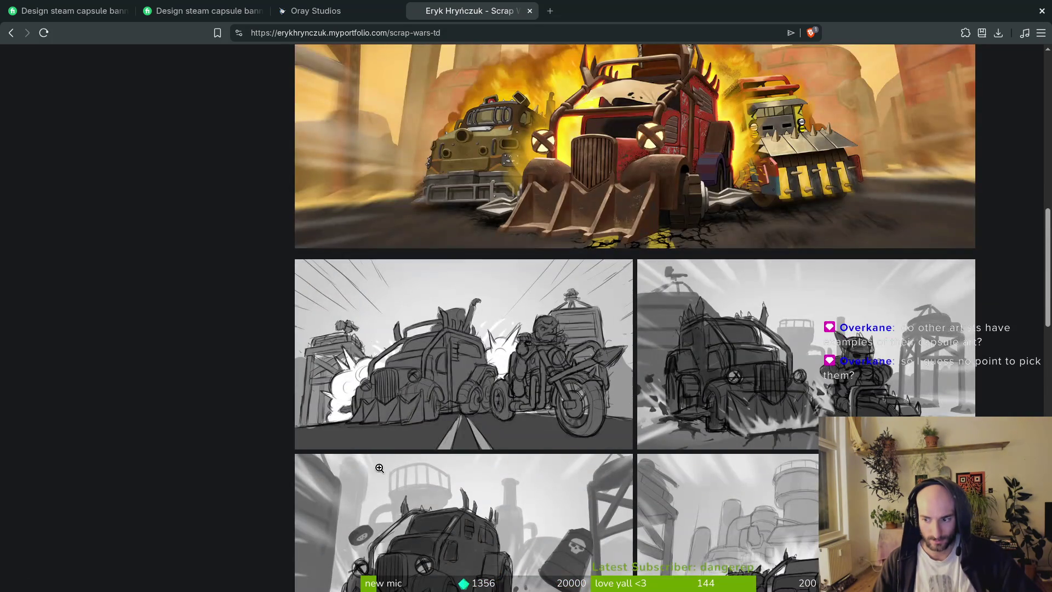
pyautogui.scroll(7, 328, 460)
pyautogui.scroll(6, 330, 446)
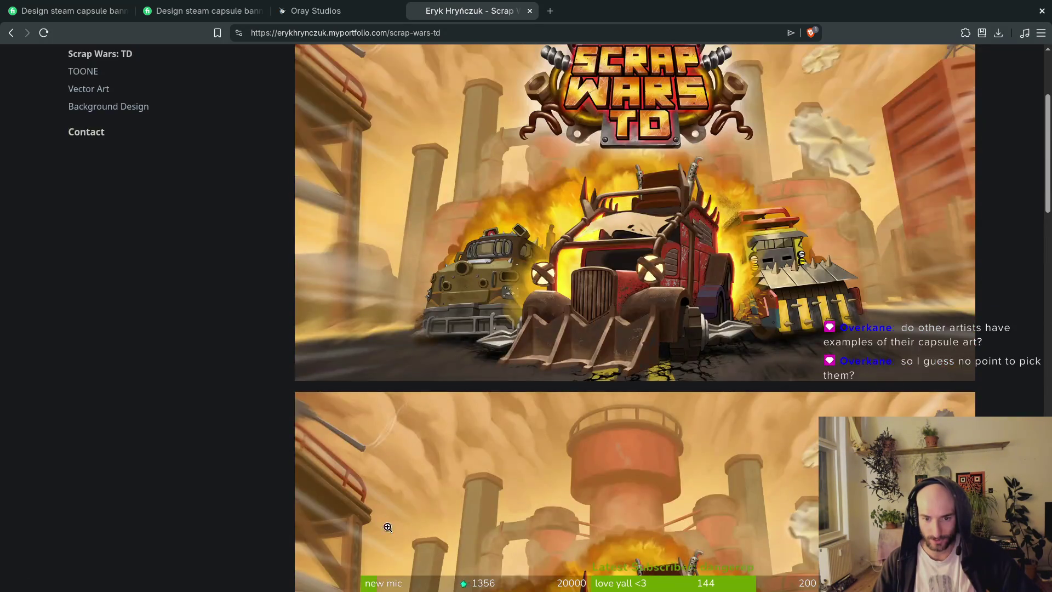
# Switch to Oray Studios and scroll through the Characters & Creatures entries
pyautogui.click(316, 11)
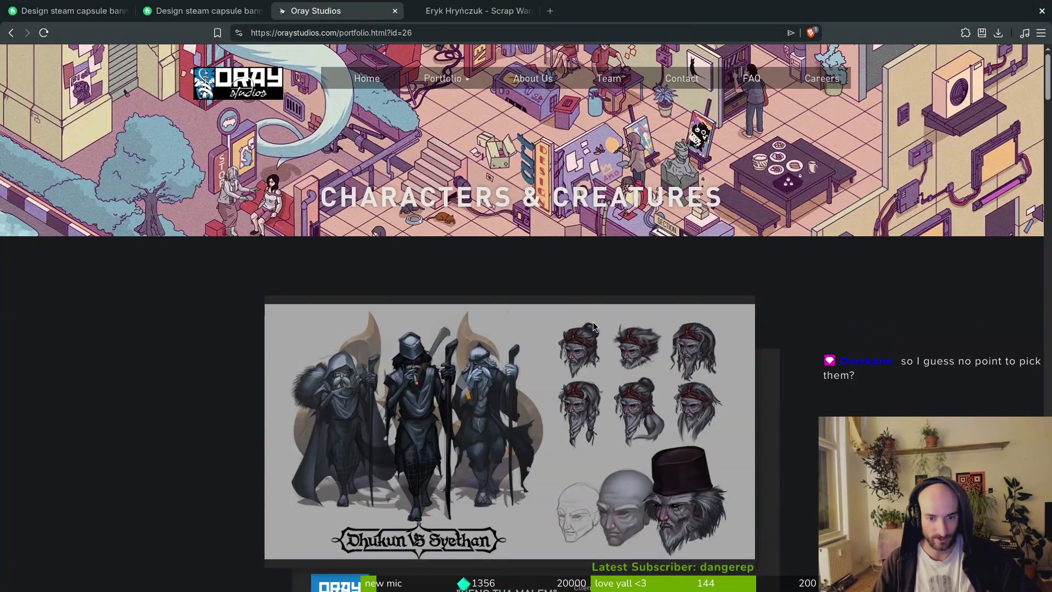
pyautogui.scroll(-3, 624, 393)
pyautogui.scroll(-8, 552, 382)
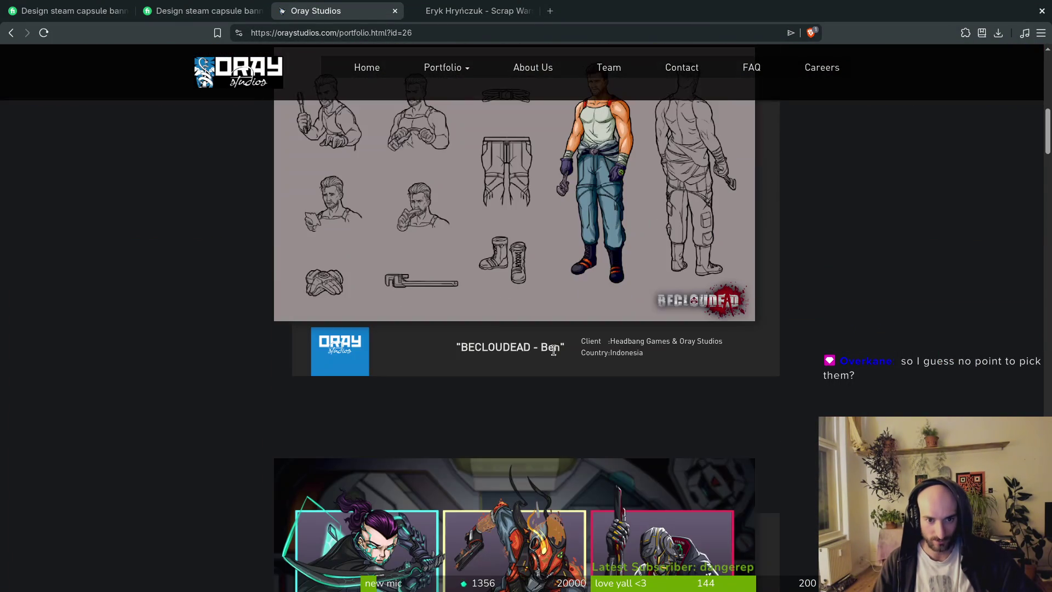
pyautogui.scroll(2, 560, 361)
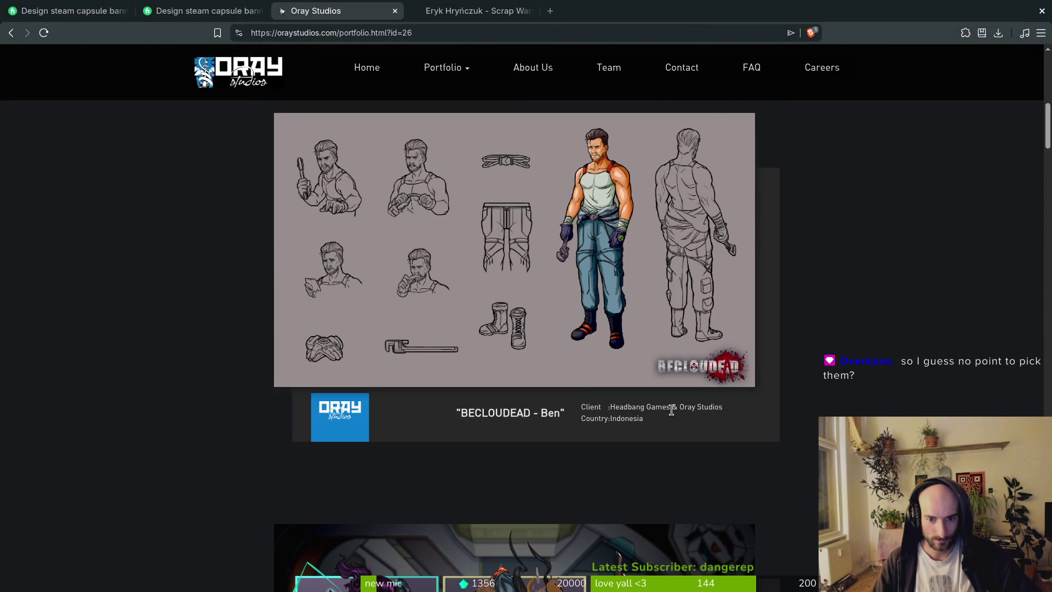
pyautogui.scroll(5, 613, 409)
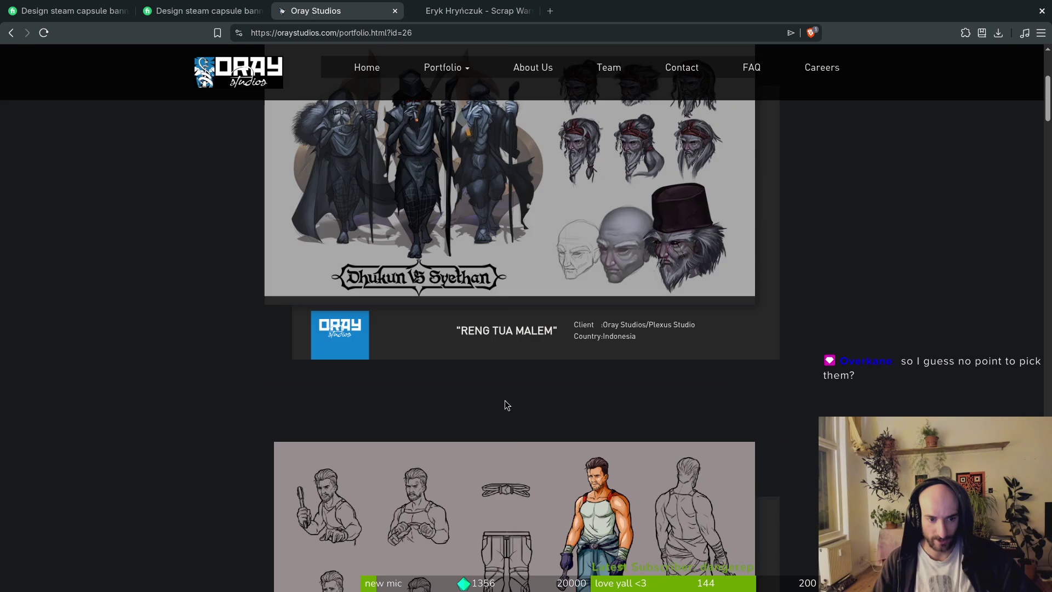
pyautogui.scroll(4, 542, 409)
# Cycle through the Fiverr and Scrap Wars TD tabs, then return to Oray Studios' Portfolio menu
pyautogui.hotkey('ctrl', 'shift', 'Tab')
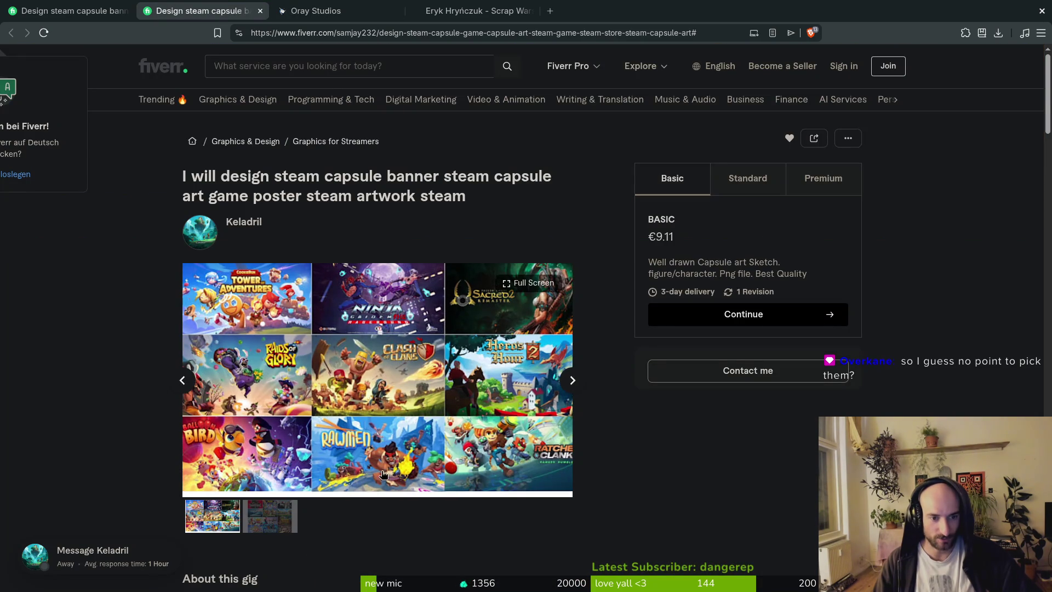
pyautogui.hotkey('ctrl', 'shift', 'Tab')
pyautogui.hotkey('ctrl', 'shift', 'Tab')
pyautogui.scroll(-5, 634, 372)
pyautogui.scroll(-5, 635, 372)
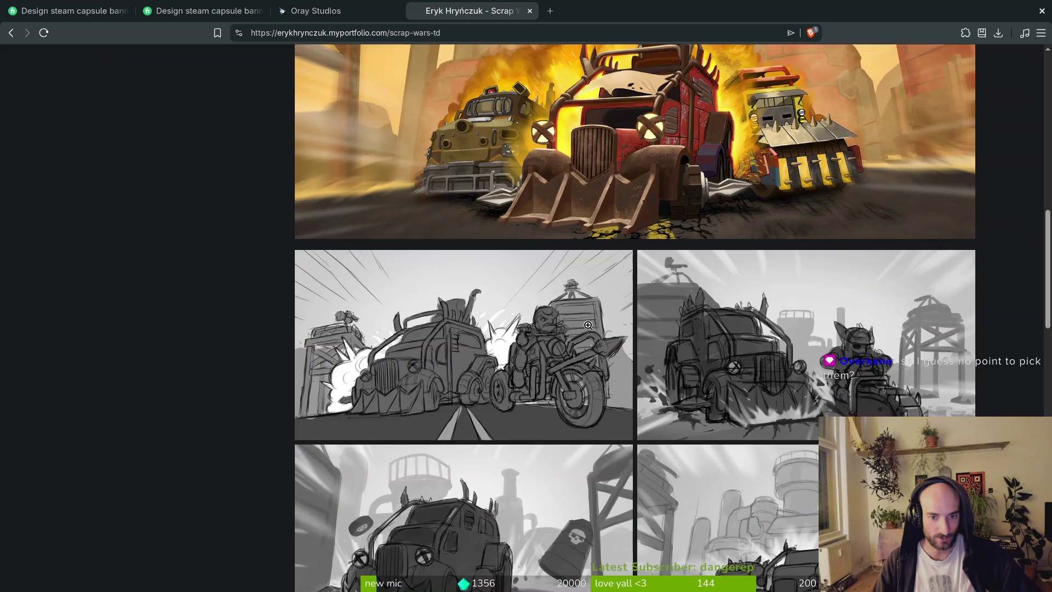
pyautogui.click(356, 7)
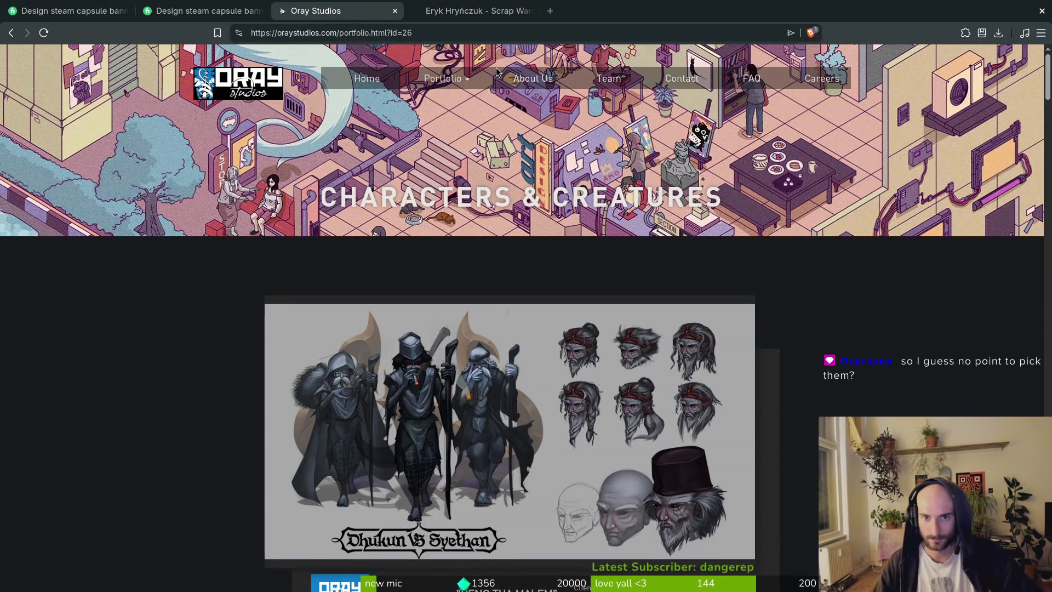
pyautogui.scroll(-5, 685, 318)
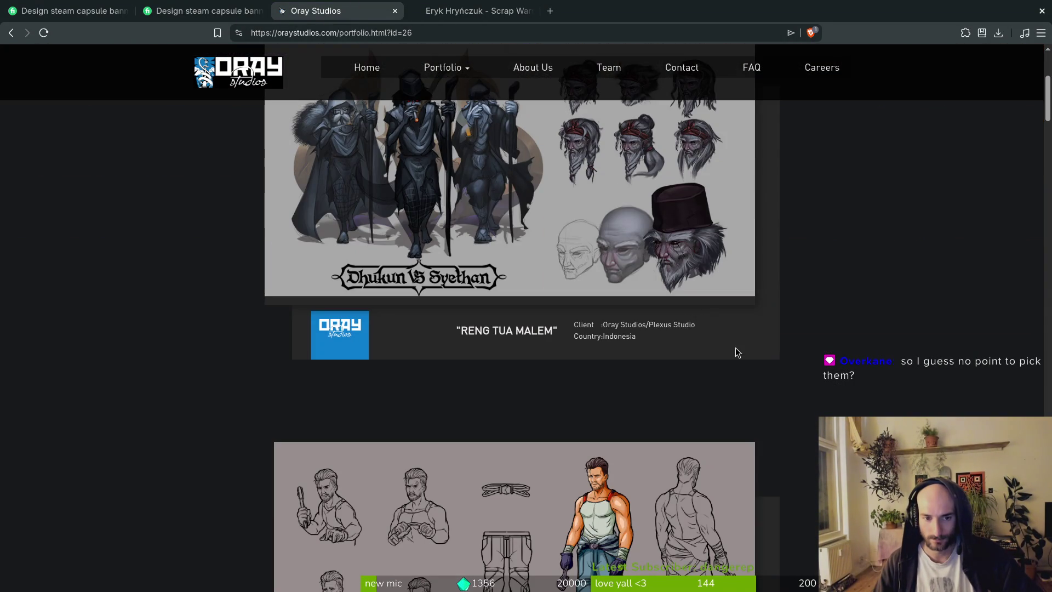
pyautogui.scroll(5, 735, 346)
pyautogui.moveTo(432, 77)
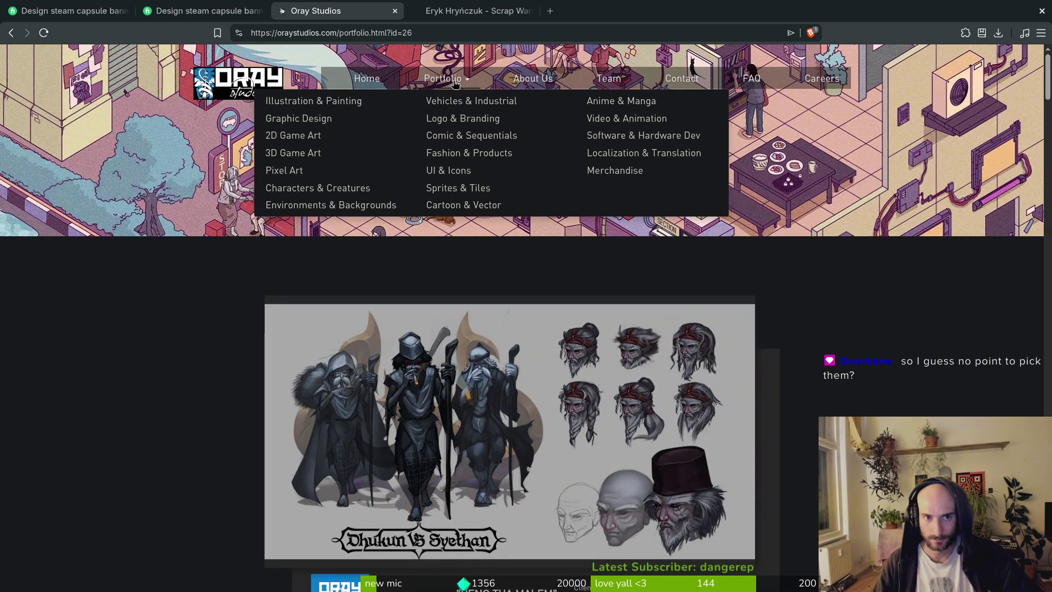
# Scroll Logo & Branding down to Bugeater Brewery, then open the Pixel Art category
pyautogui.click(464, 119)
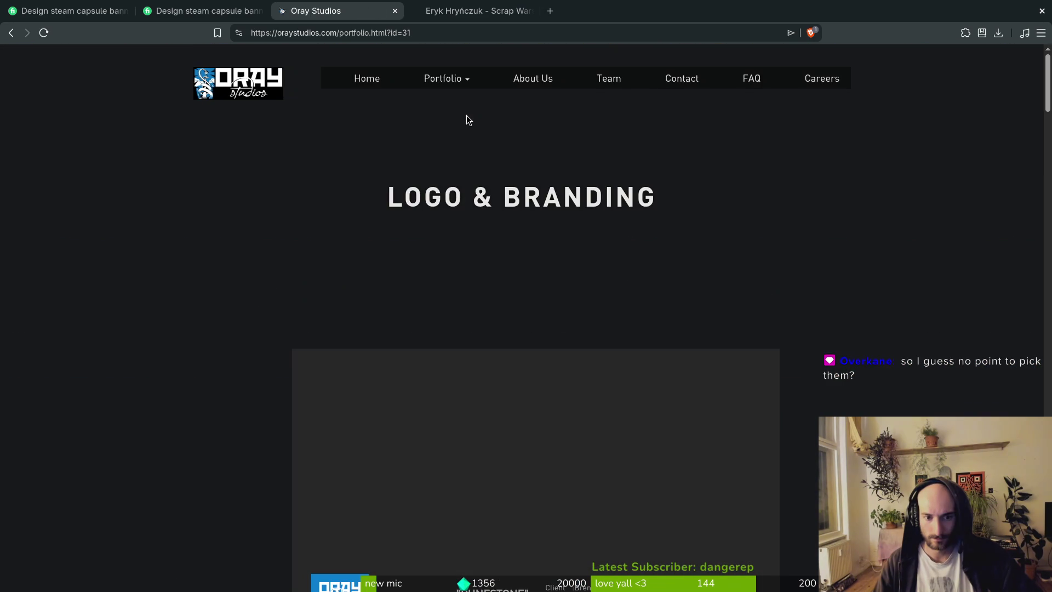
pyautogui.scroll(-4, 236, 247)
pyautogui.scroll(-10, 202, 225)
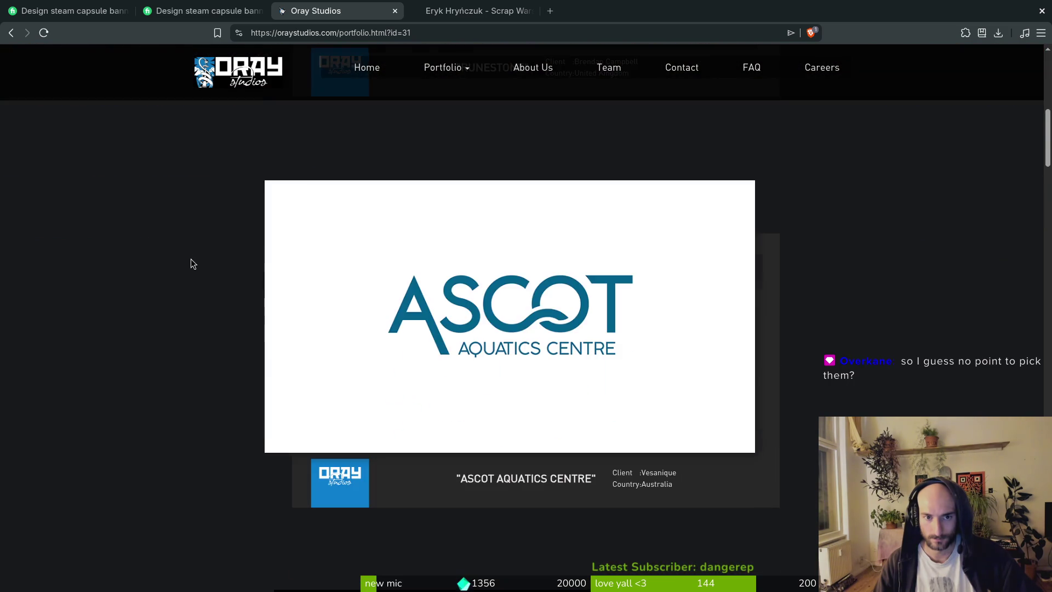
pyautogui.scroll(-6, 185, 278)
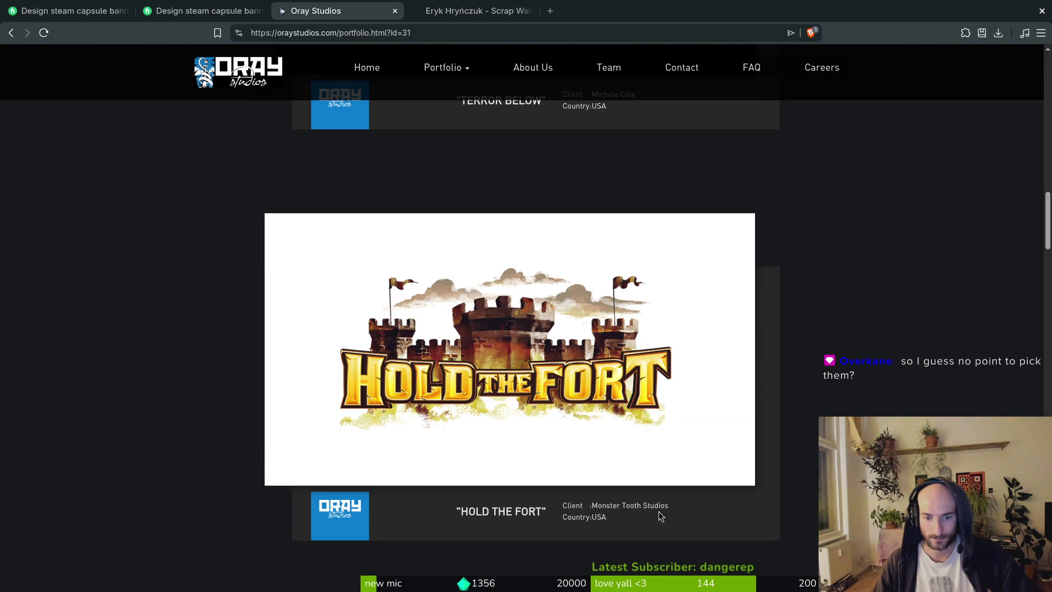
pyautogui.scroll(-7, 647, 465)
pyautogui.scroll(-6, 625, 427)
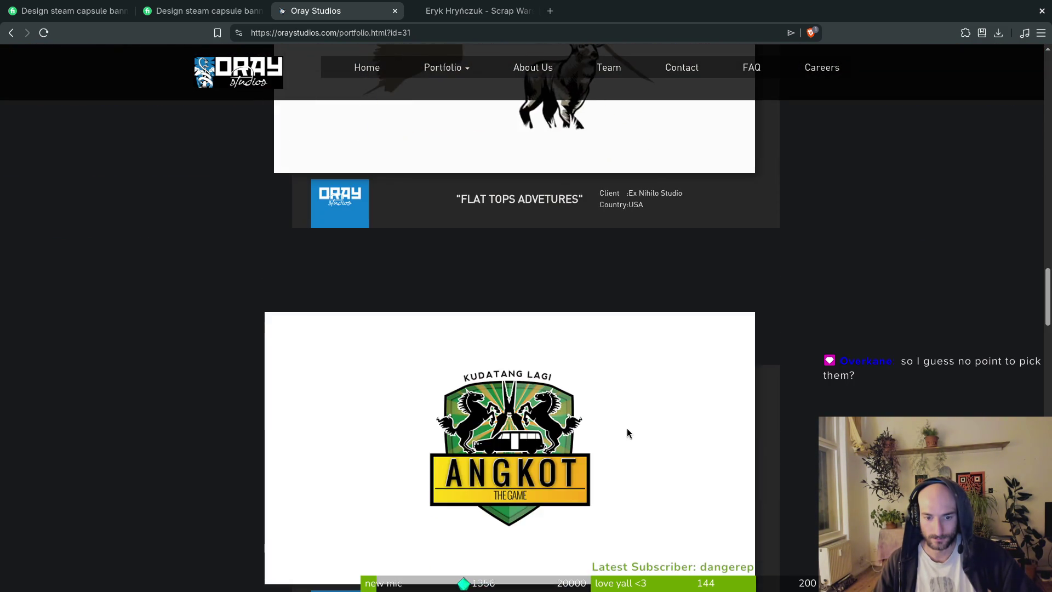
pyautogui.scroll(-18, 626, 429)
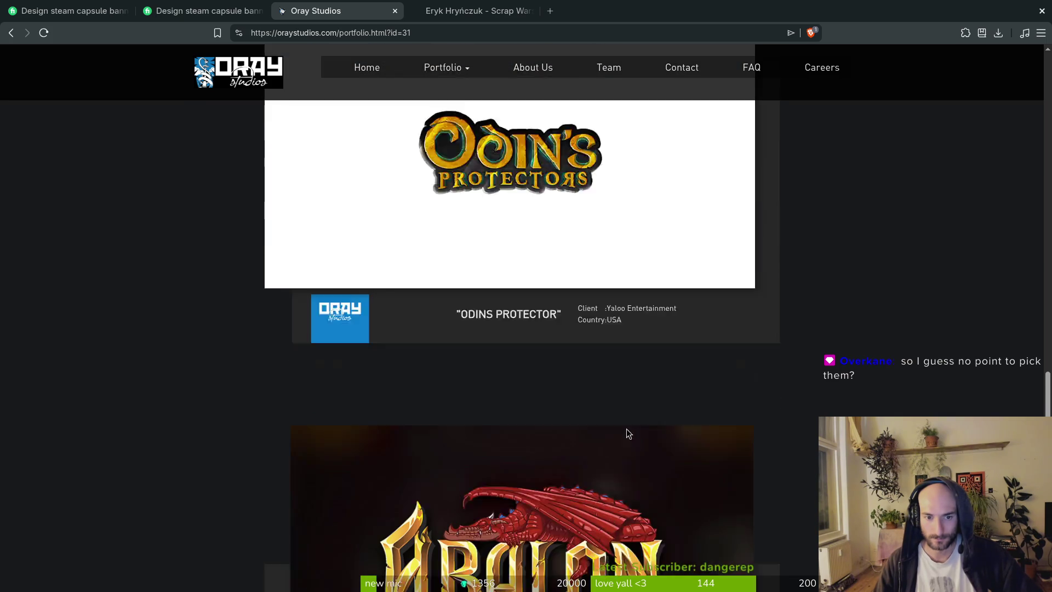
pyautogui.scroll(-6, 626, 429)
pyautogui.scroll(-20, 600, 396)
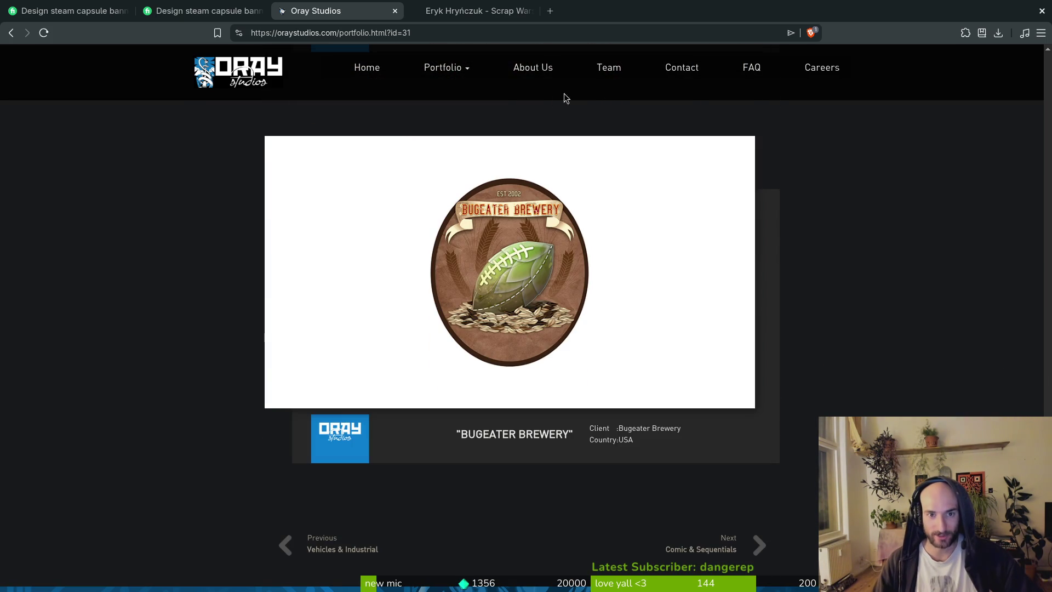
pyautogui.moveTo(460, 67)
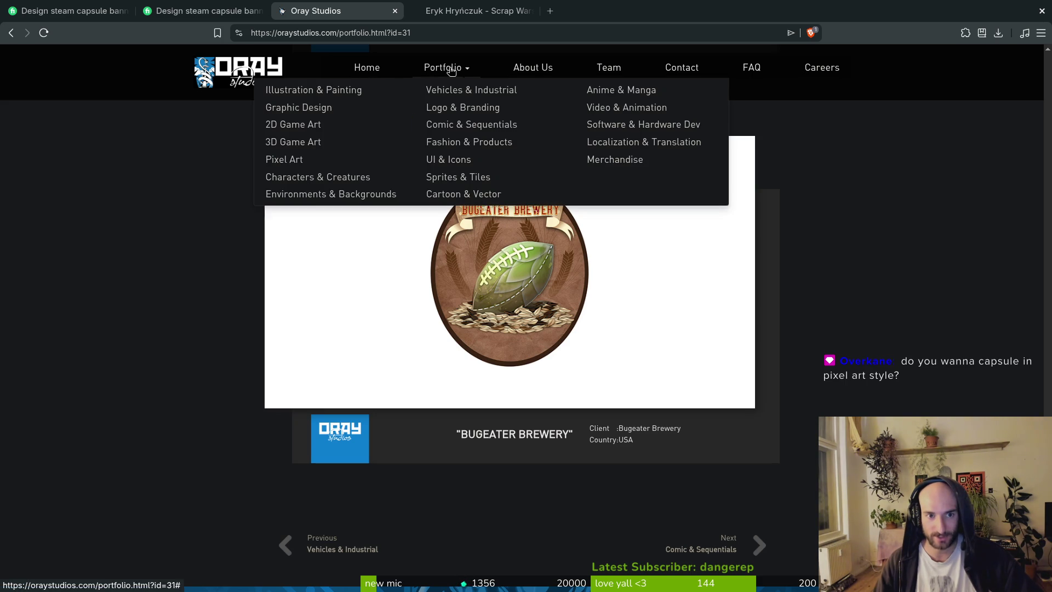
pyautogui.click(301, 163)
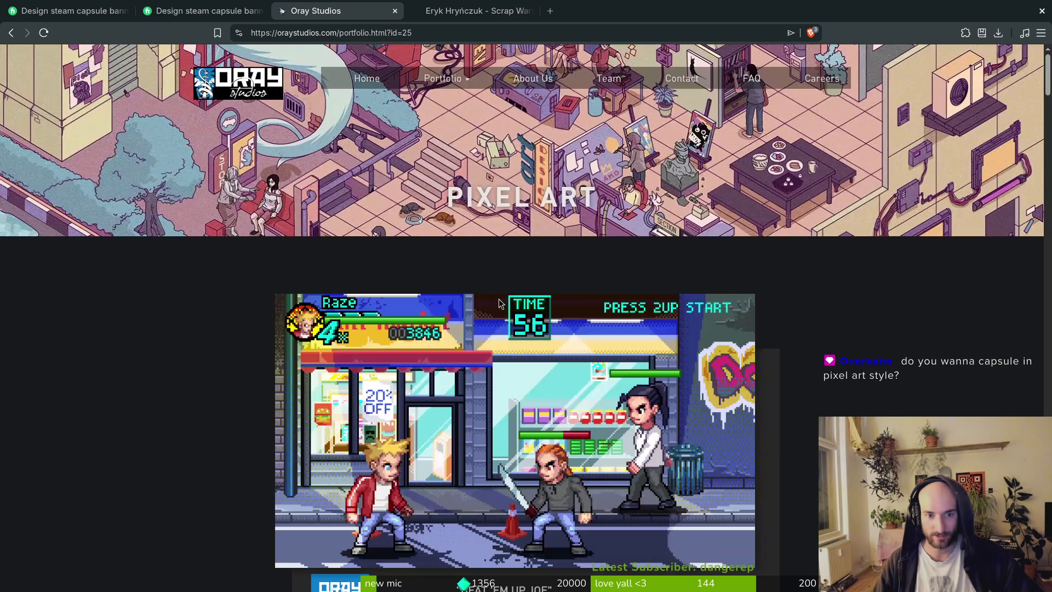
# Scroll the Pixel Art page, then open the Anime & Manga category from the Portfolio menu
pyautogui.scroll(-3, 603, 329)
pyautogui.scroll(-7, 662, 361)
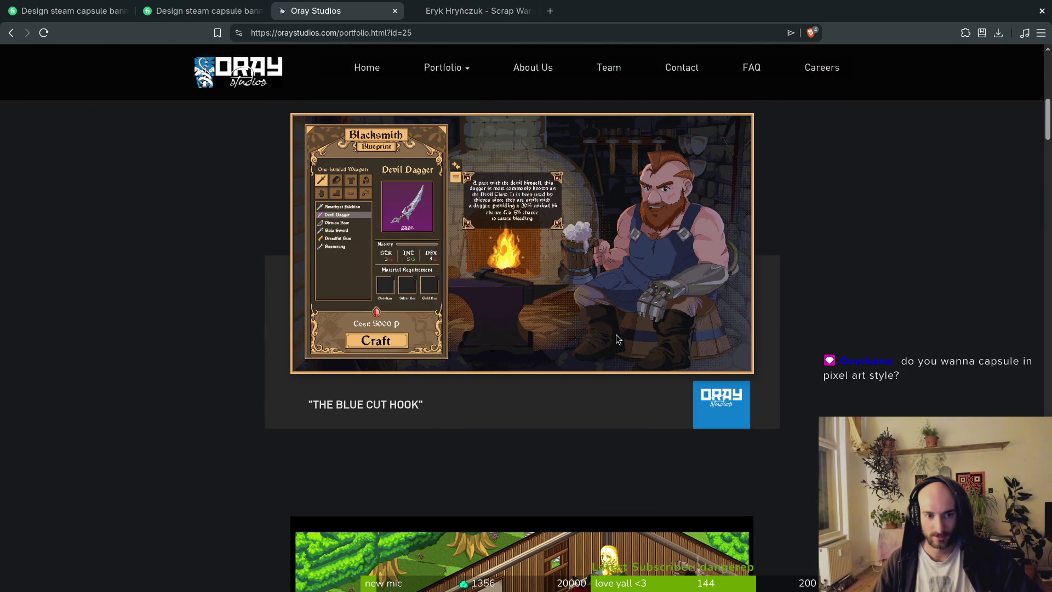
pyautogui.scroll(-5, 613, 337)
pyautogui.scroll(15, 614, 338)
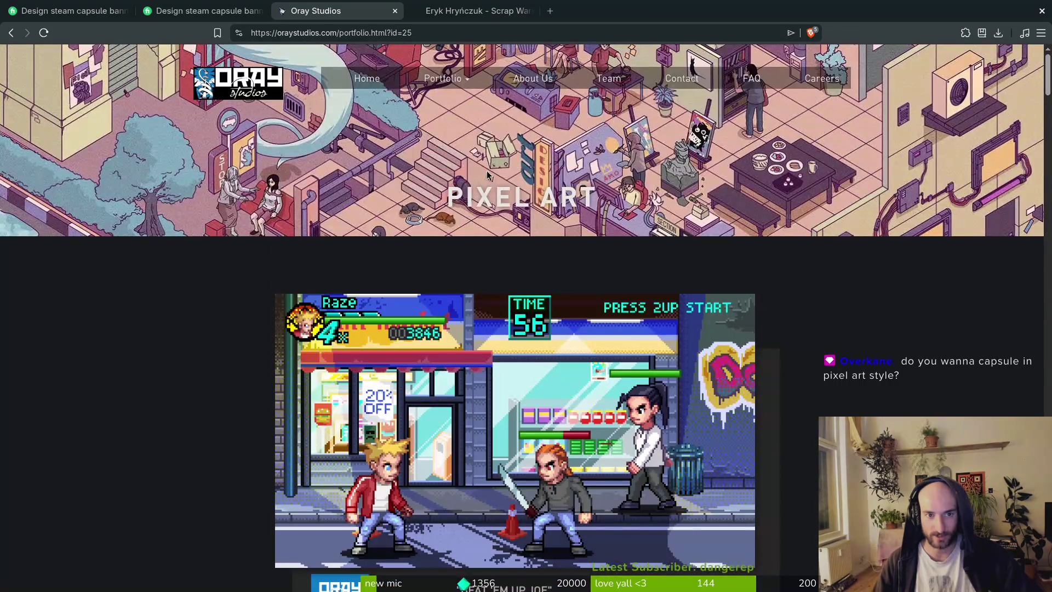
pyautogui.moveTo(455, 80)
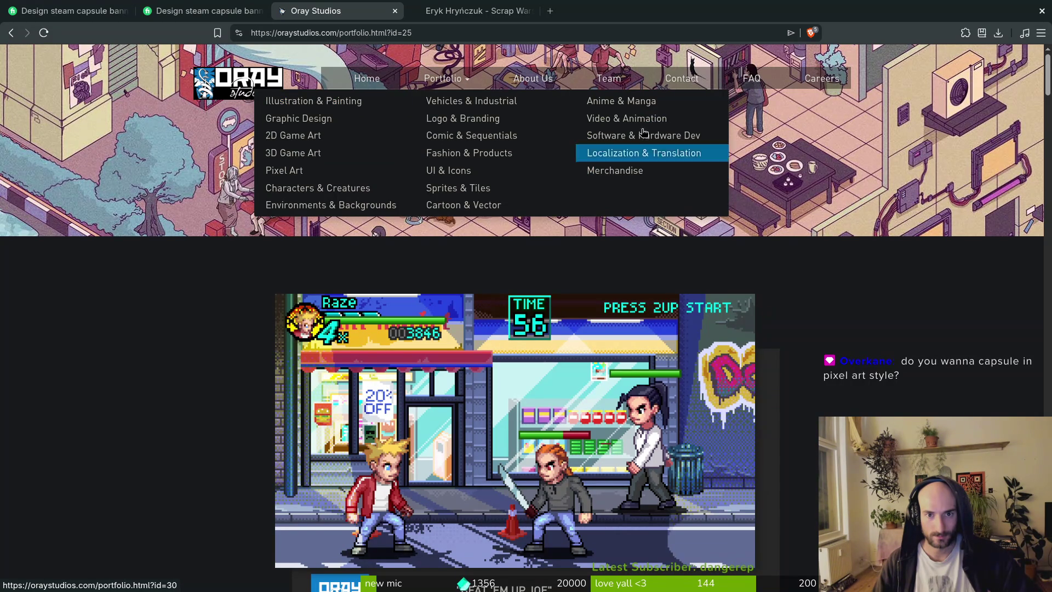
pyautogui.click(647, 102)
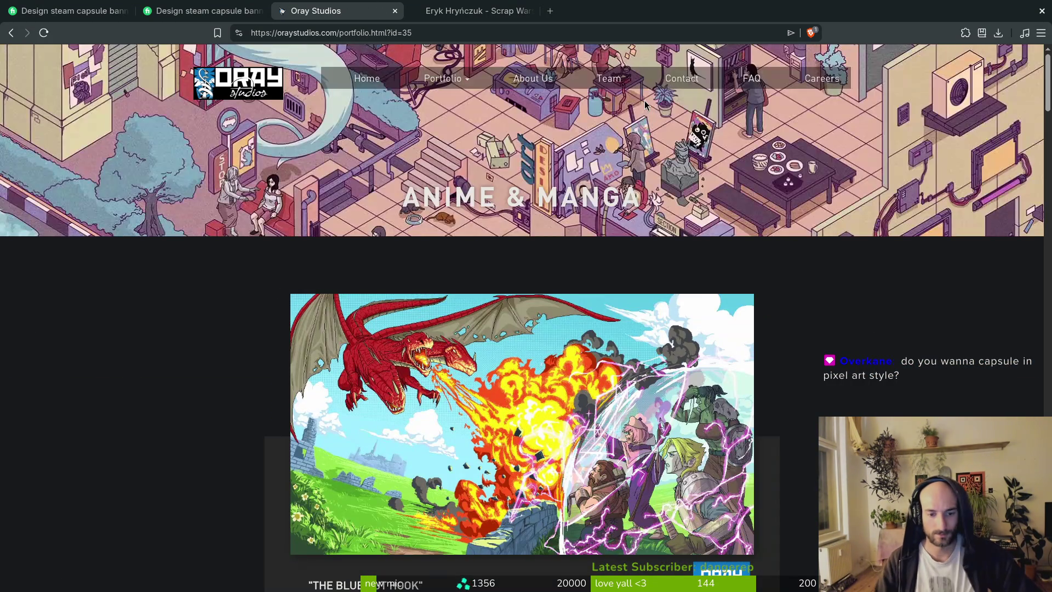
# Scroll Anime & Manga down past Project Odin to The Prince and reopen the Portfolio categories
pyautogui.scroll(-5, 588, 259)
pyautogui.scroll(-10, 602, 345)
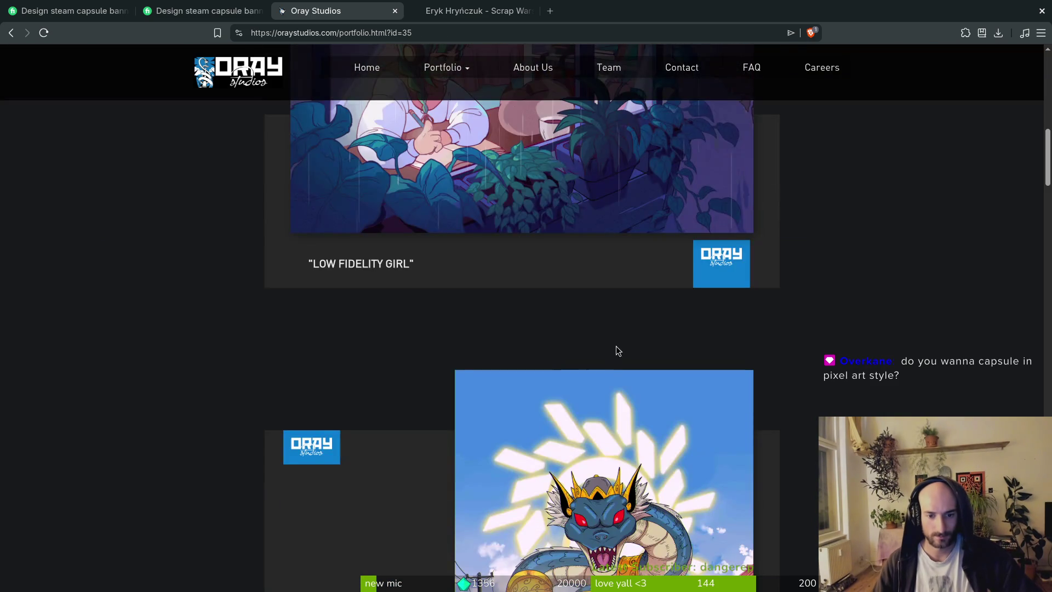
pyautogui.scroll(-15, 766, 342)
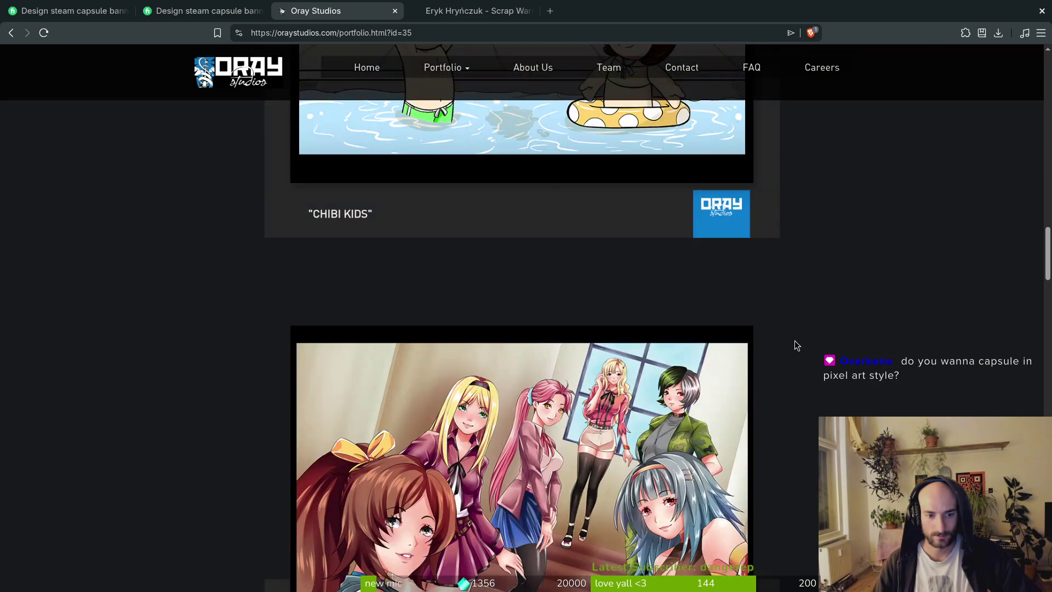
pyautogui.scroll(-10, 793, 345)
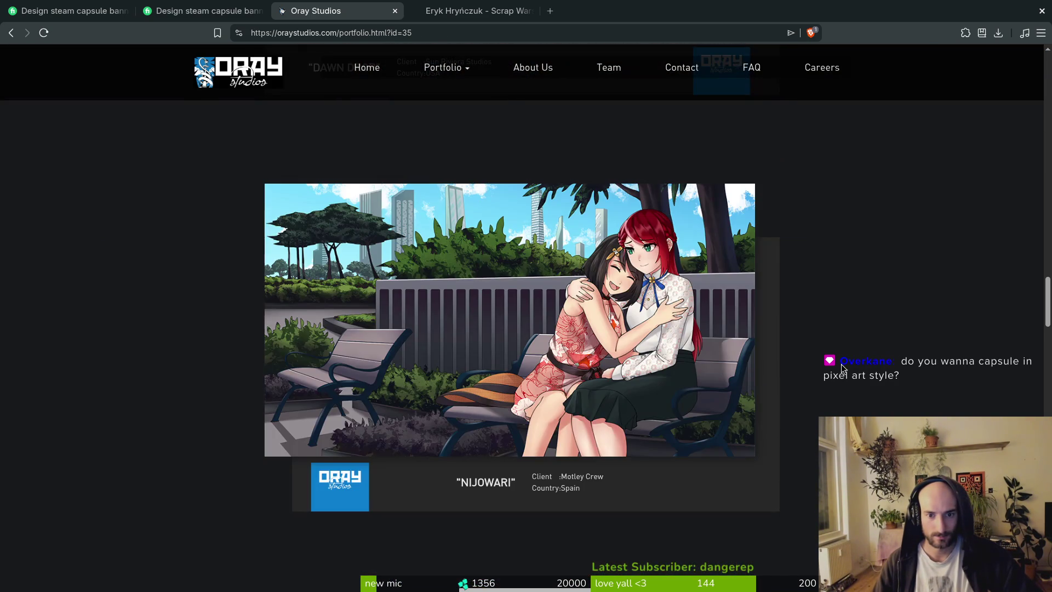
pyautogui.scroll(-20, 845, 363)
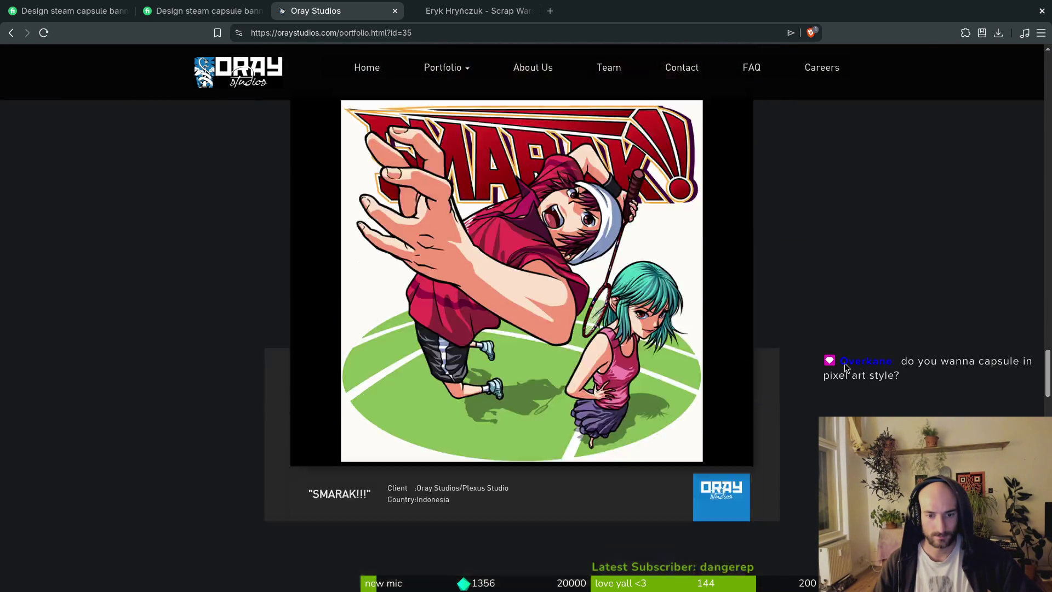
pyautogui.scroll(-13, 845, 367)
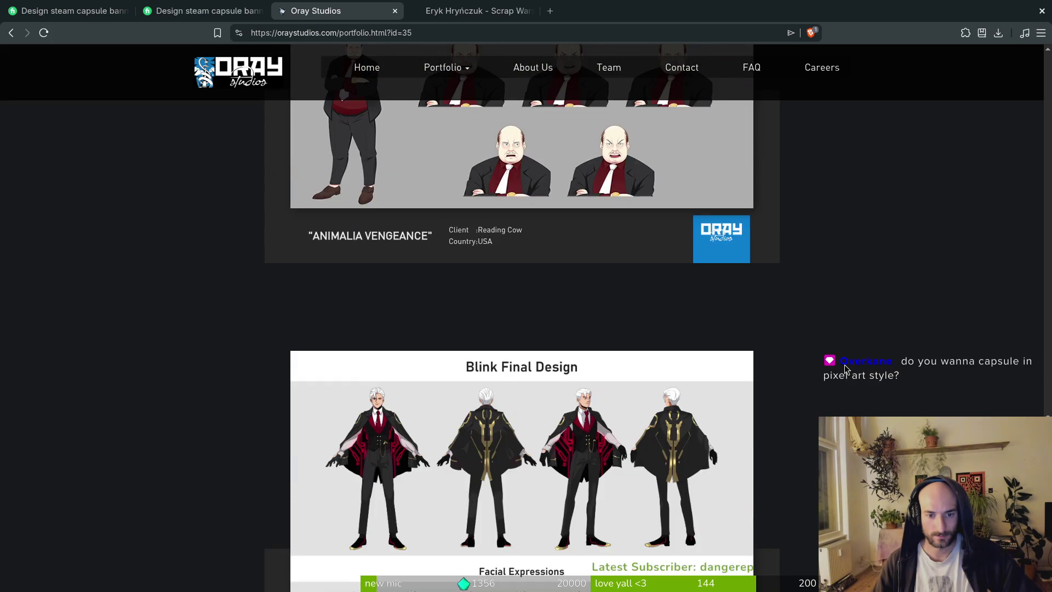
pyautogui.scroll(-12, 844, 366)
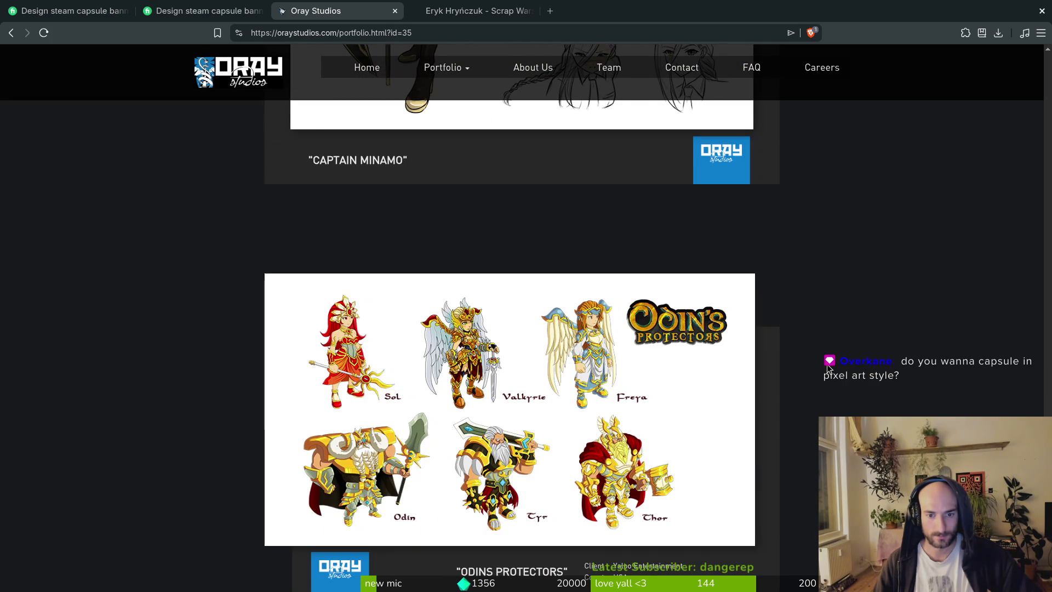
pyautogui.scroll(-12, 829, 368)
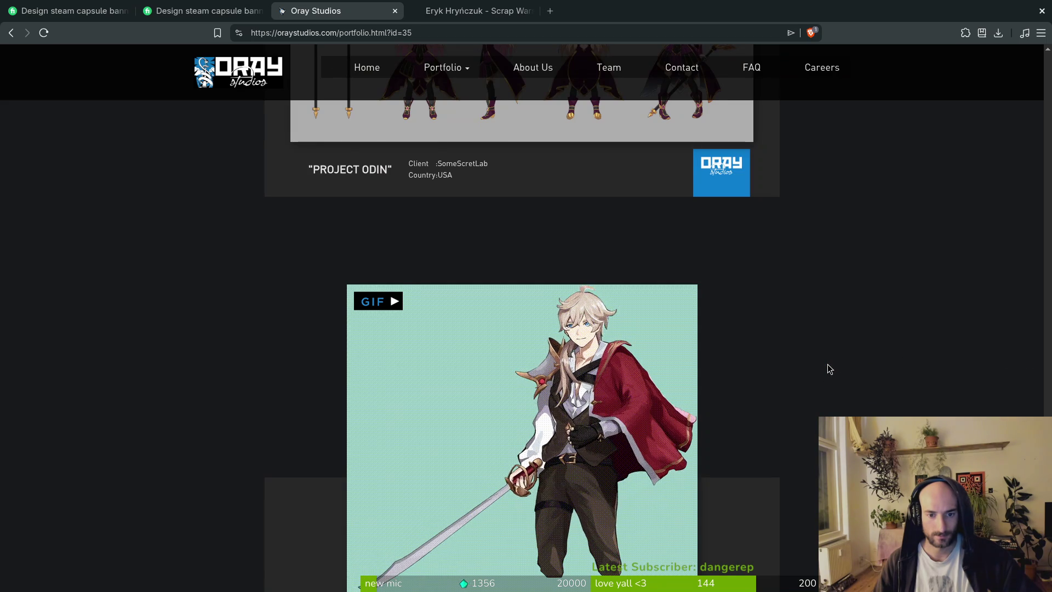
pyautogui.scroll(-2, 828, 368)
pyautogui.scroll(-3, 828, 368)
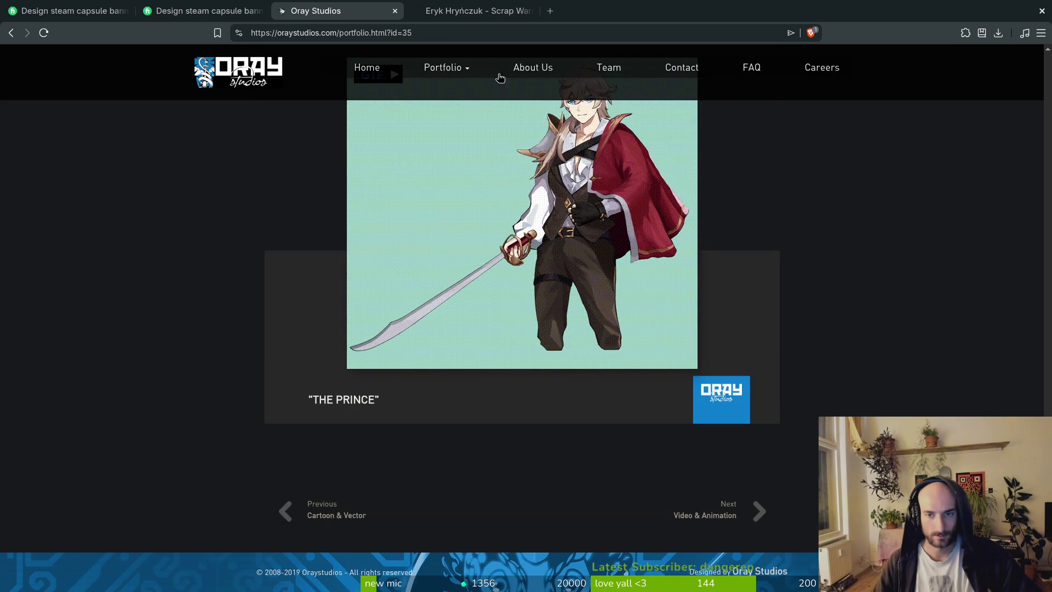
pyautogui.click(456, 68)
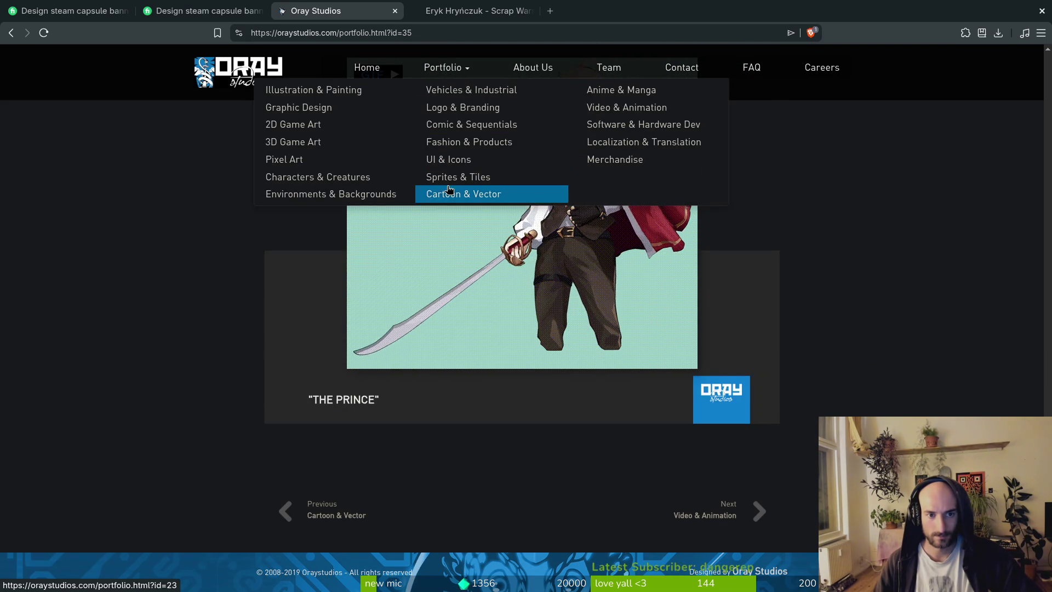
# Open Cartoon & Vector and browse Mushwitches, Charles Ponzy, The Beach and Wild West down to The Big Bubbler
pyautogui.click(485, 193)
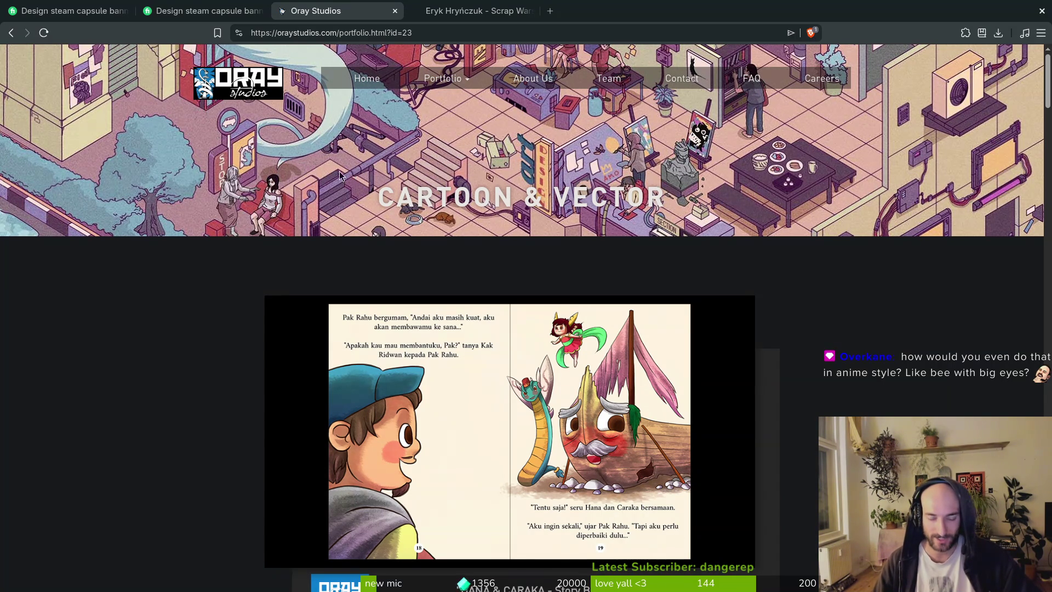
pyautogui.scroll(-5, 351, 175)
pyautogui.scroll(5, 663, 304)
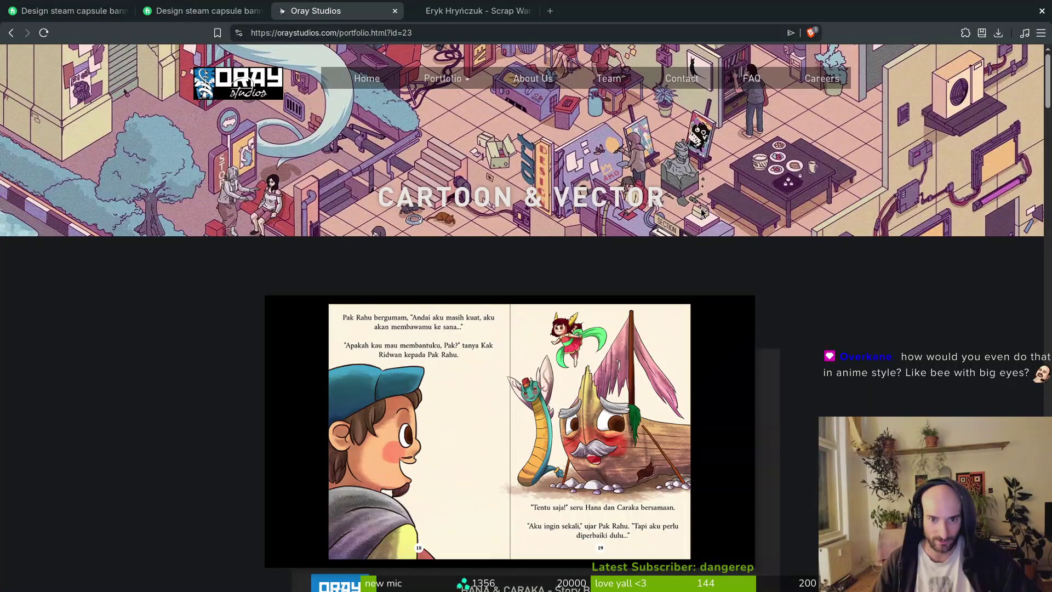
pyautogui.scroll(-7, 691, 314)
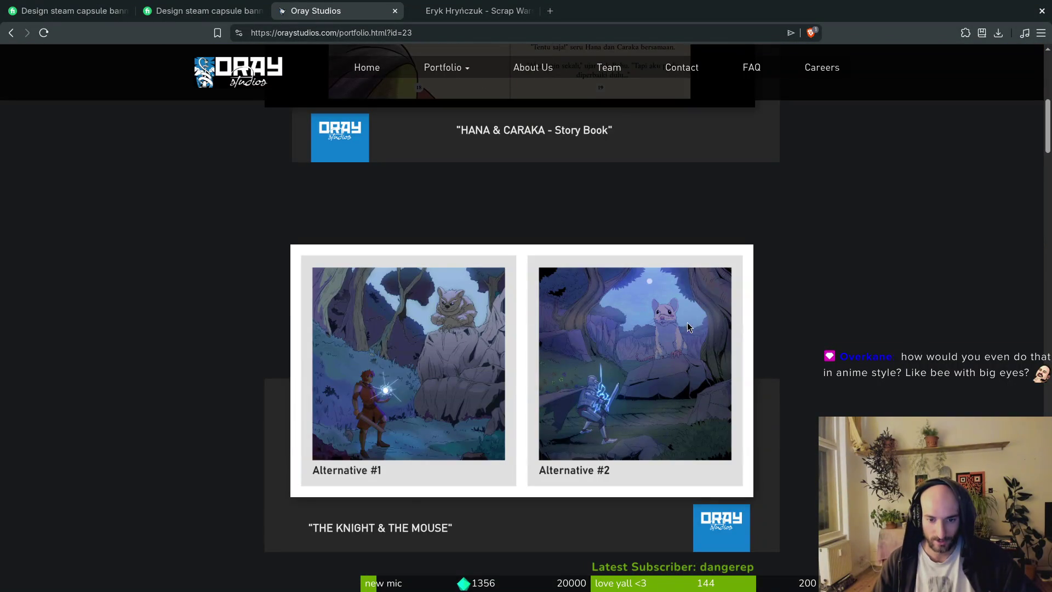
pyautogui.scroll(-4, 575, 331)
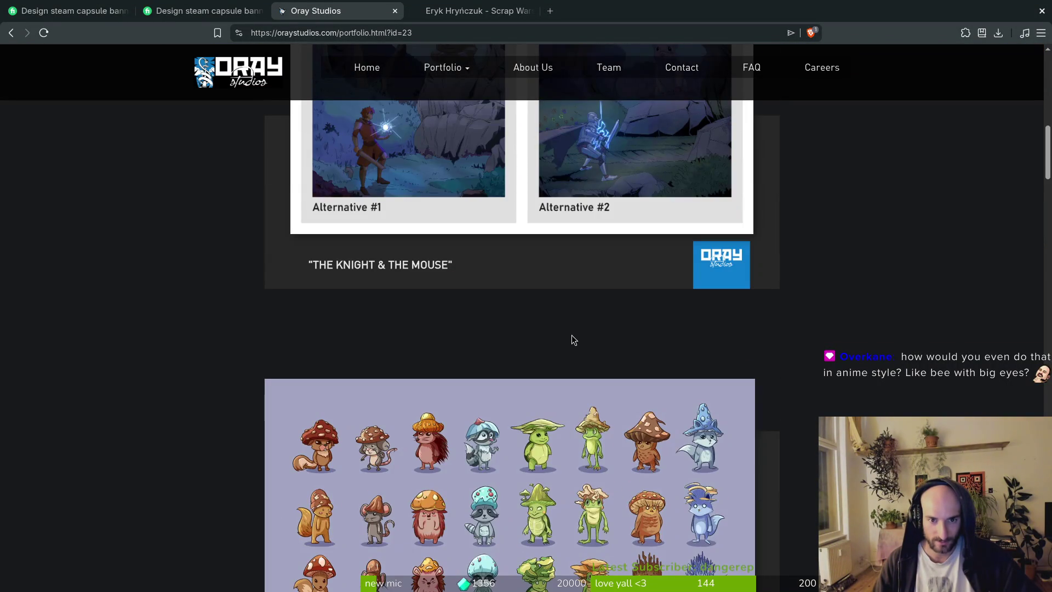
pyautogui.scroll(1, 575, 339)
pyautogui.scroll(-4, 597, 365)
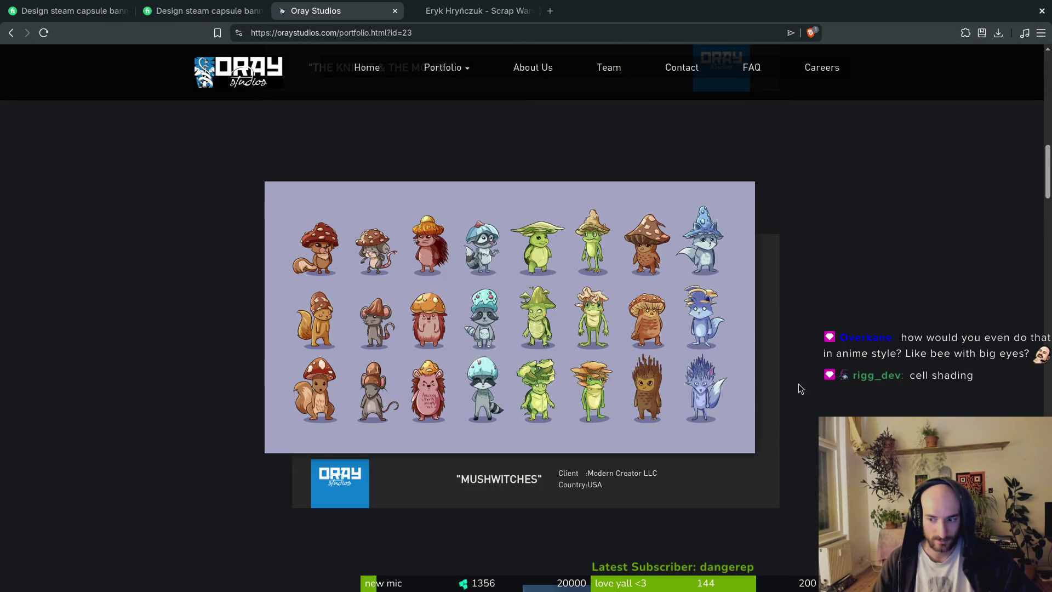
pyautogui.scroll(-2, 785, 369)
pyautogui.scroll(3, 784, 369)
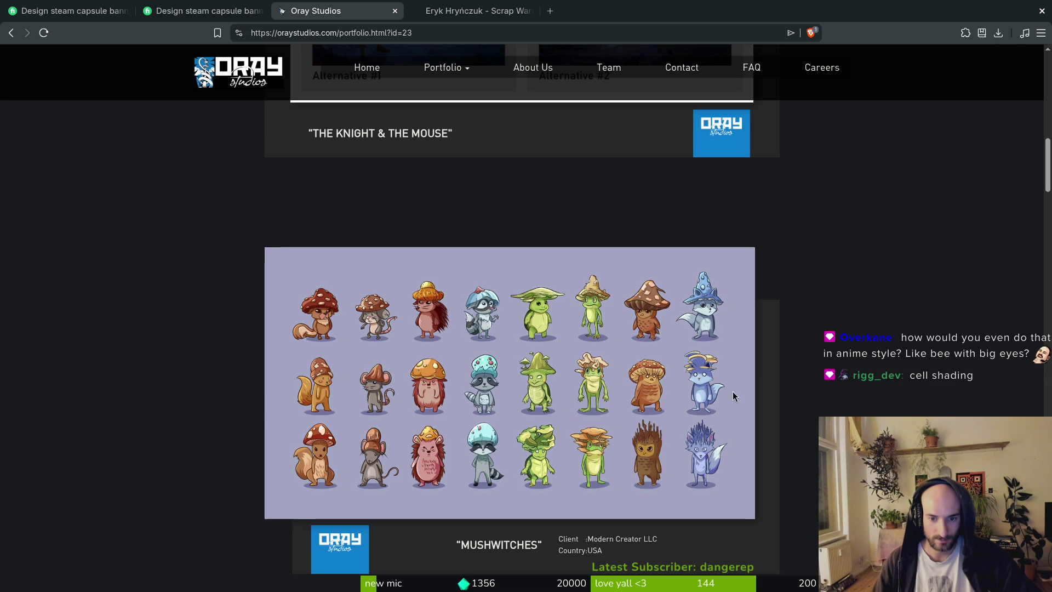
pyautogui.scroll(-3, 528, 282)
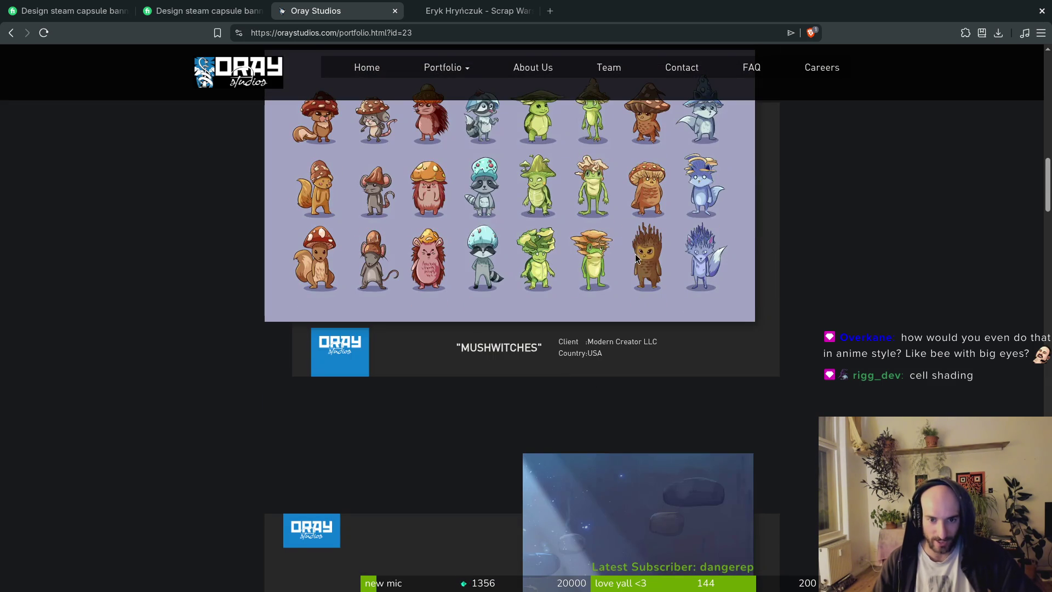
pyautogui.scroll(-20, 638, 253)
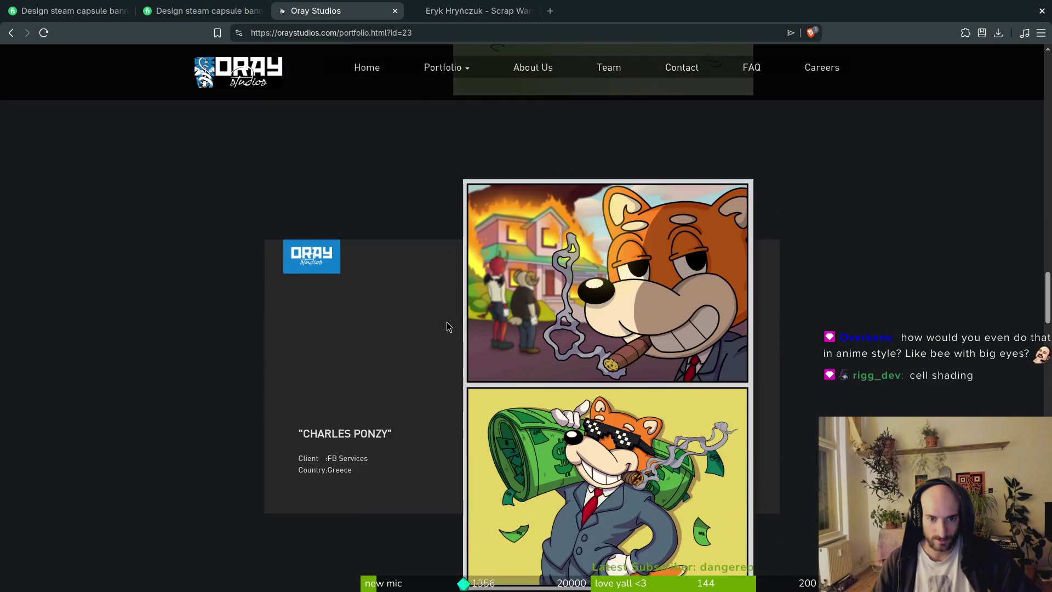
pyautogui.scroll(-6, 445, 323)
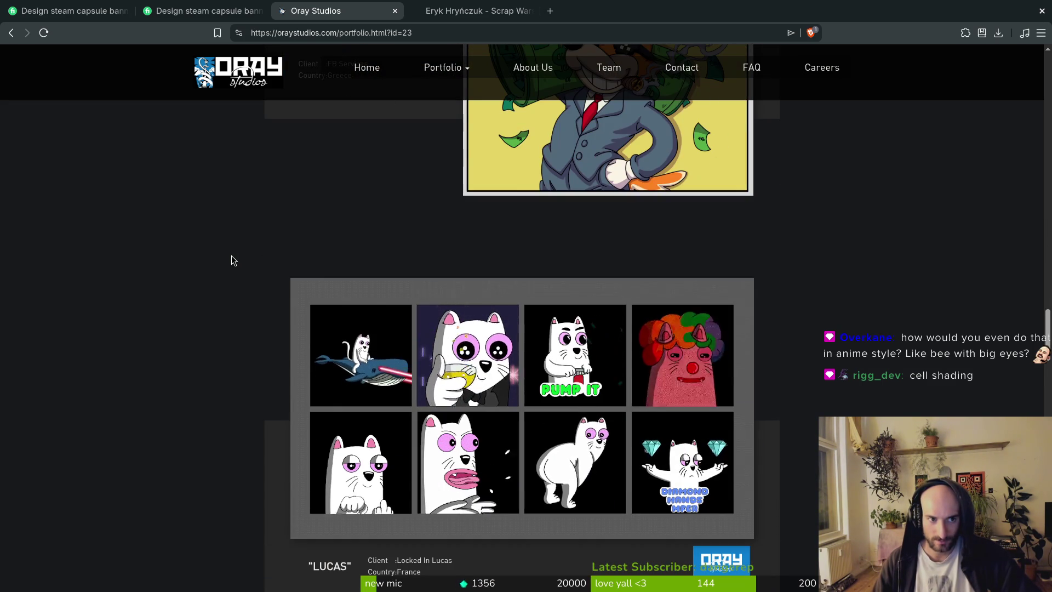
pyautogui.scroll(-9, 231, 261)
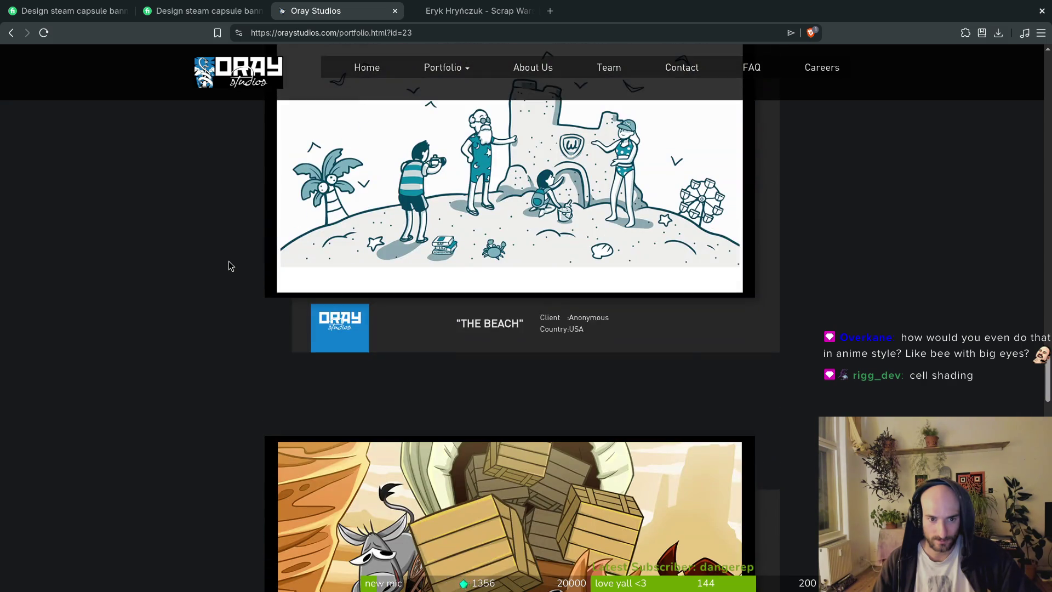
pyautogui.scroll(2, 228, 261)
pyautogui.scroll(-5, 228, 260)
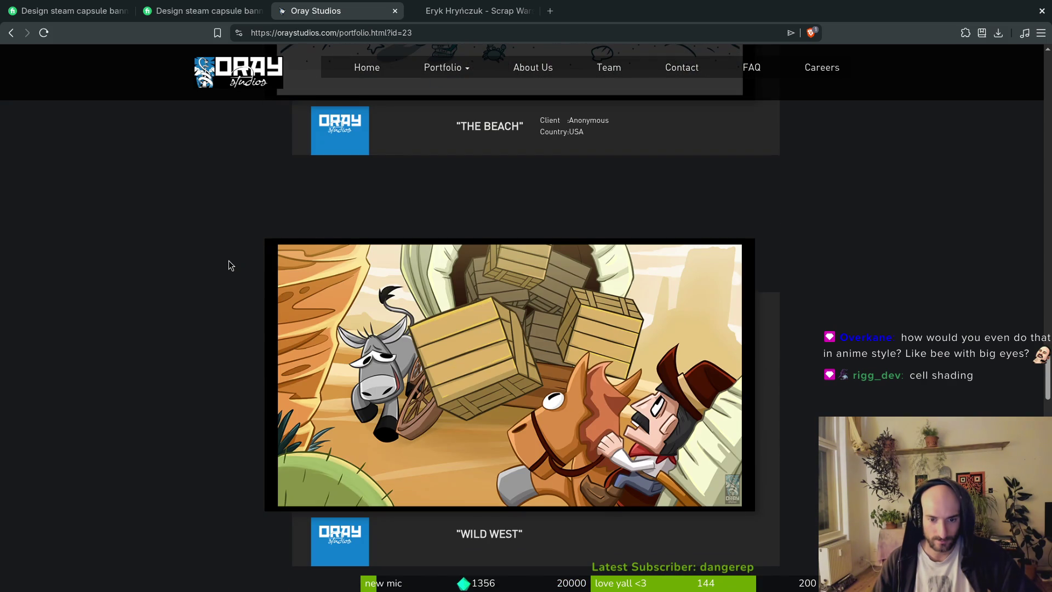
pyautogui.scroll(-15, 228, 262)
pyautogui.scroll(-15, 228, 262)
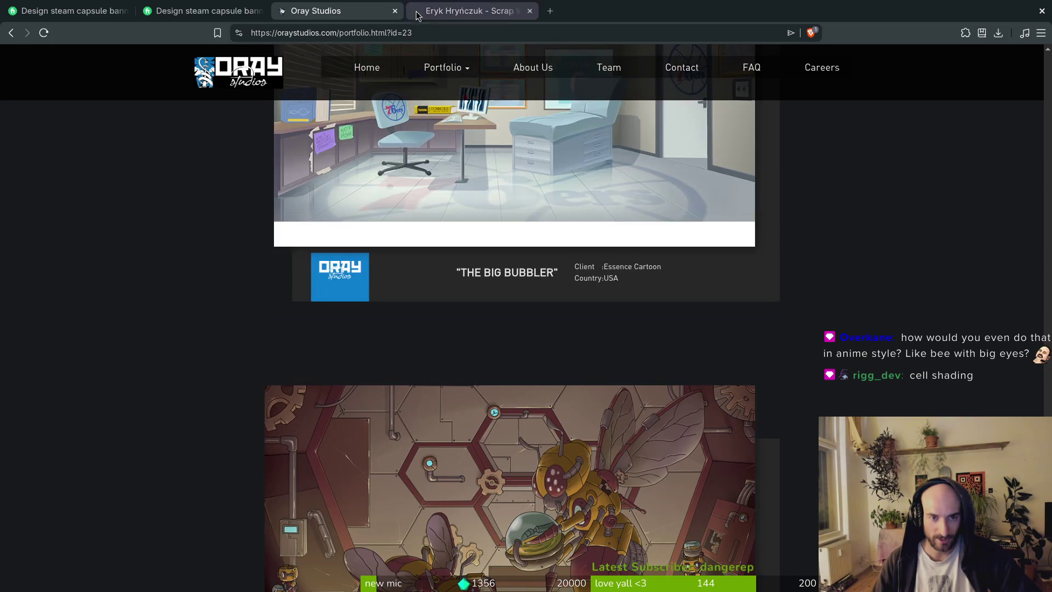
pyautogui.moveTo(427, 70)
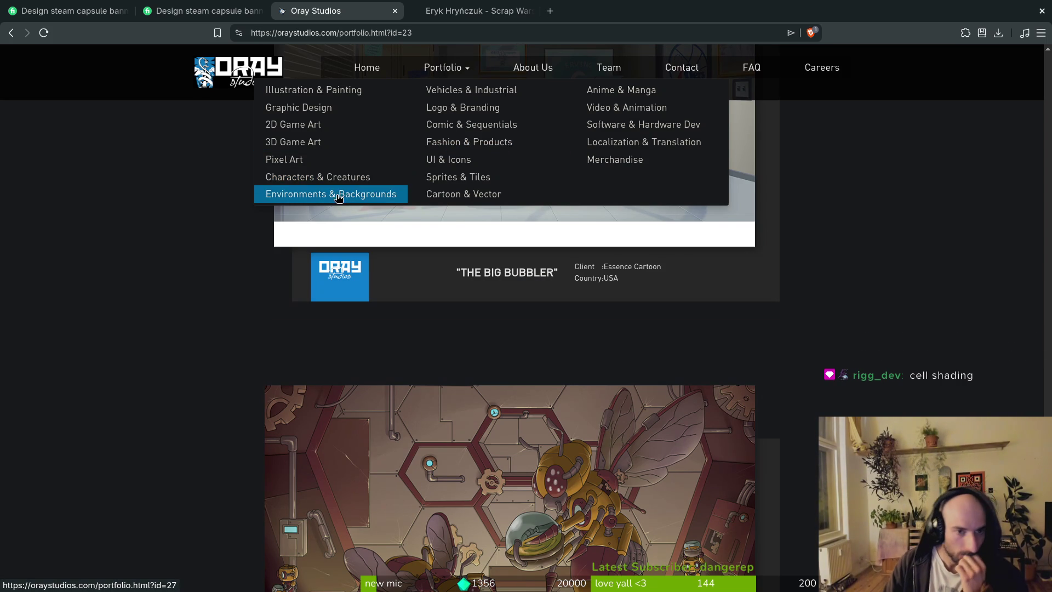
# Browse the Comic & Sequentials and Environments & Backgrounds portfolio categories
pyautogui.click(452, 129)
pyautogui.scroll(-5, 236, 282)
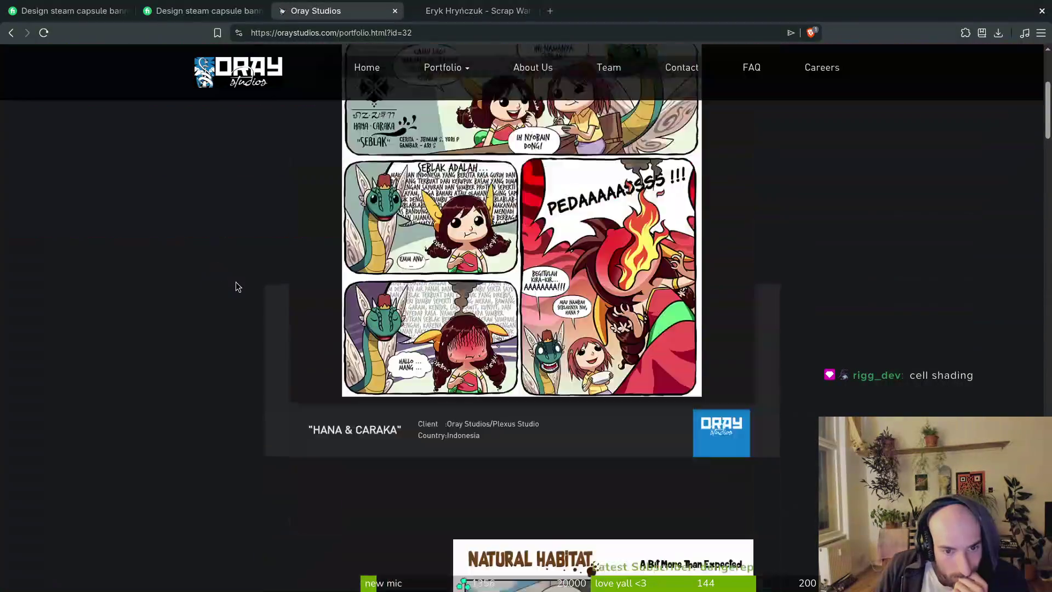
pyautogui.scroll(5, 238, 284)
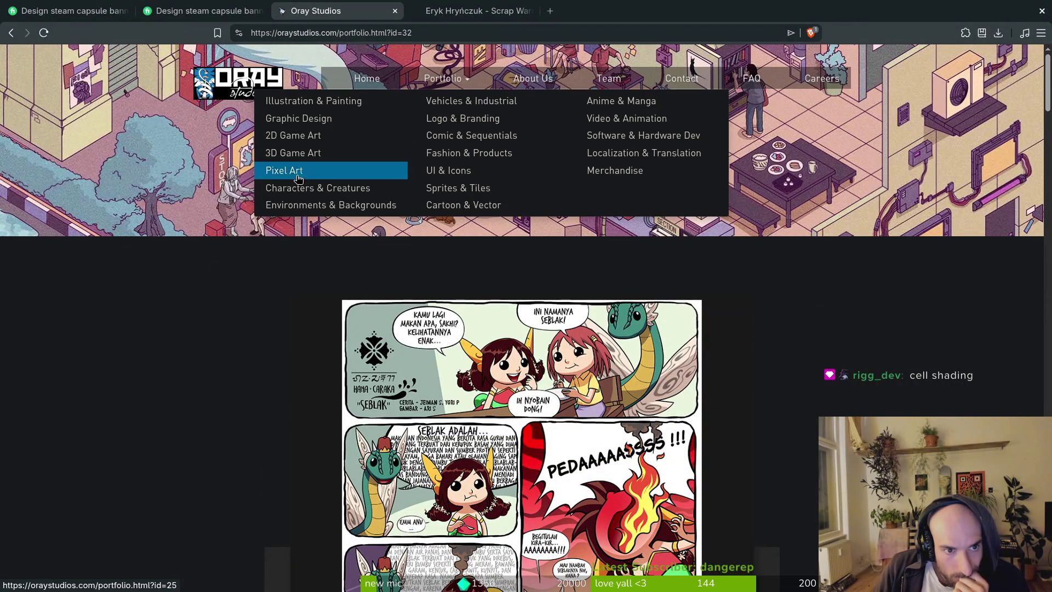
pyautogui.click(298, 205)
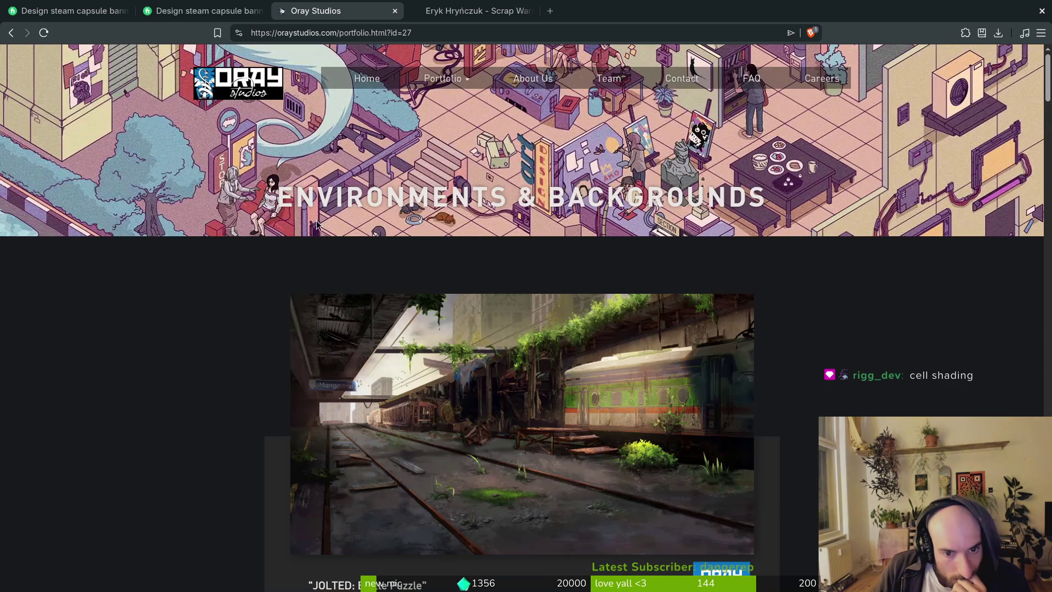
pyautogui.scroll(-15, 214, 315)
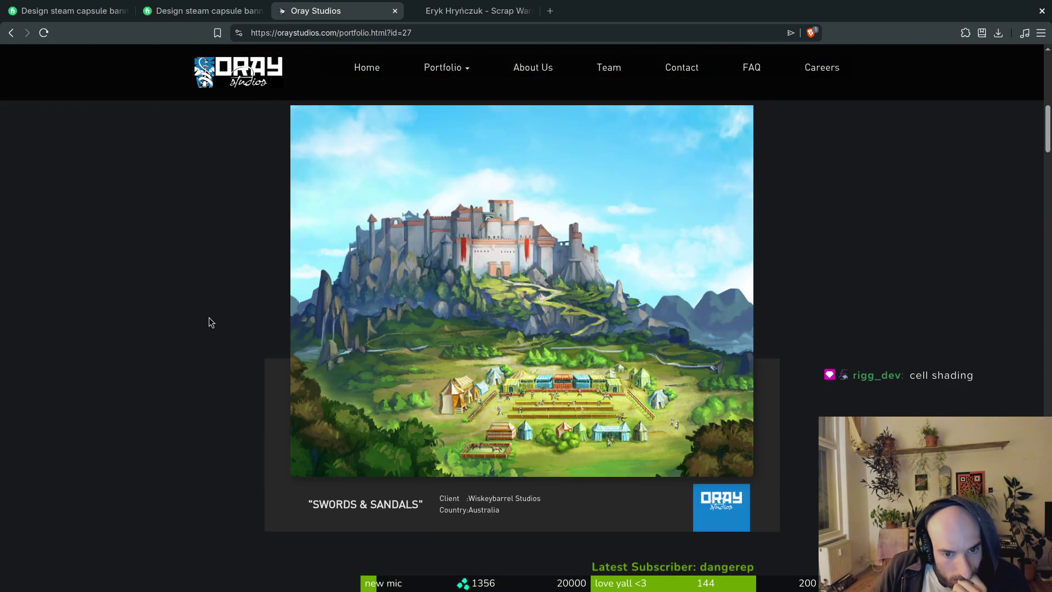
pyautogui.scroll(-15, 212, 318)
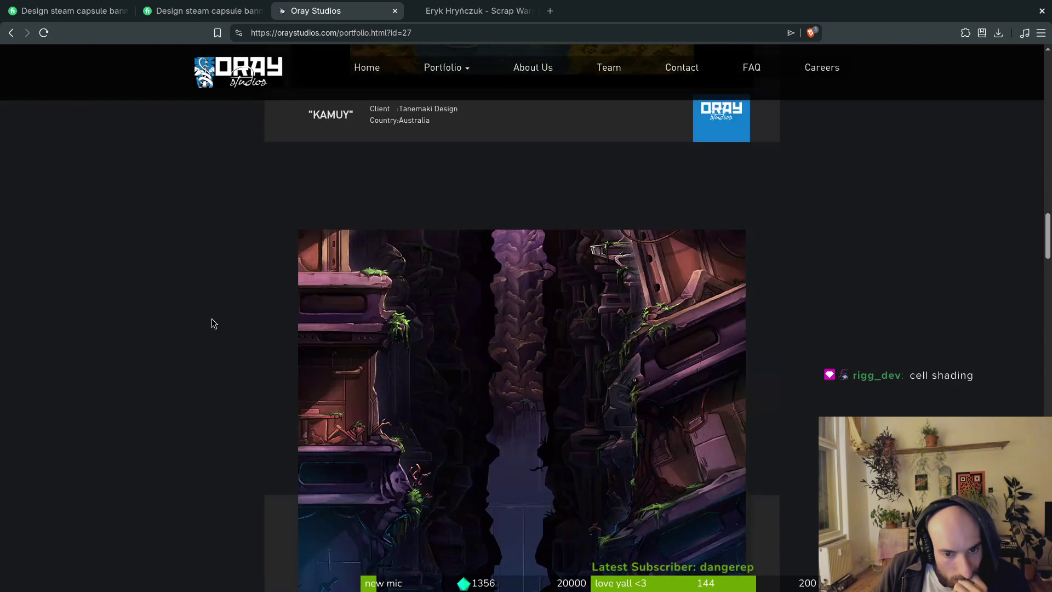
pyautogui.scroll(6, 208, 308)
pyautogui.scroll(5, 208, 313)
# Scroll through the Illustration & Painting portfolio, then switch to the Steam library
pyautogui.moveTo(443, 67)
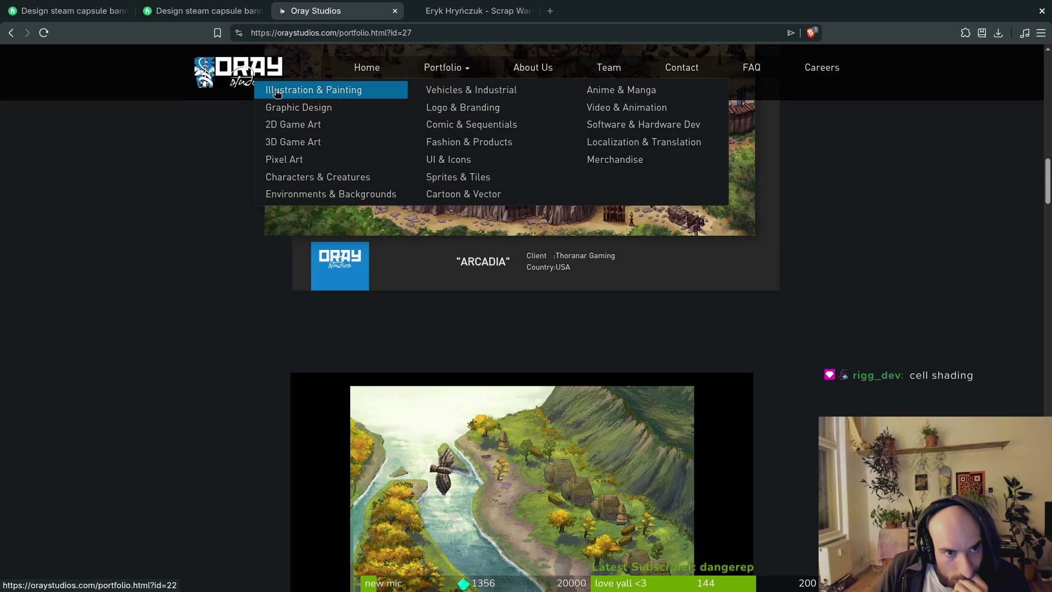
pyautogui.click(275, 95)
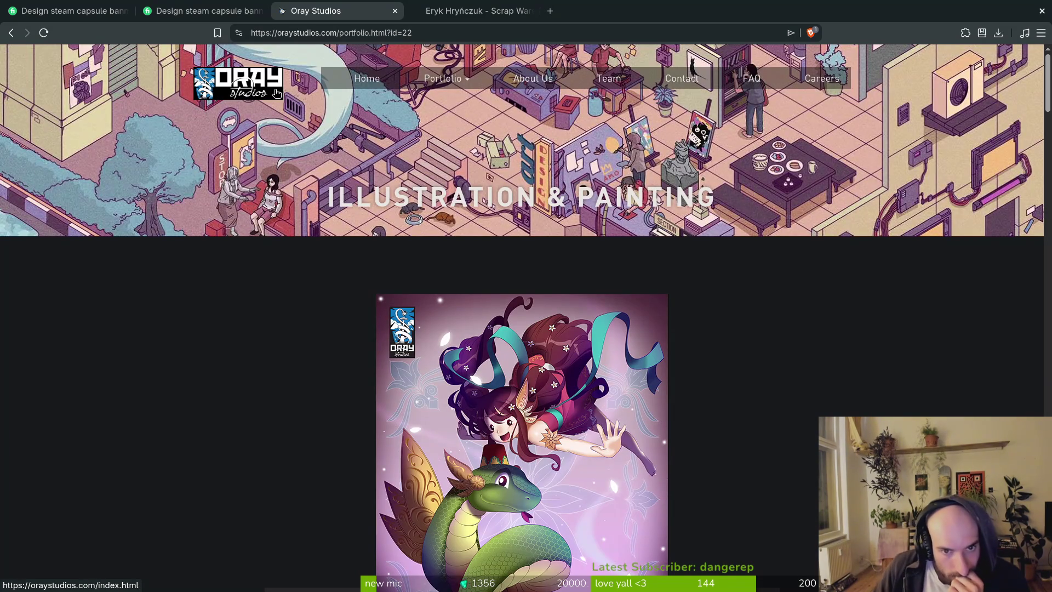
pyautogui.scroll(-10, 540, 351)
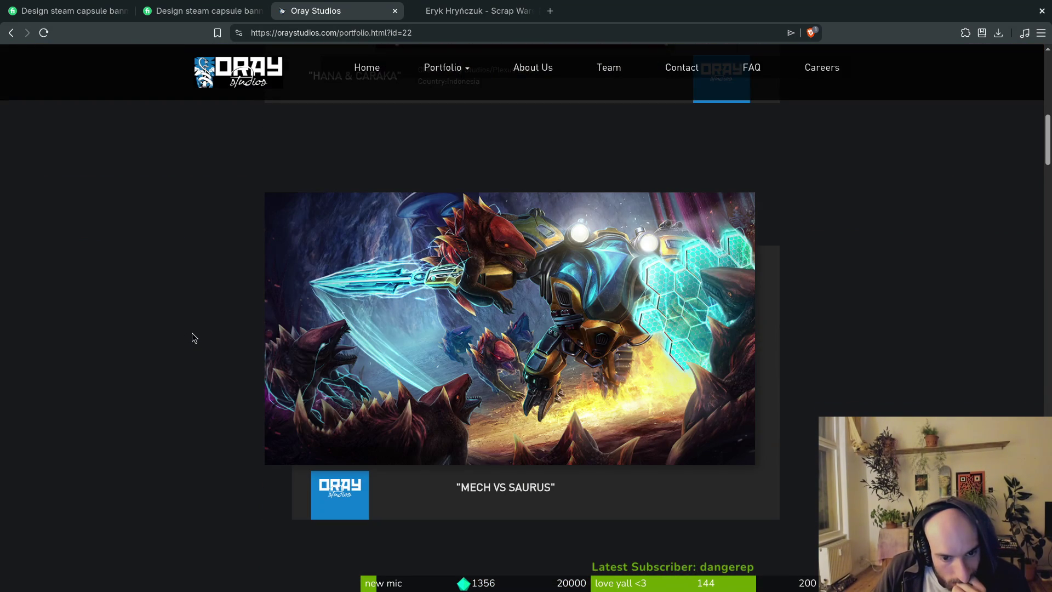
pyautogui.scroll(-12, 193, 335)
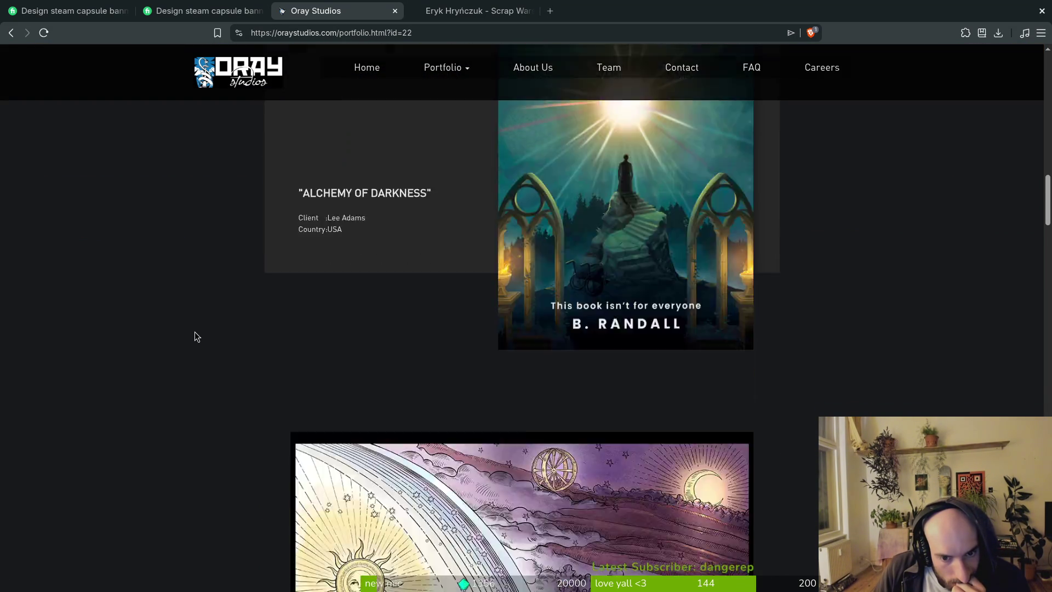
pyautogui.scroll(-10, 196, 333)
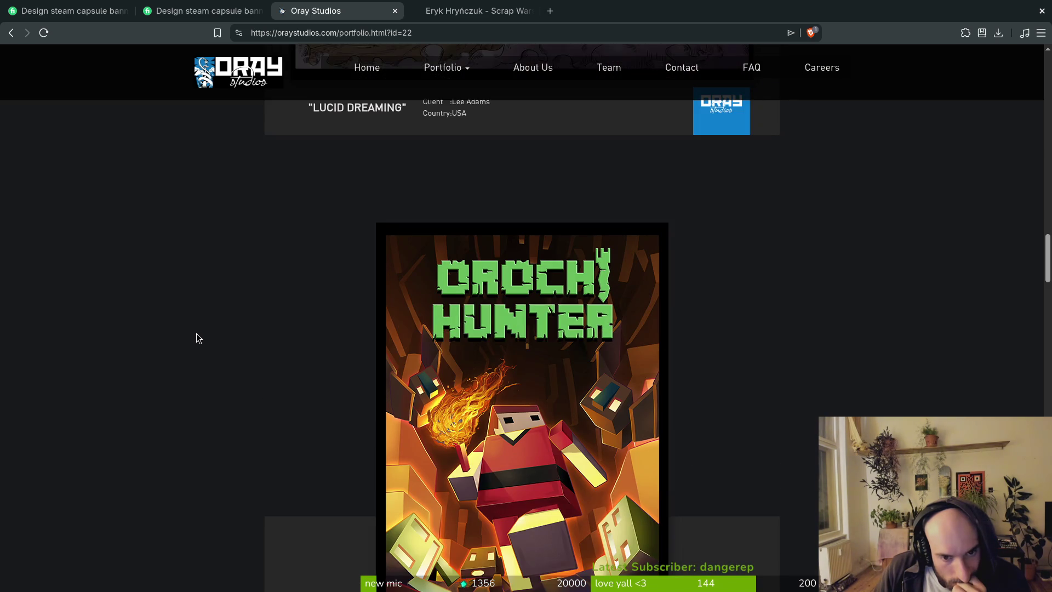
pyautogui.scroll(-1, 583, 351)
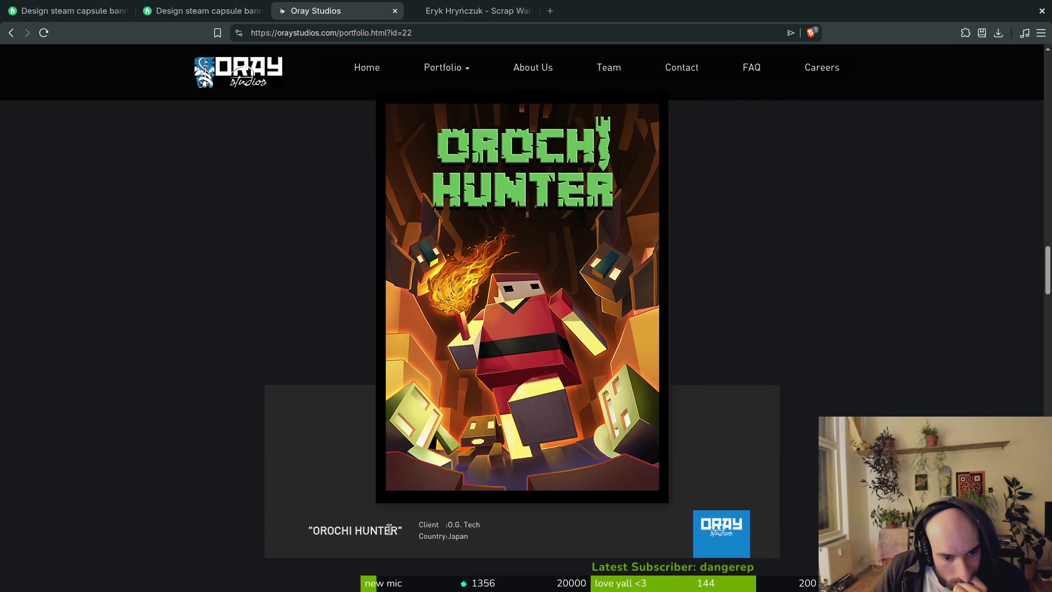
pyautogui.scroll(-6, 514, 328)
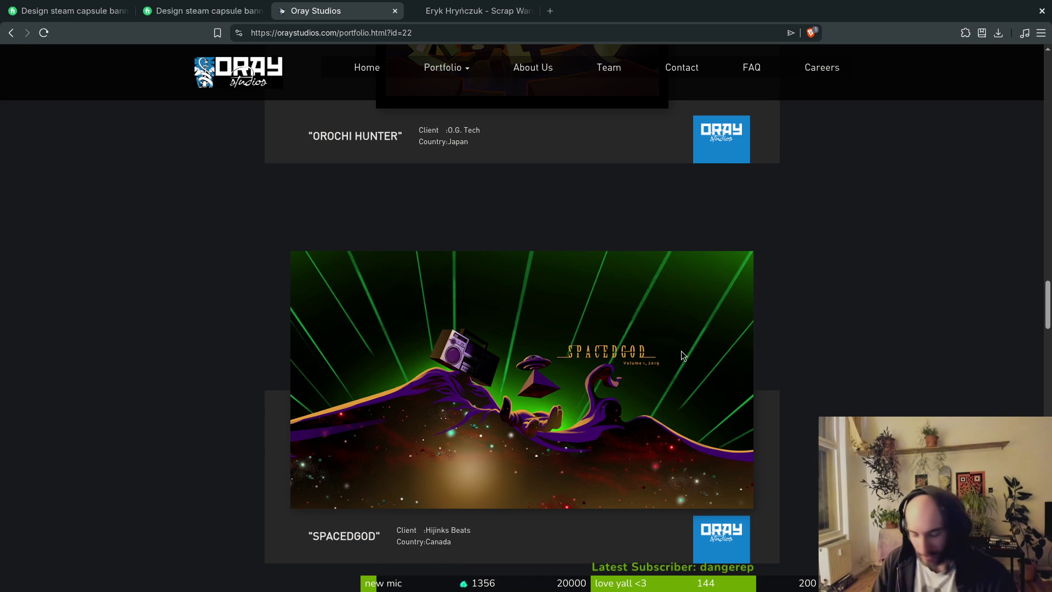
pyautogui.hotkey('alt', 'Tab')
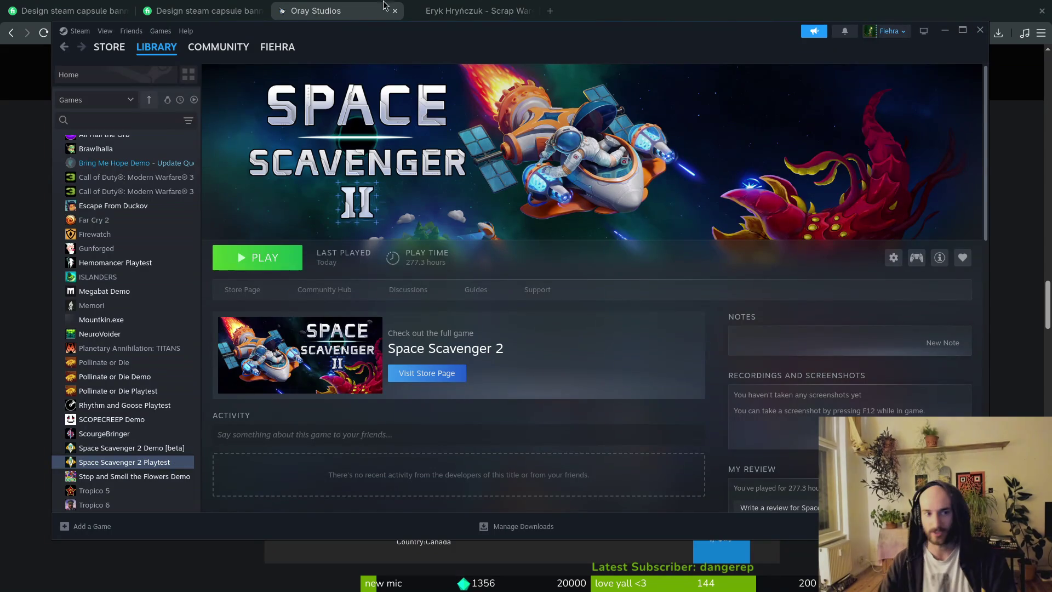
# Search the Steam store for 'spacedgod', checking the spelling against the portfolio
pyautogui.click(109, 46)
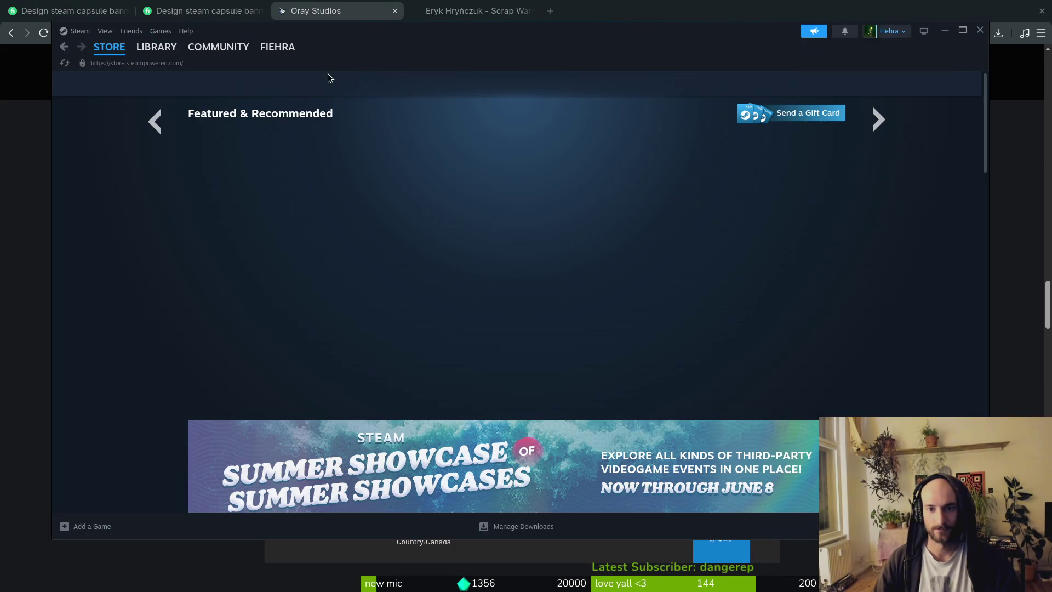
pyautogui.click(686, 85)
pyautogui.write('space godt')
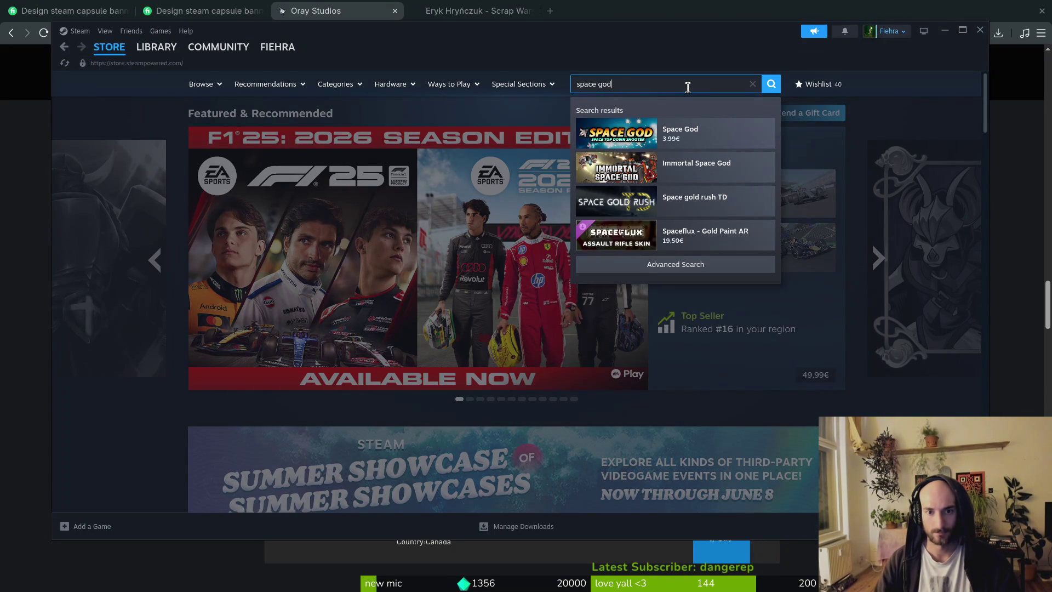
pyautogui.hotkey('alt', 'Tab')
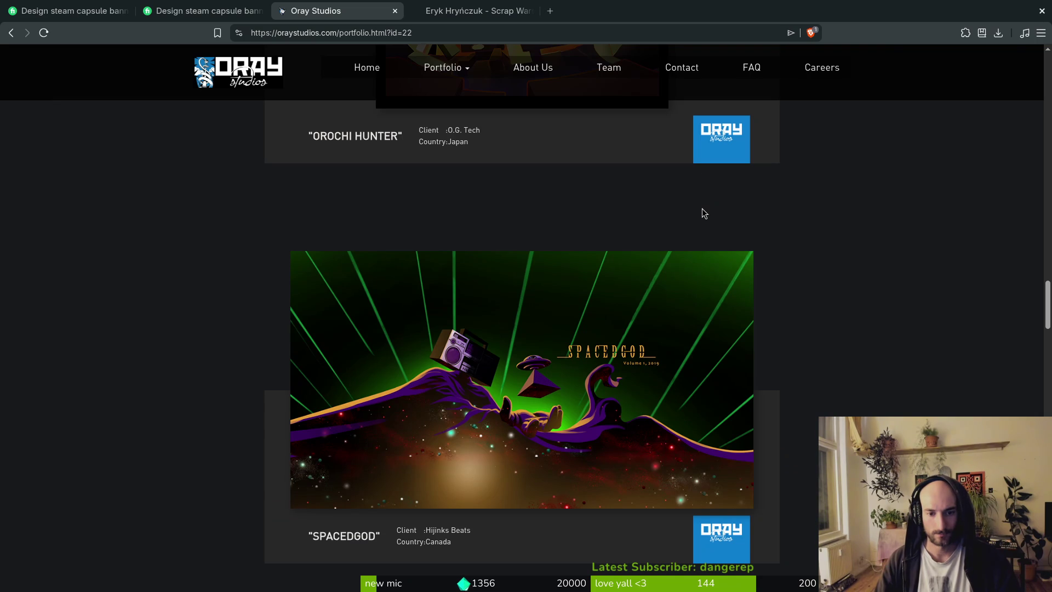
pyautogui.hotkey('alt', 'Tab')
pyautogui.press('BackSpace')
pyautogui.press('Left')
pyautogui.press('Left')
pyautogui.press('Left')
pyautogui.write('d')
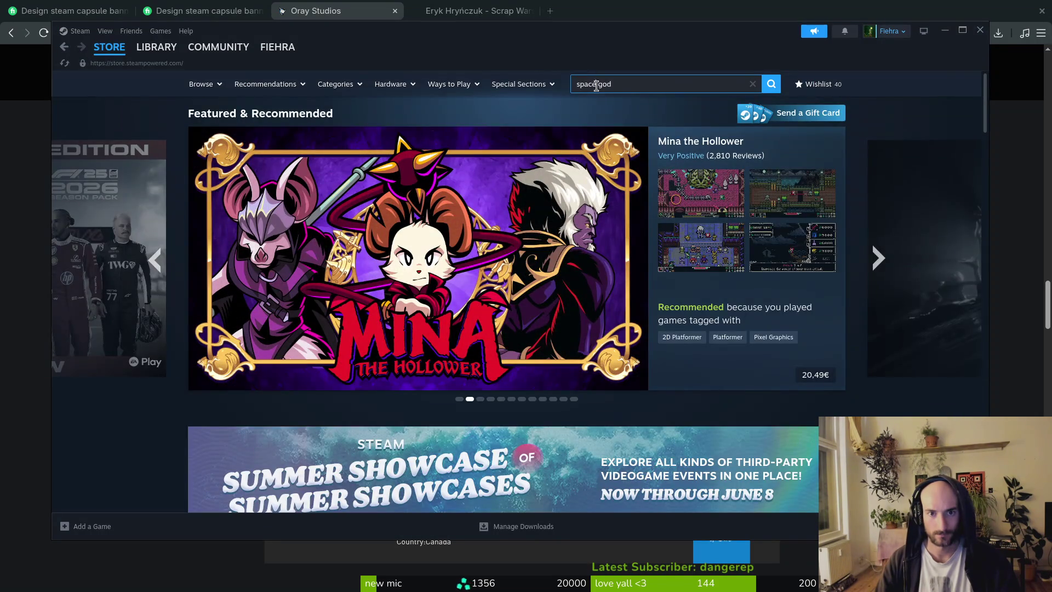
pyautogui.press('Delete')
# Search the Steam store for Orochi Hunter, then return to the Oray Studios portfolio
pyautogui.hotkey('alt', 'Tab')
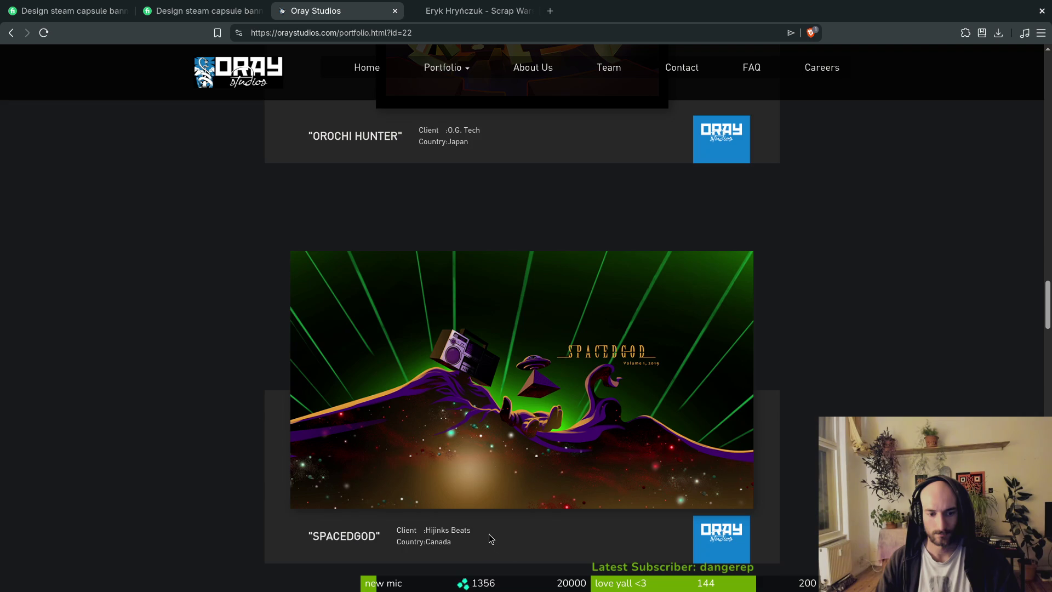
pyautogui.scroll(6, 488, 532)
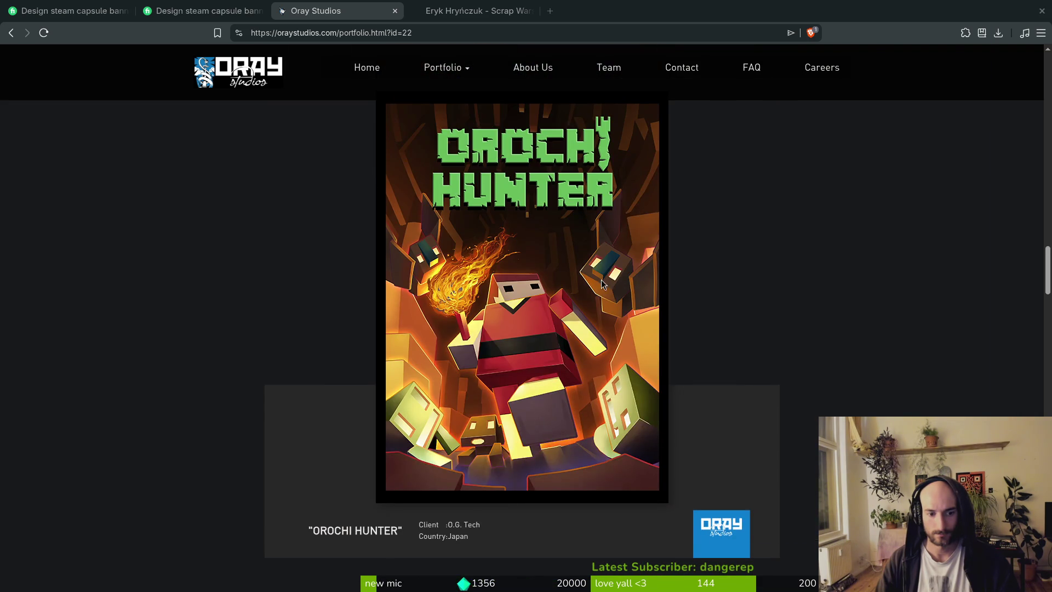
pyautogui.hotkey('alt', 'Tab')
pyautogui.hotkey('ctrl', 'a')
pyautogui.write('orc')
pyautogui.write('chi')
pyautogui.write('unter')
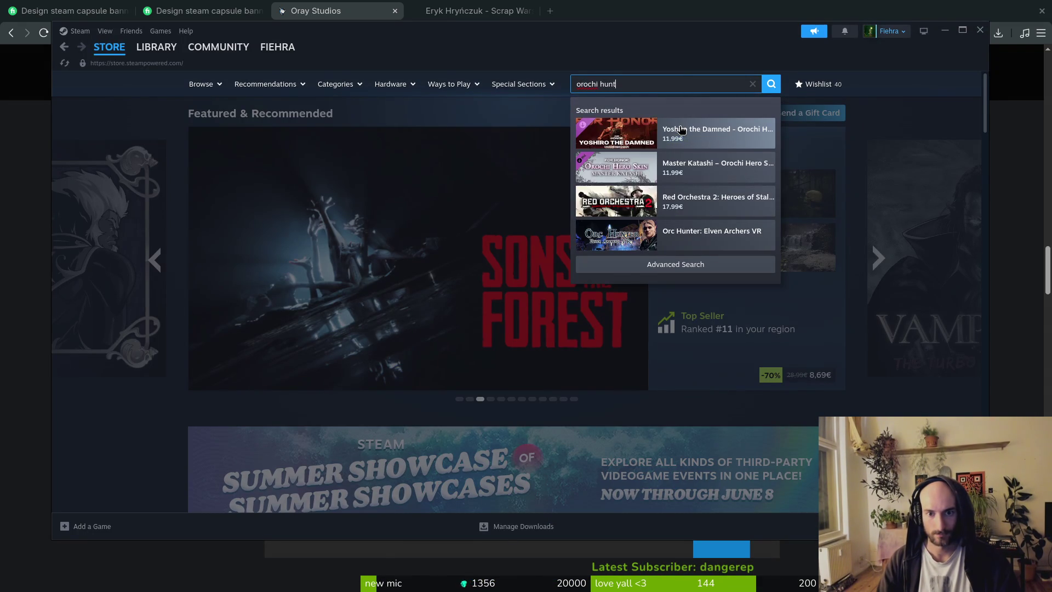
pyautogui.hotkey('alt', 'Tab')
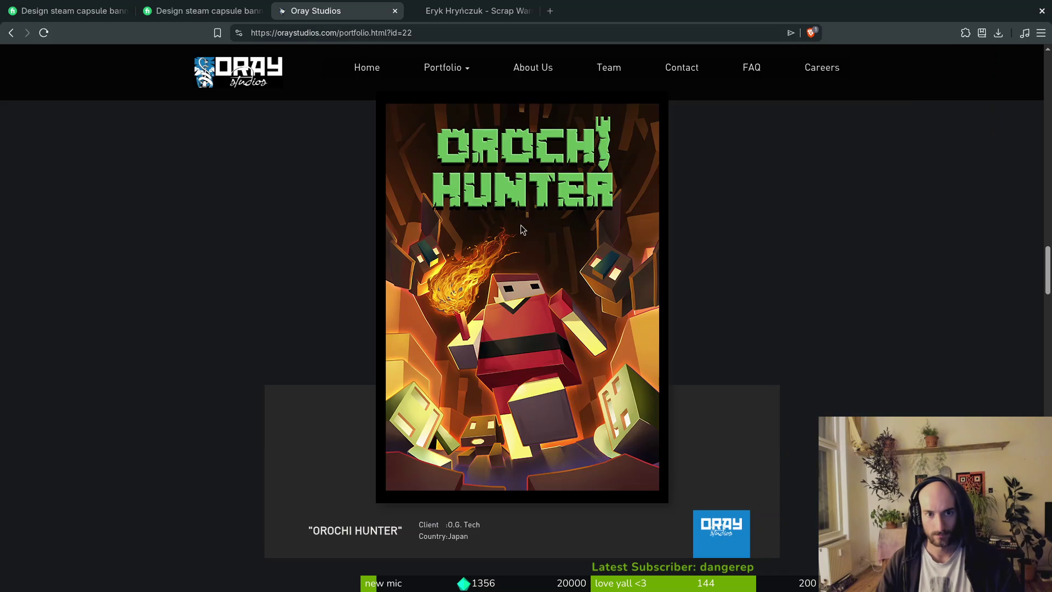
pyautogui.scroll(-10, 525, 322)
pyautogui.scroll(-12, 519, 332)
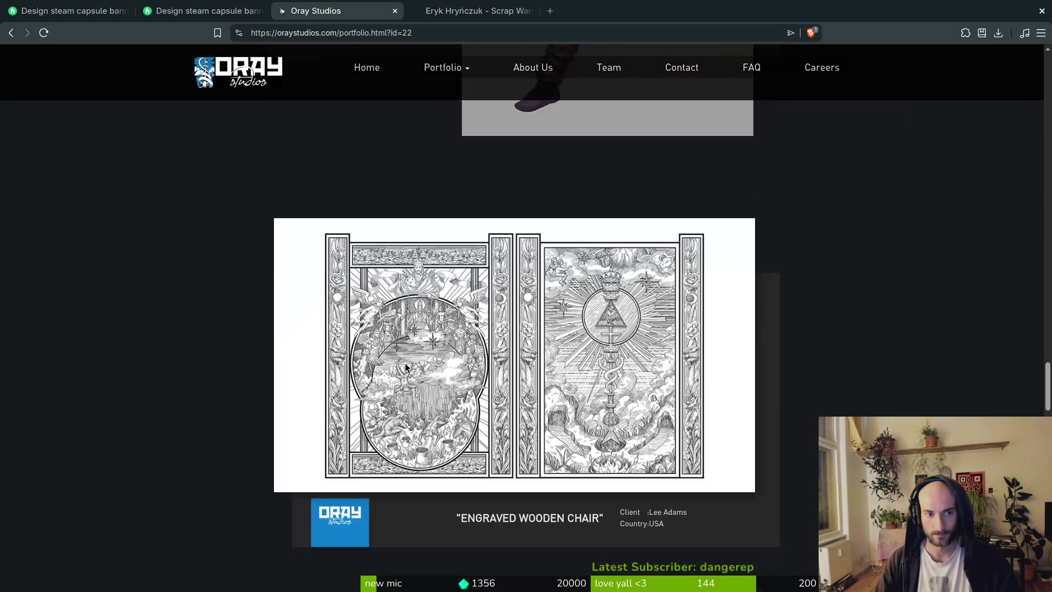
# Browse past NFT Comic and Doomsday Bots to the footer, then switch to the Scrap Wars page
pyautogui.scroll(-15, 406, 367)
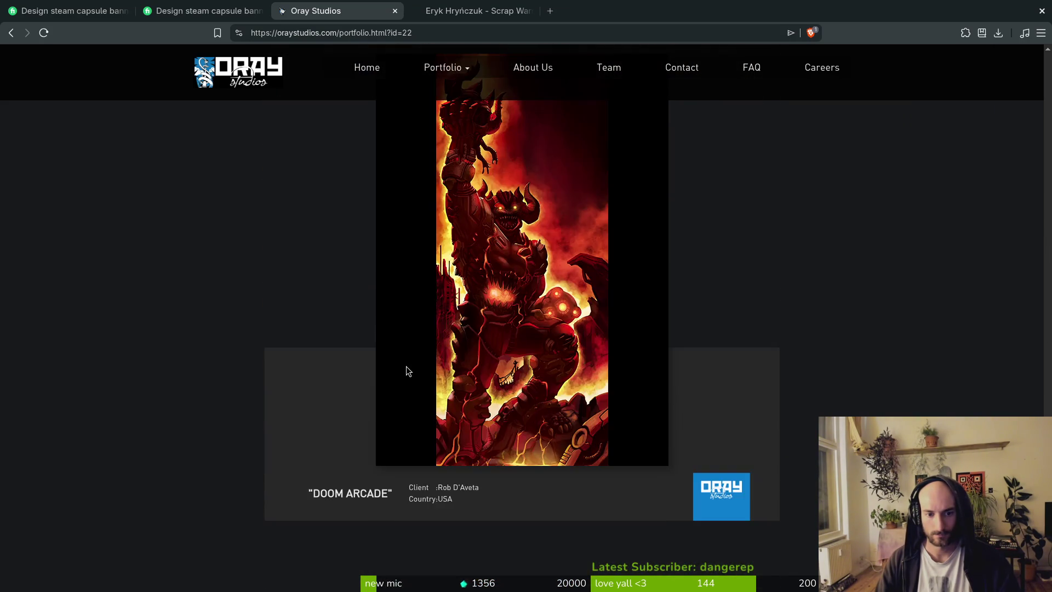
pyautogui.scroll(-10, 407, 373)
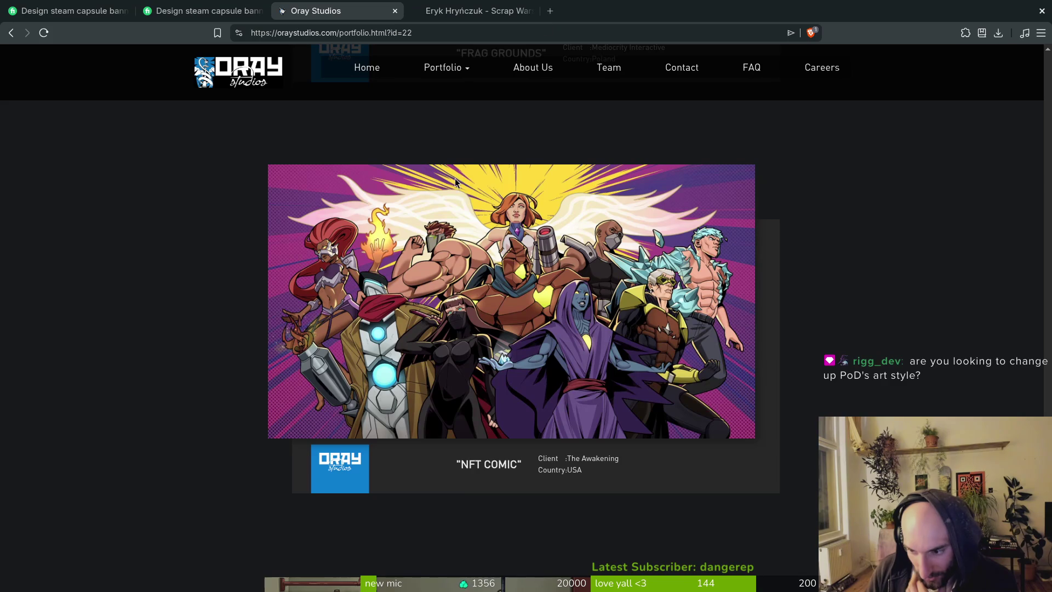
pyautogui.scroll(-7, 626, 263)
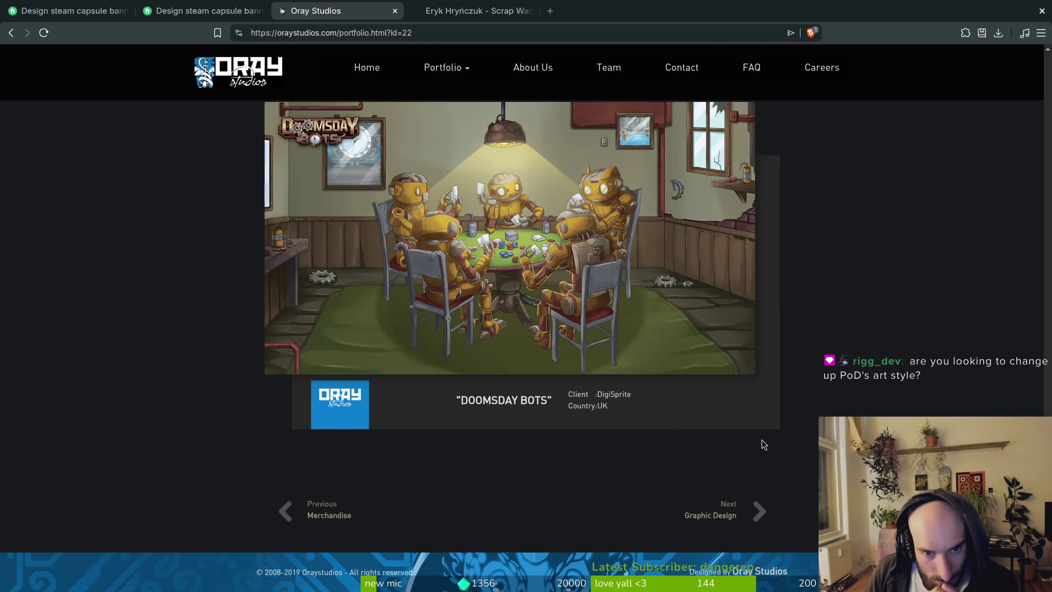
pyautogui.scroll(10, 759, 442)
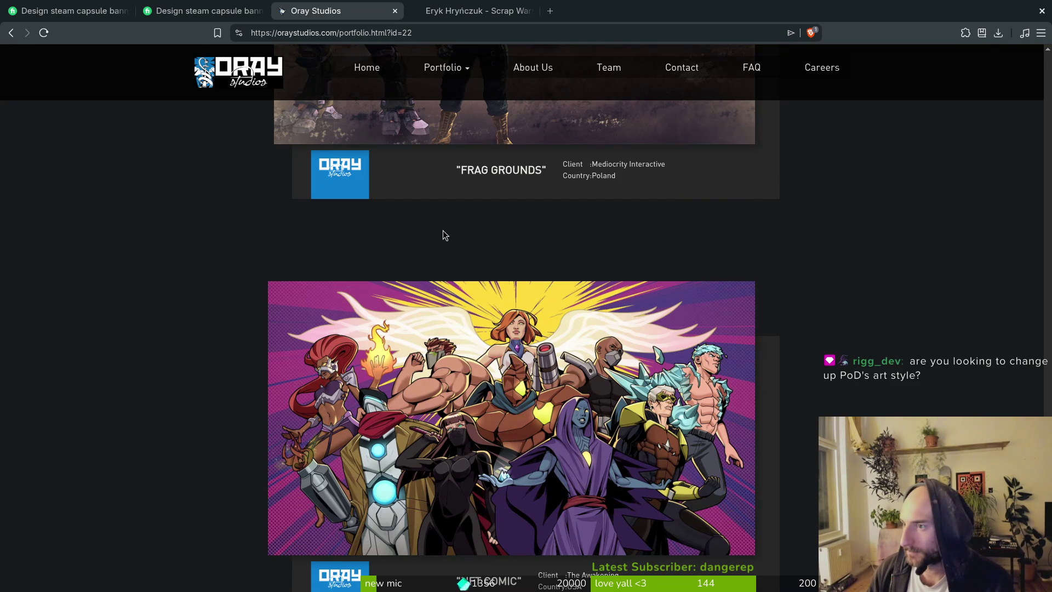
pyautogui.click(472, 11)
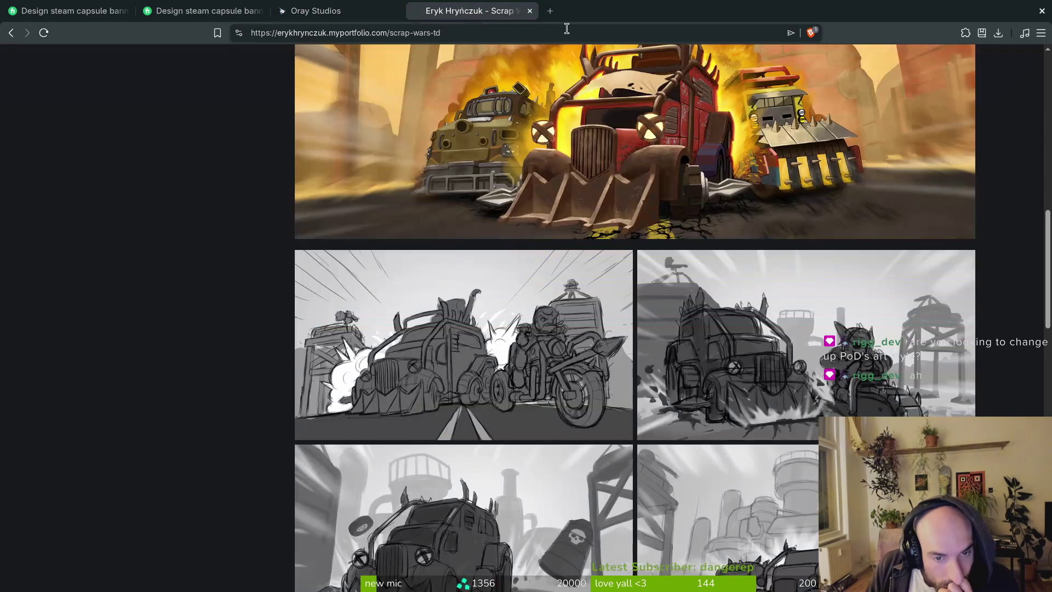
# View the Fiverr capsule art gig's sample images full screen, stepping to the next sample
pyautogui.scroll(-12, 528, 193)
pyautogui.click(202, 11)
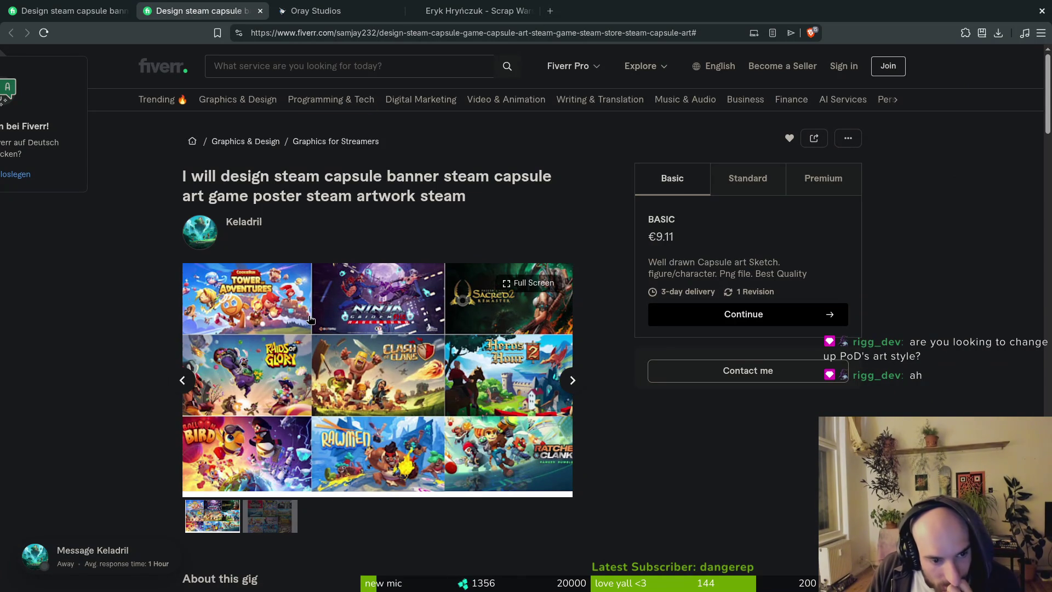
pyautogui.click(268, 475)
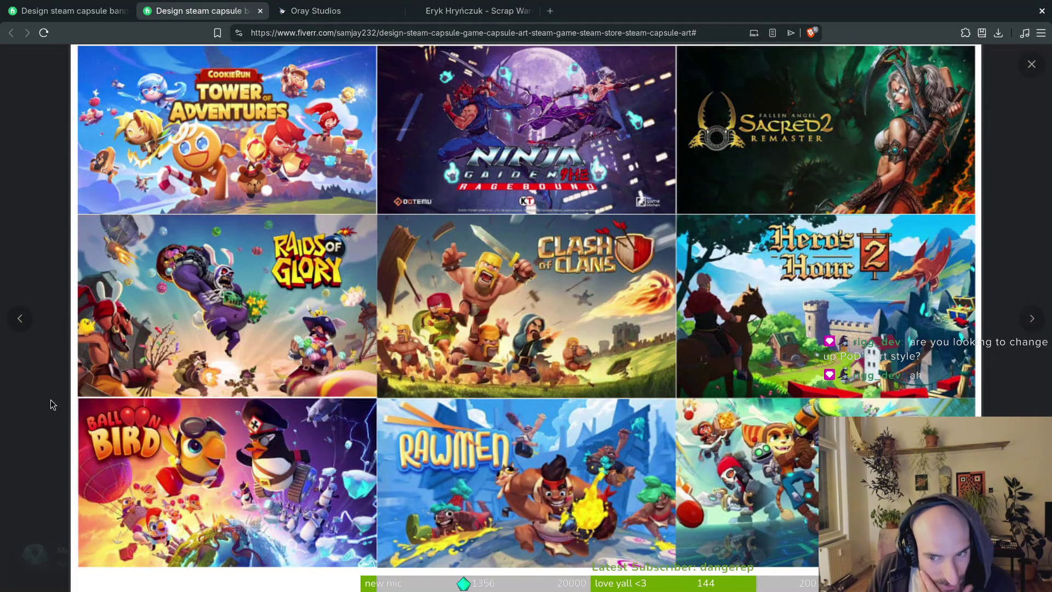
pyautogui.click(1030, 319)
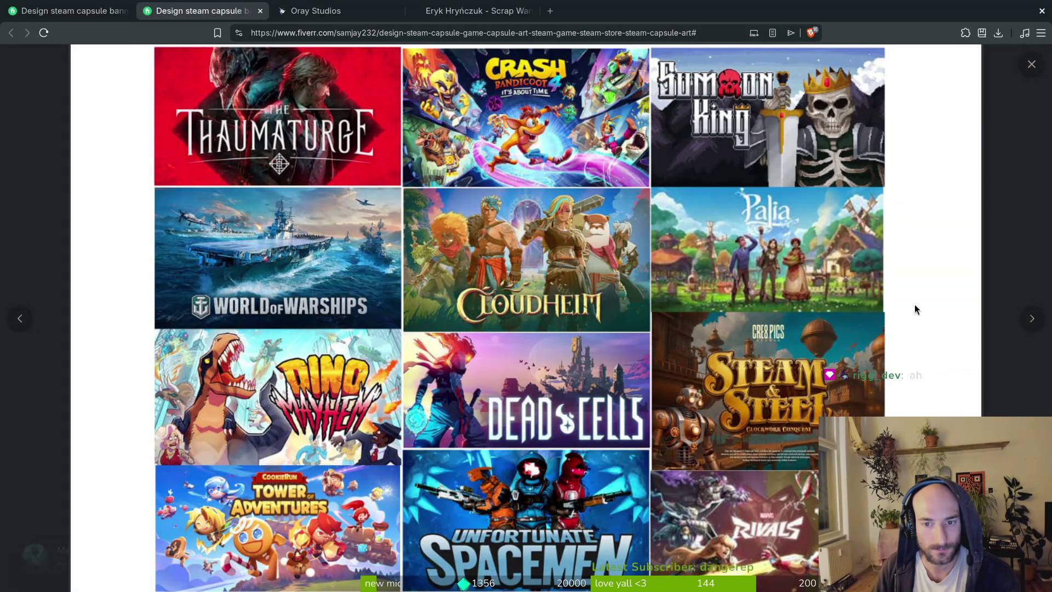
pyautogui.click(1031, 65)
pyautogui.scroll(-5, 530, 255)
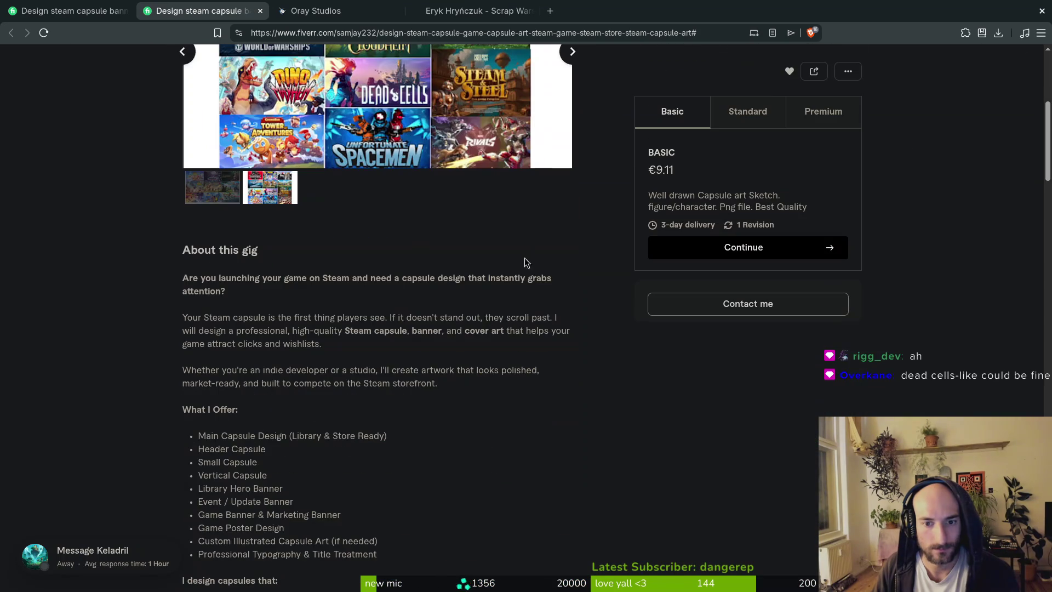
pyautogui.scroll(3, 495, 146)
pyautogui.click(452, 330)
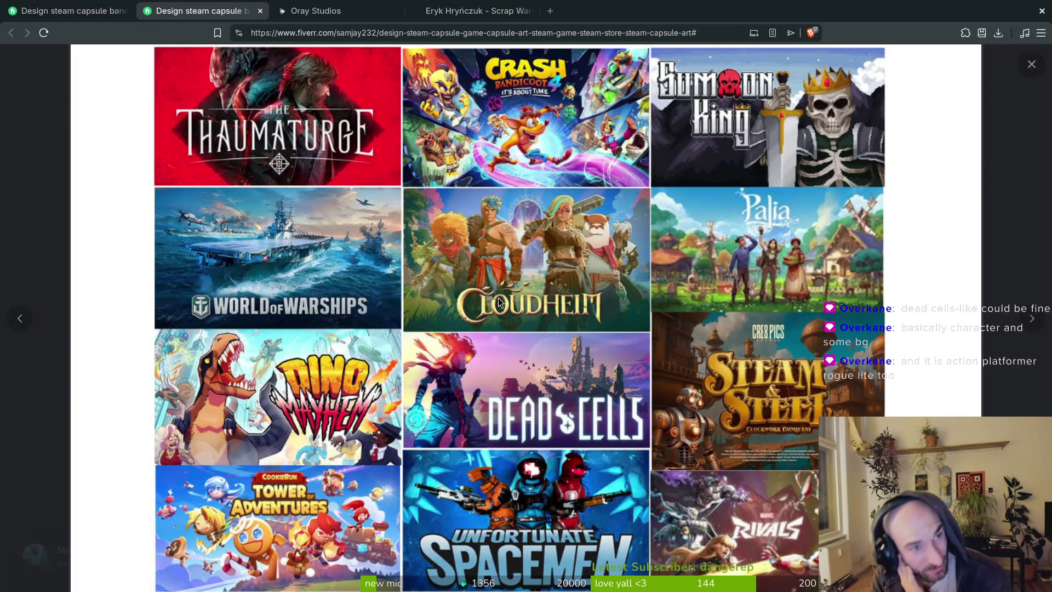
# Close the Scrap Wars portfolio tab and exit the full-screen image on the Fiverr gig
pyautogui.click(465, 5)
pyautogui.scroll(-5, 645, 294)
pyautogui.scroll(10, 646, 293)
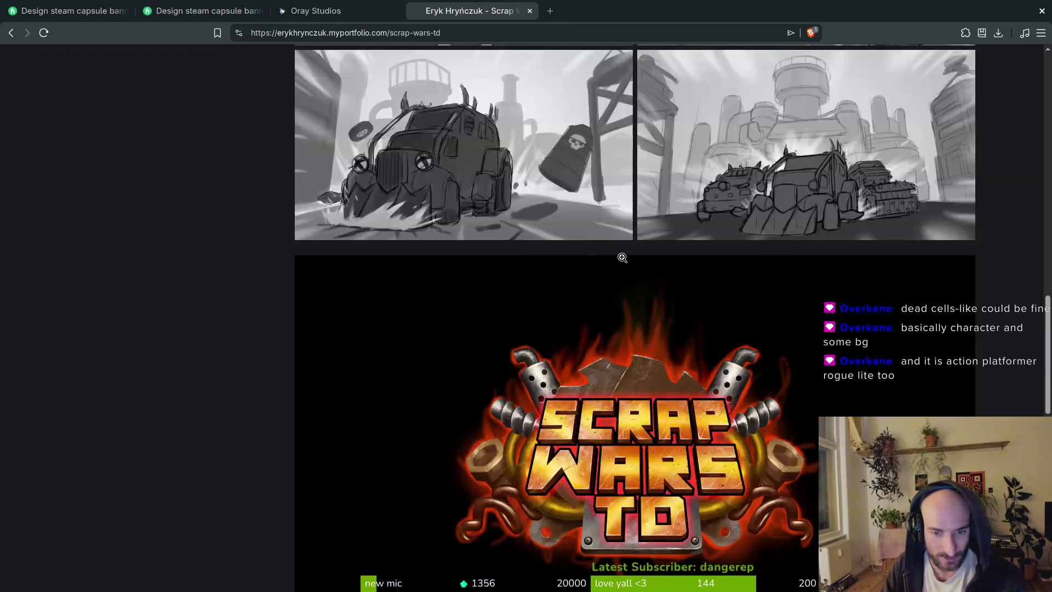
pyautogui.click(530, 11)
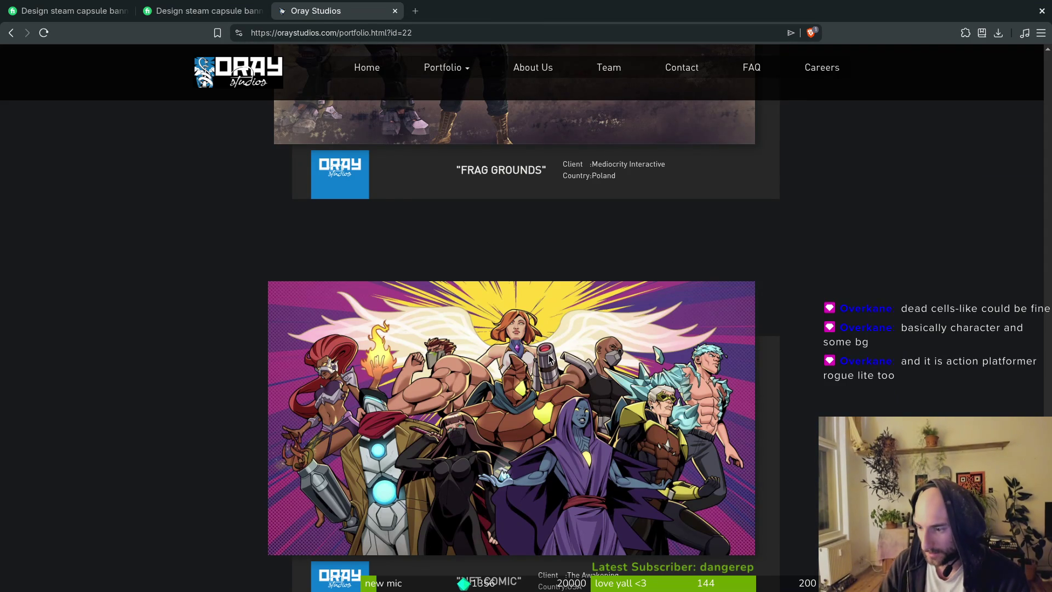
pyautogui.click(230, 10)
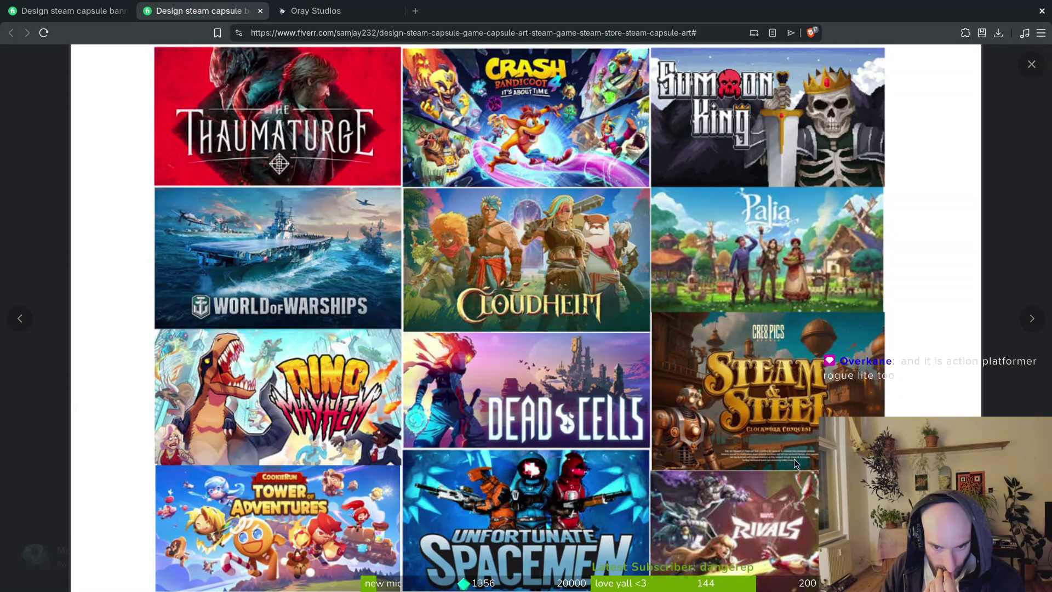
pyautogui.click(1024, 401)
pyautogui.scroll(1, 503, 412)
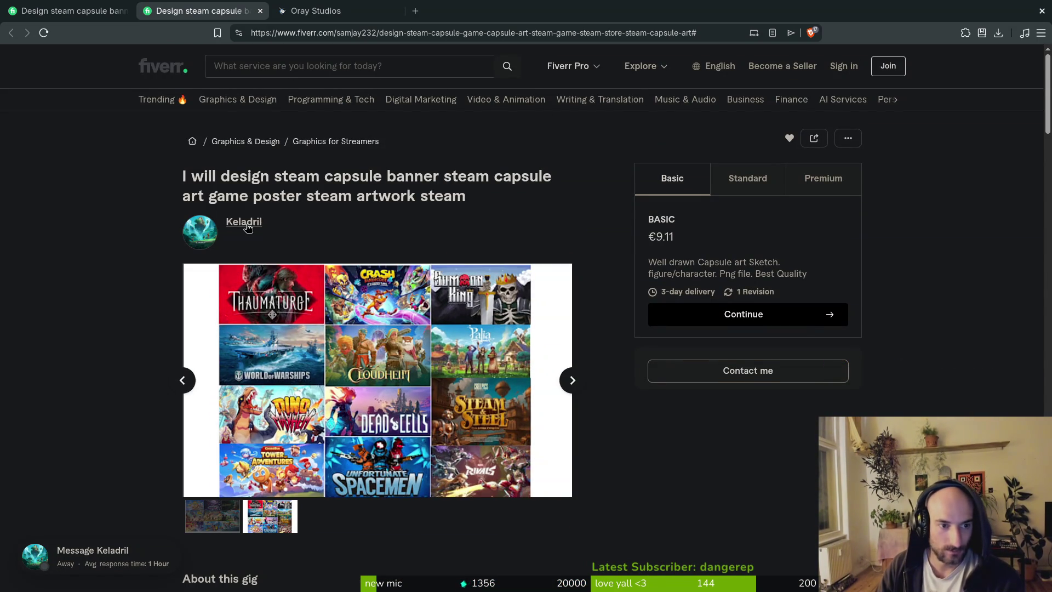
# Search 'dead cells' in a new tab and view its Steam store page, declining the app-access request
pyautogui.hotkey('ctrl', 't')
pyautogui.write('dead cells')
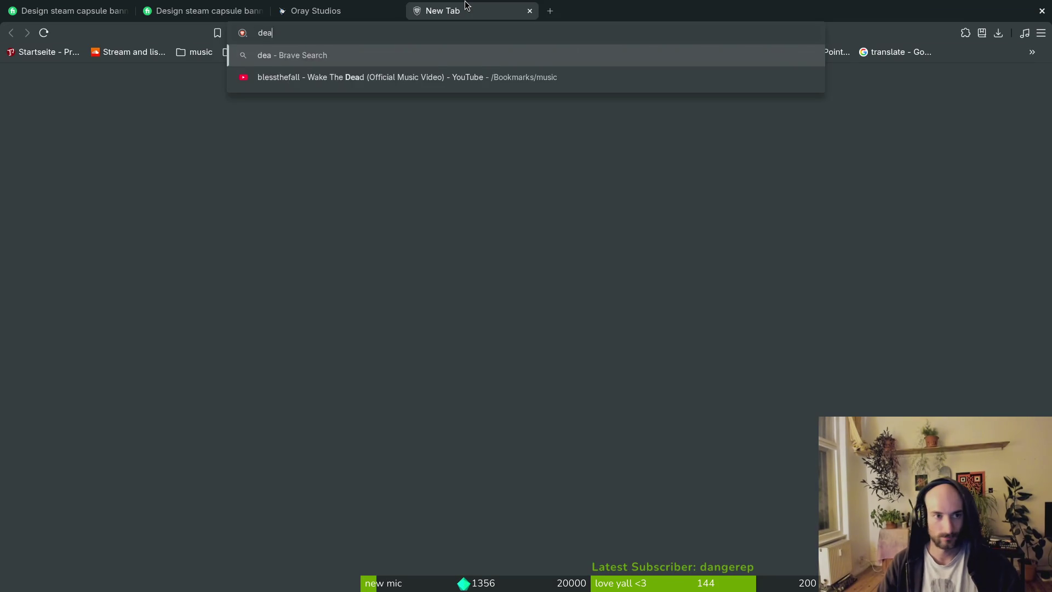
pyautogui.press('Return')
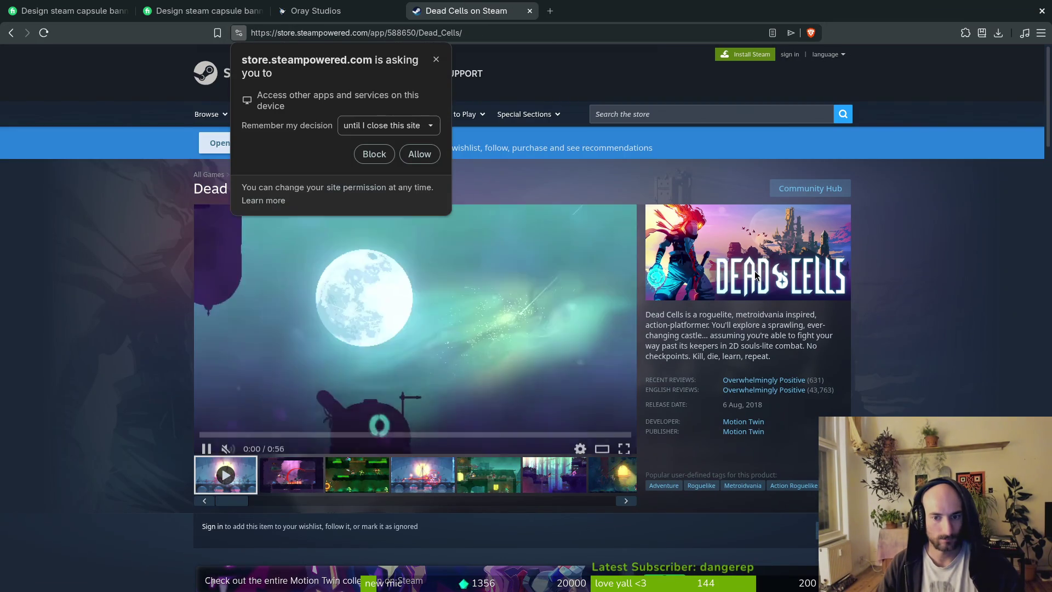
pyautogui.scroll(-20, 686, 465)
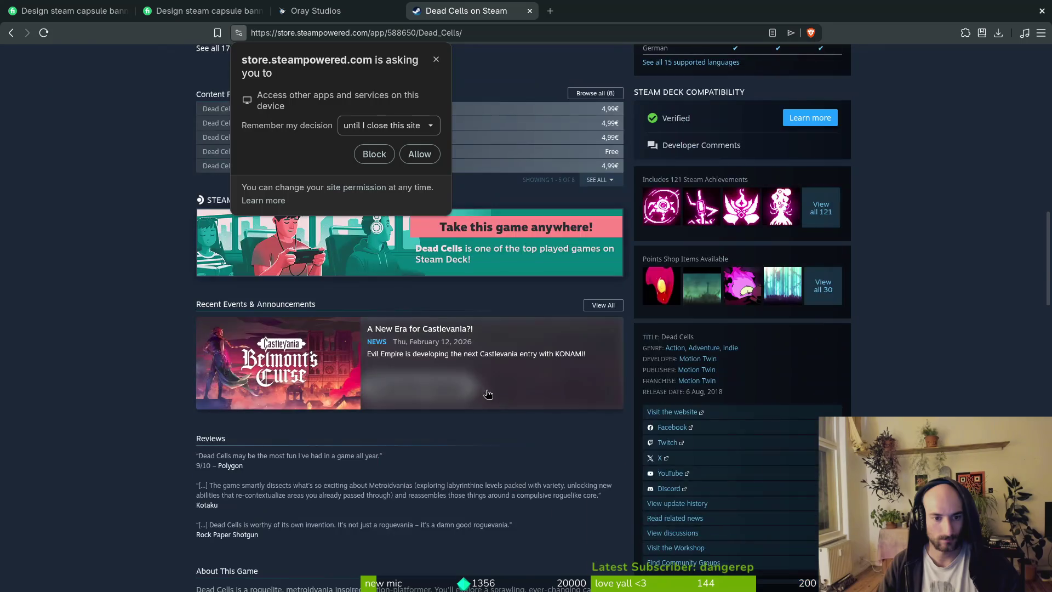
pyautogui.scroll(5, 520, 383)
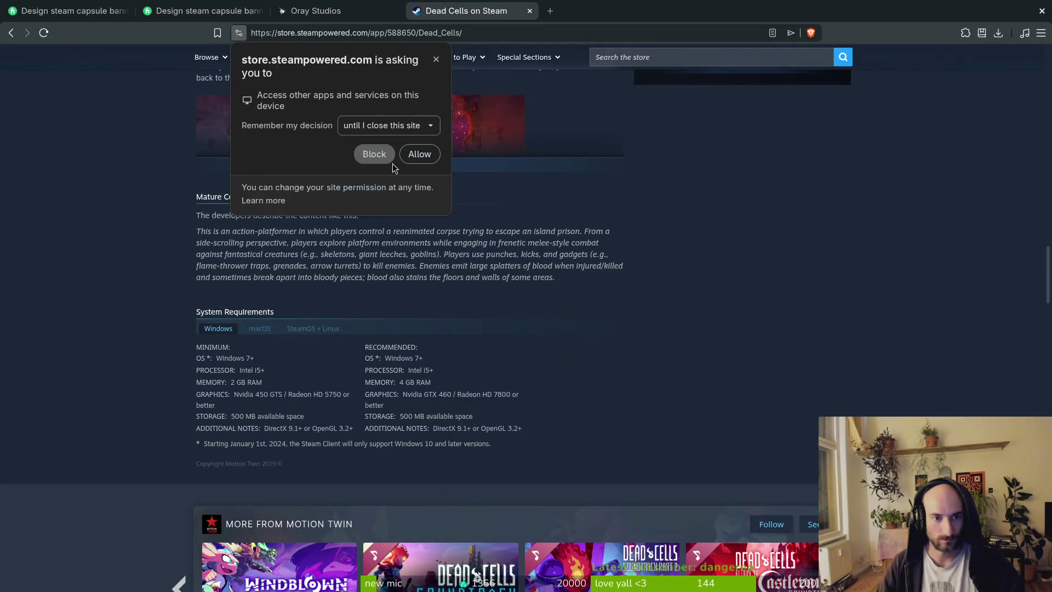
pyautogui.click(372, 153)
pyautogui.scroll(20, 612, 301)
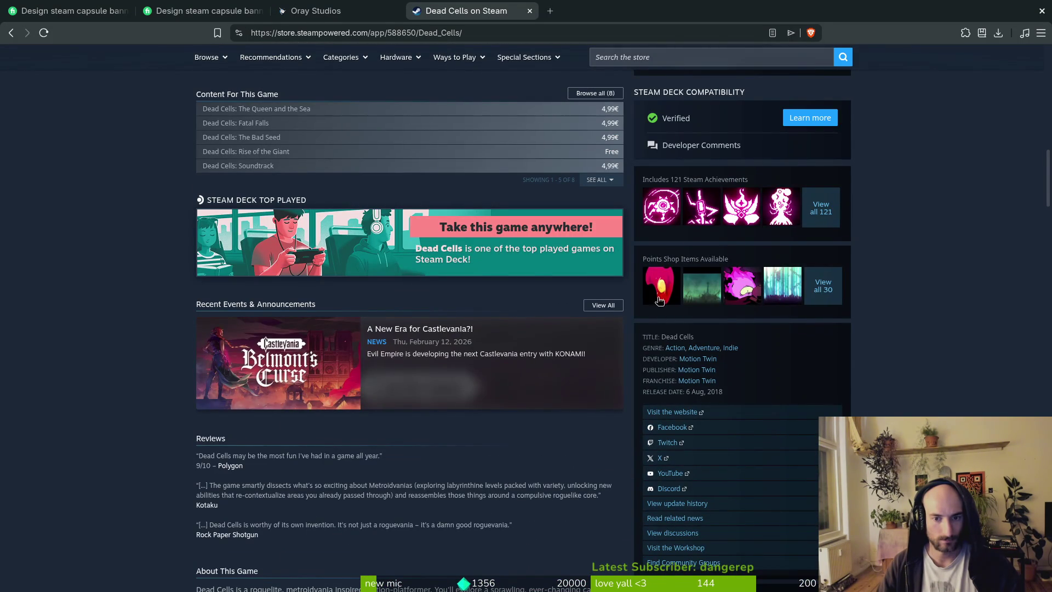
pyautogui.scroll(5, 659, 308)
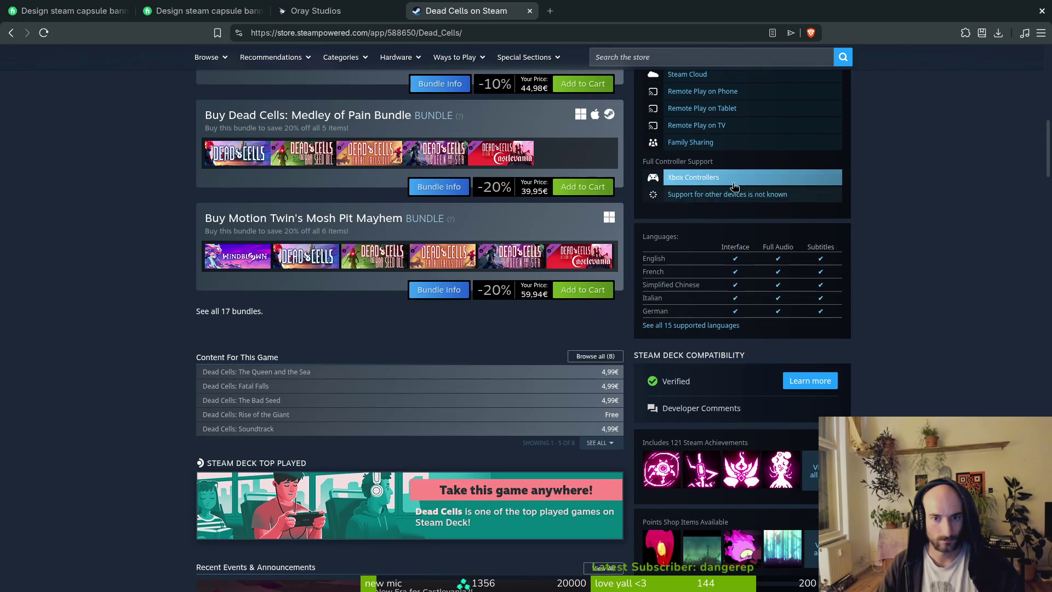
pyautogui.scroll(6, 712, 197)
pyautogui.scroll(2, 750, 181)
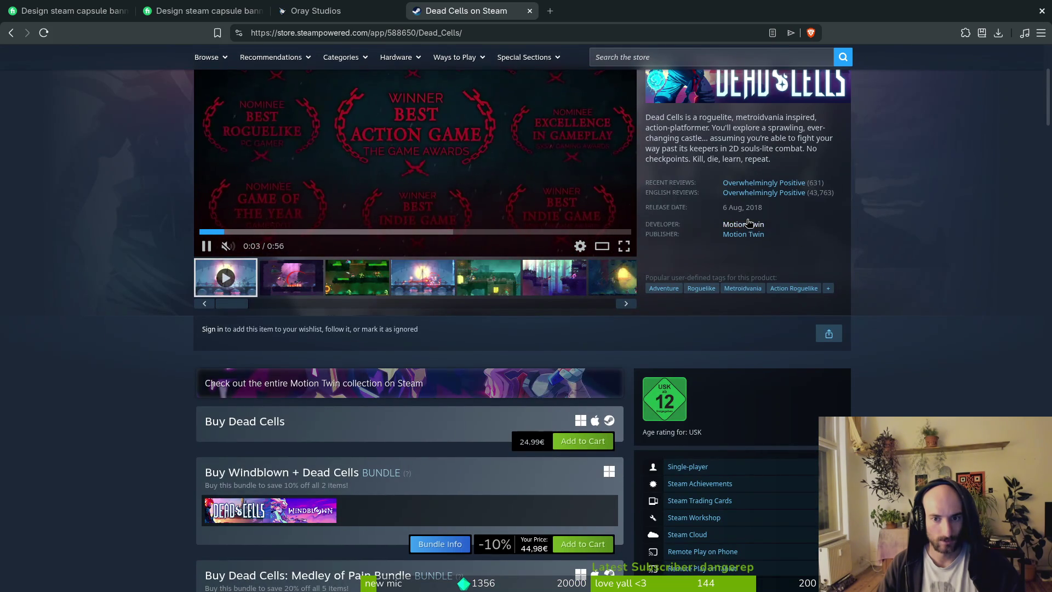
pyautogui.scroll(4, 767, 257)
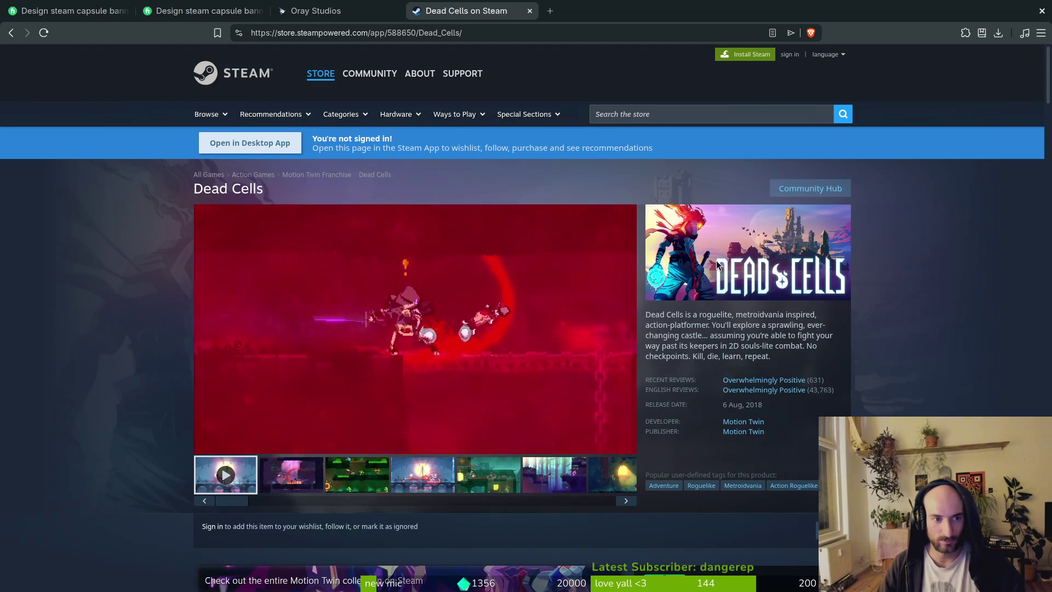
# Search the web for 'who made dead cells steam capsule' in a new tab
pyautogui.hotkey('ctrl', 't')
pyautogui.write('who made dead cells steam capsule')
pyautogui.press('Return')
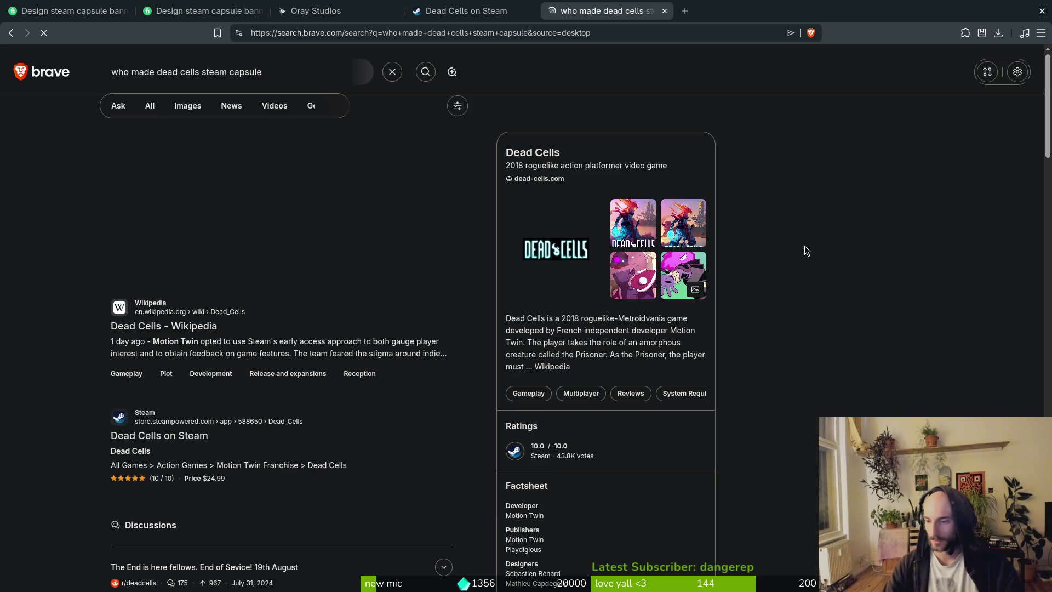
# Open and skim the Dead Cells Wikipedia article
pyautogui.click(193, 326)
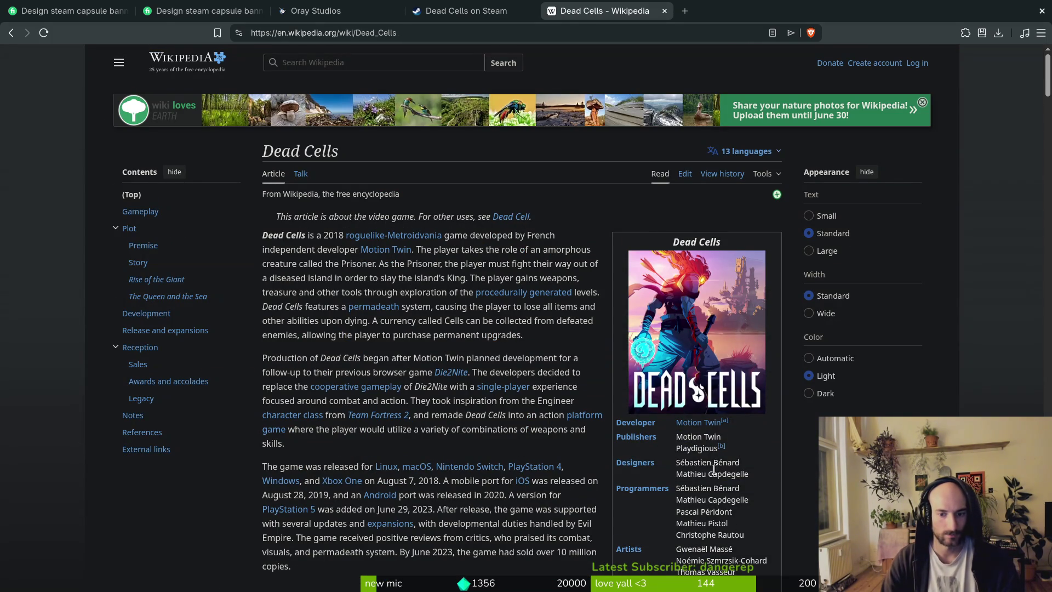
pyautogui.scroll(-2, 710, 468)
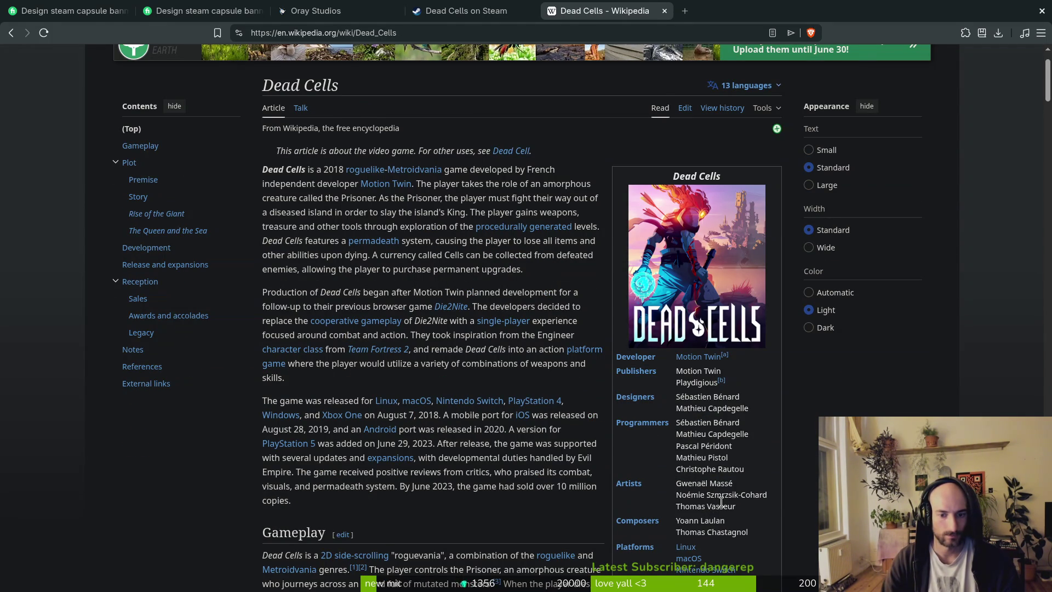
pyautogui.scroll(-2, 720, 501)
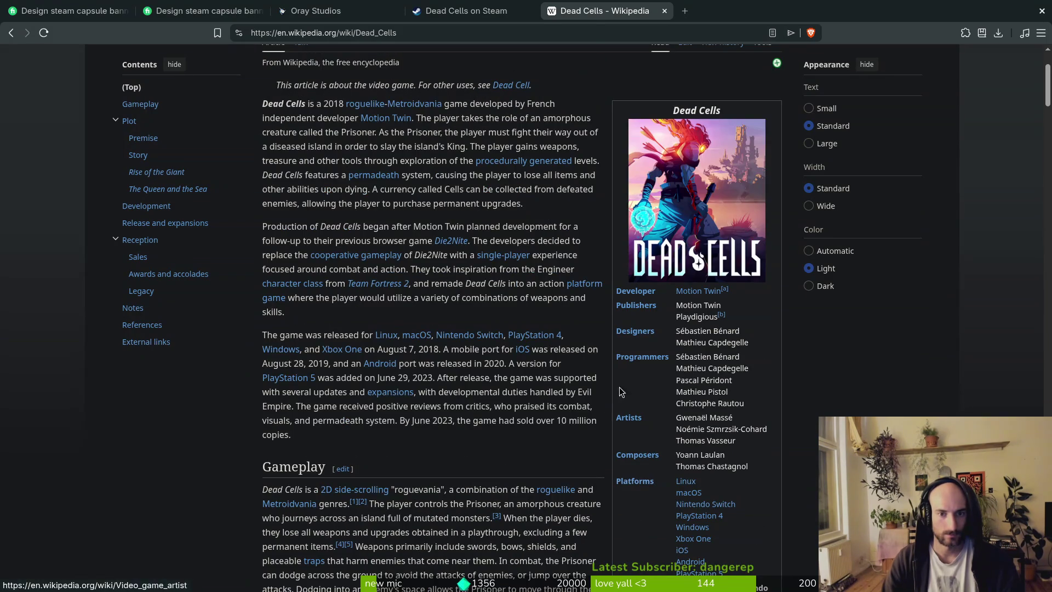
pyautogui.click(466, 11)
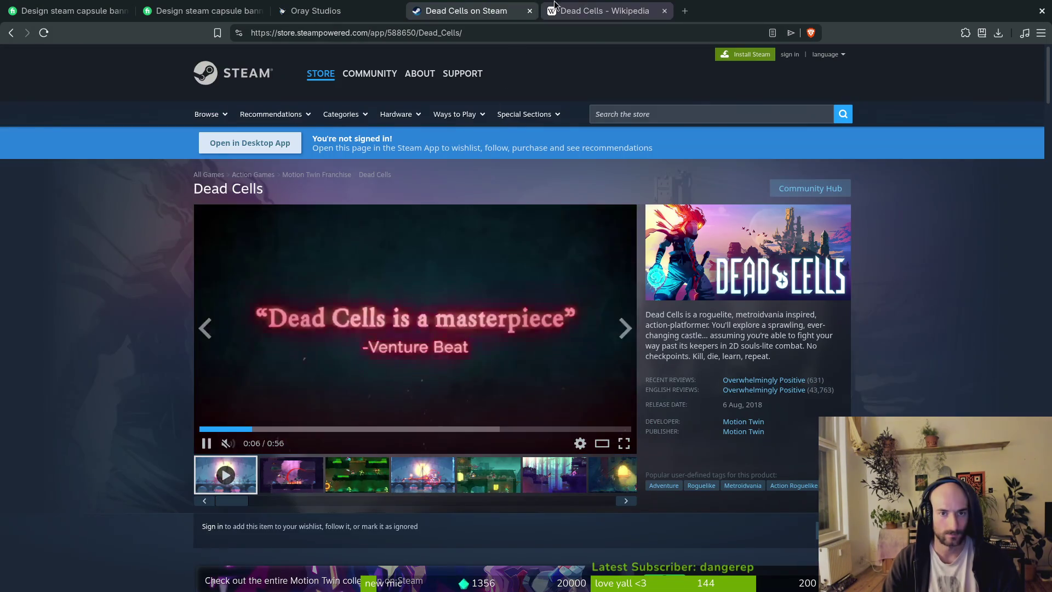
pyautogui.click(602, 11)
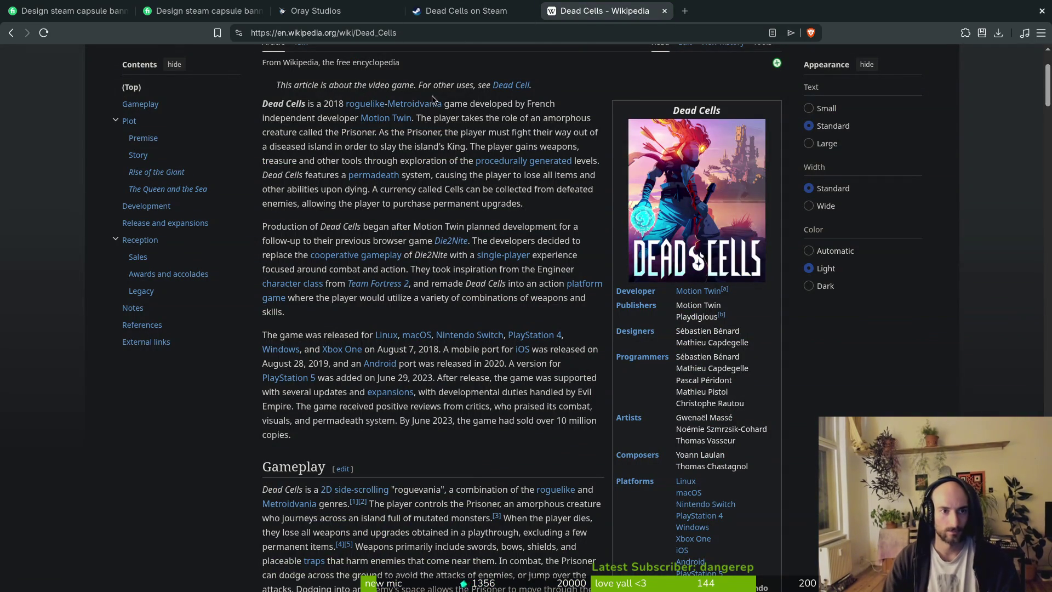
# Expand the search's AI answer listing Dead Cells' production credits, then go to the Steam page
pyautogui.hotkey('alt', 'Left')
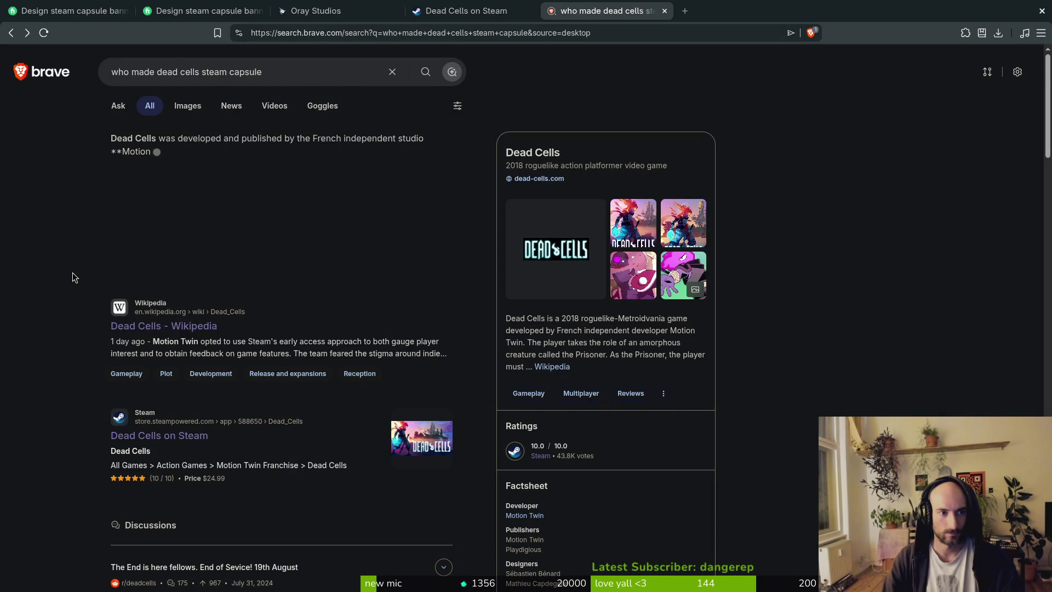
pyautogui.scroll(-3, 66, 307)
pyautogui.scroll(-10, 65, 310)
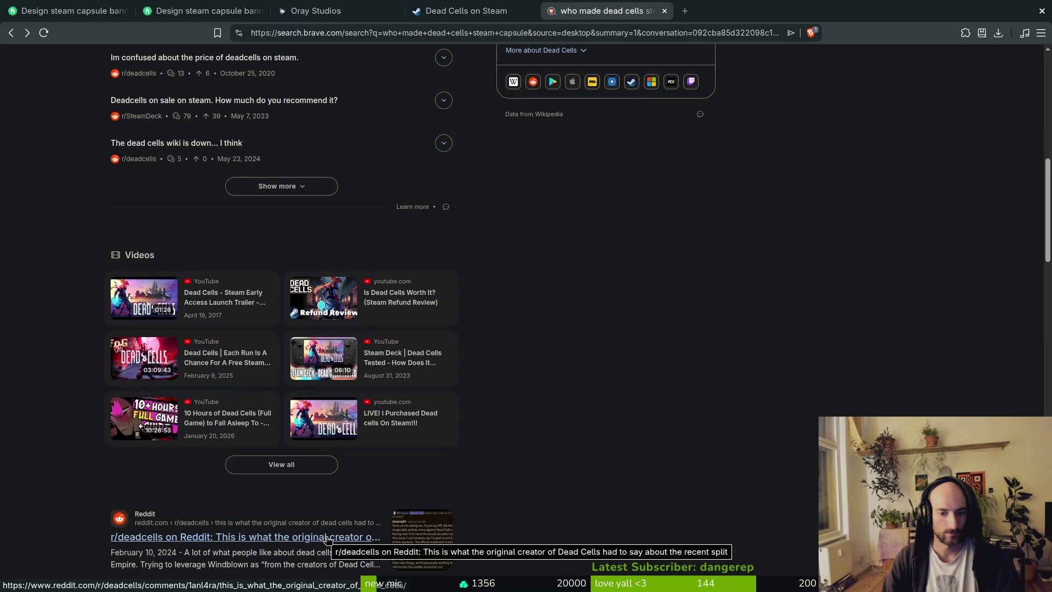
pyautogui.scroll(15, 309, 530)
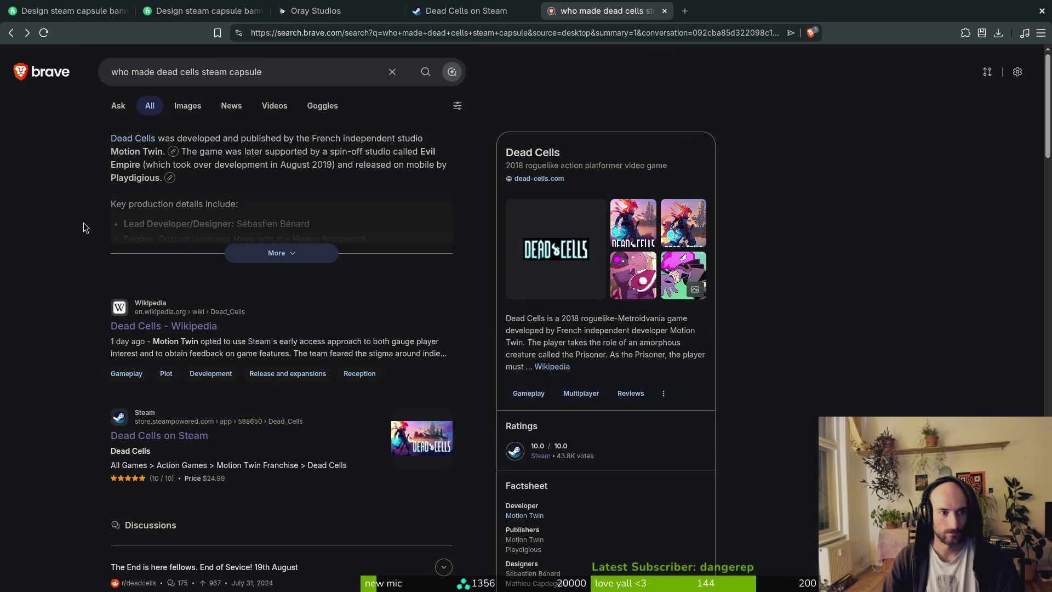
pyautogui.click(231, 252)
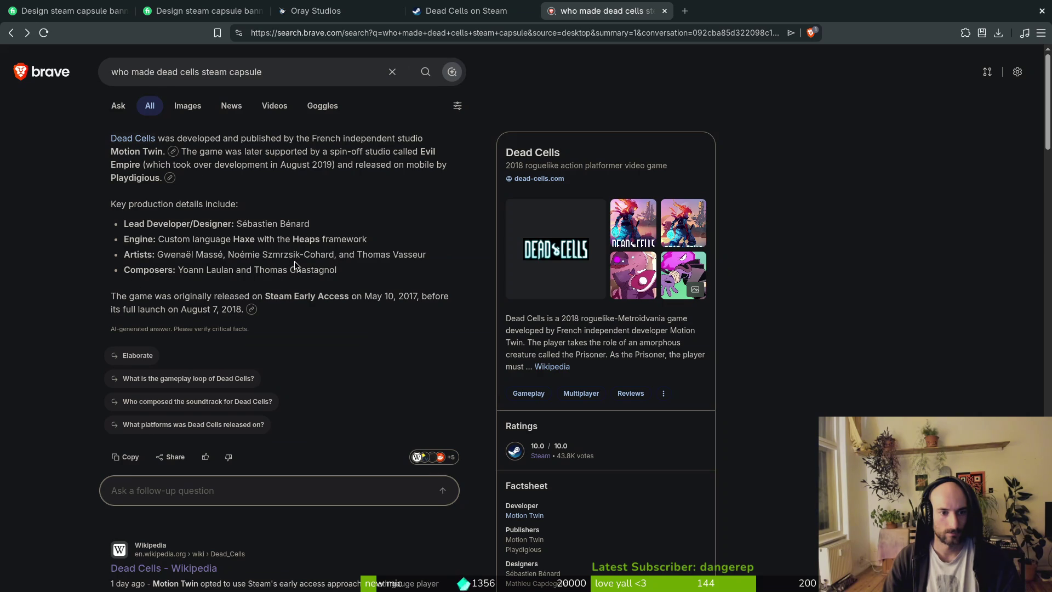
pyautogui.click(465, 10)
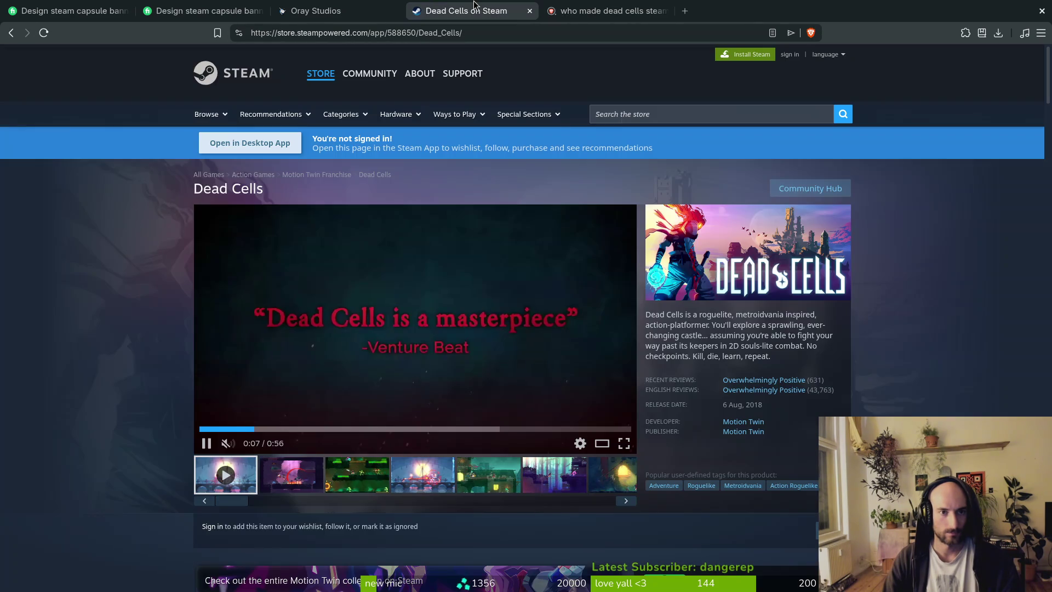
# Look at the Oray Studios Contact and featured Portfolio sections
pyautogui.click(382, 10)
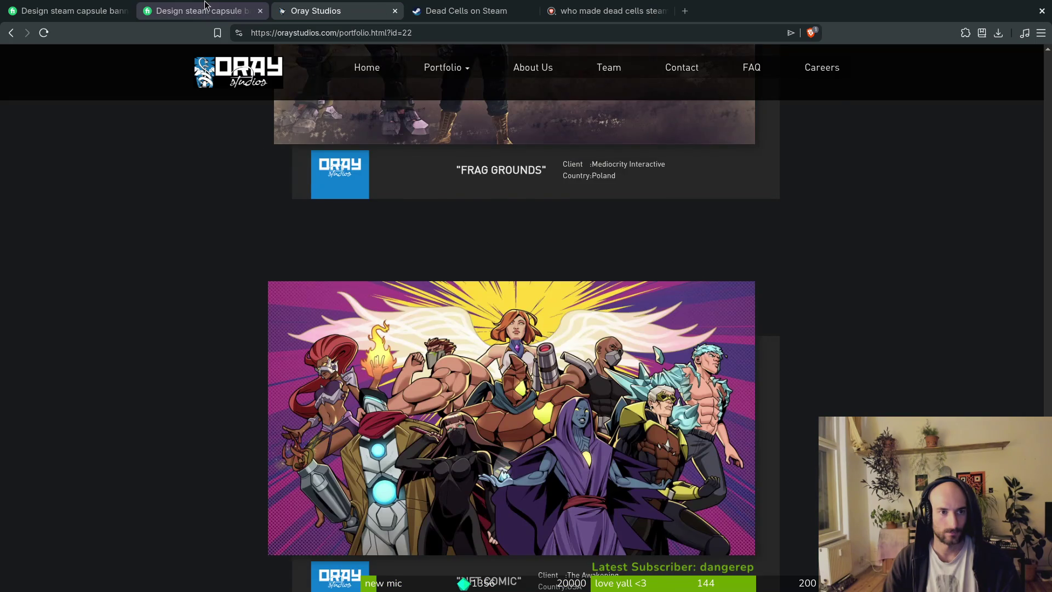
pyautogui.click(202, 11)
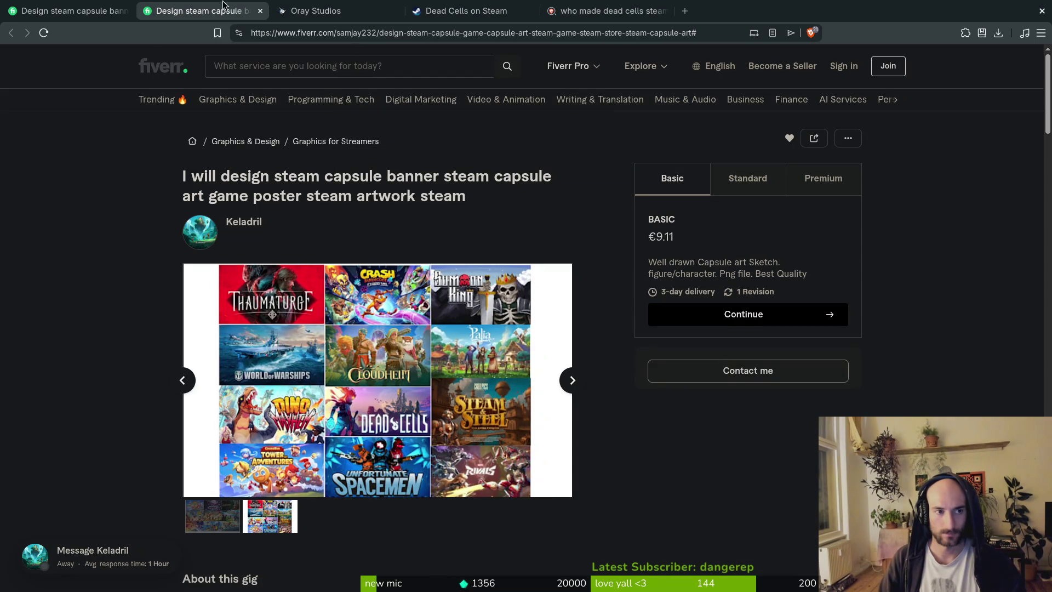
pyautogui.click(313, 11)
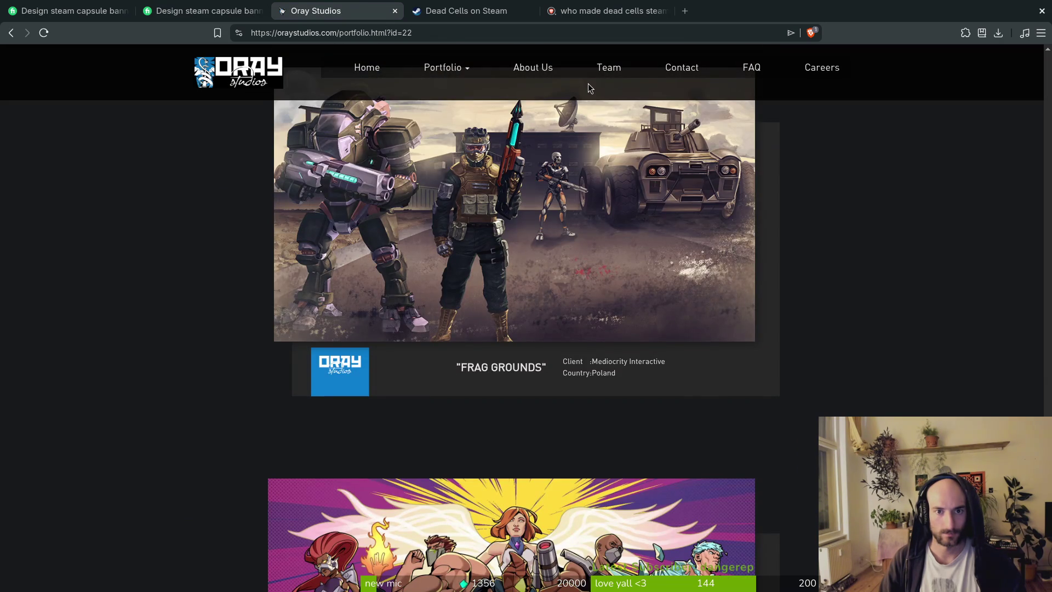
pyautogui.click(683, 68)
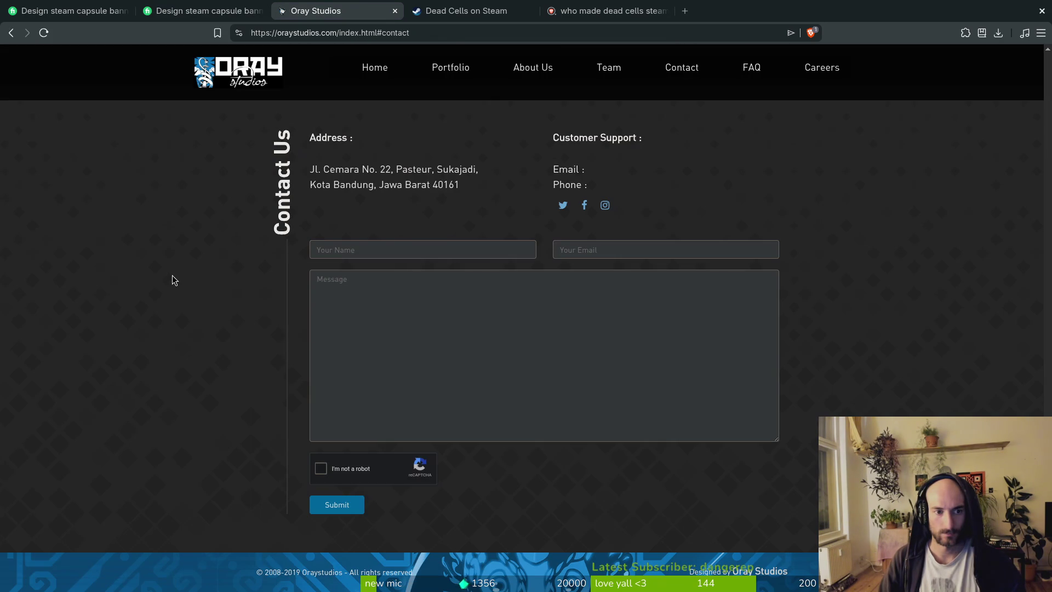
pyautogui.scroll(5, 210, 333)
pyautogui.click(448, 68)
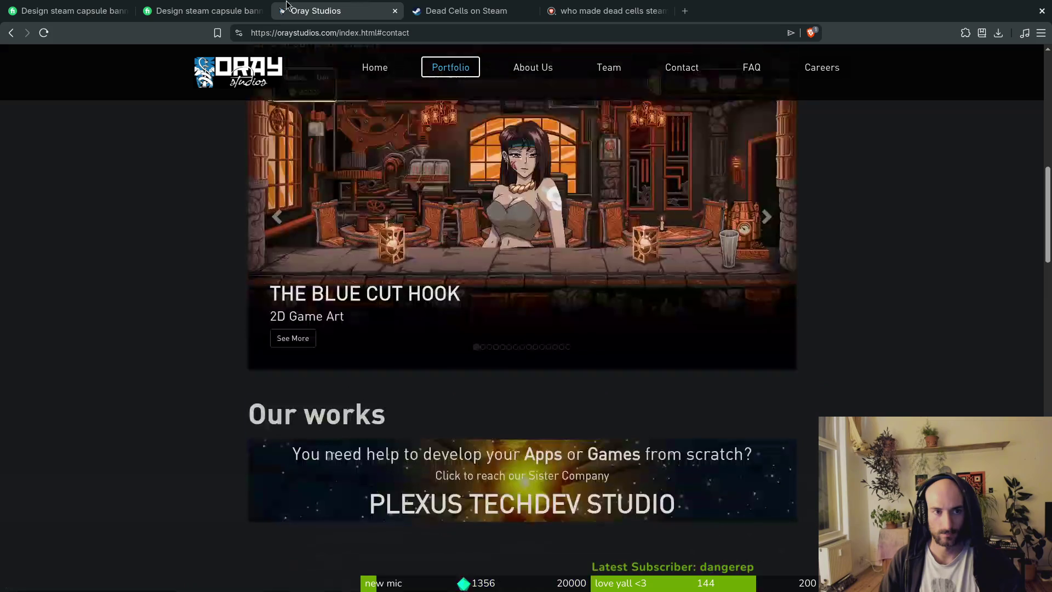
# Close the Dead Cells Steam and search tabs
pyautogui.click(465, 11)
pyautogui.click(530, 11)
pyautogui.click(530, 11)
pyautogui.press('super')
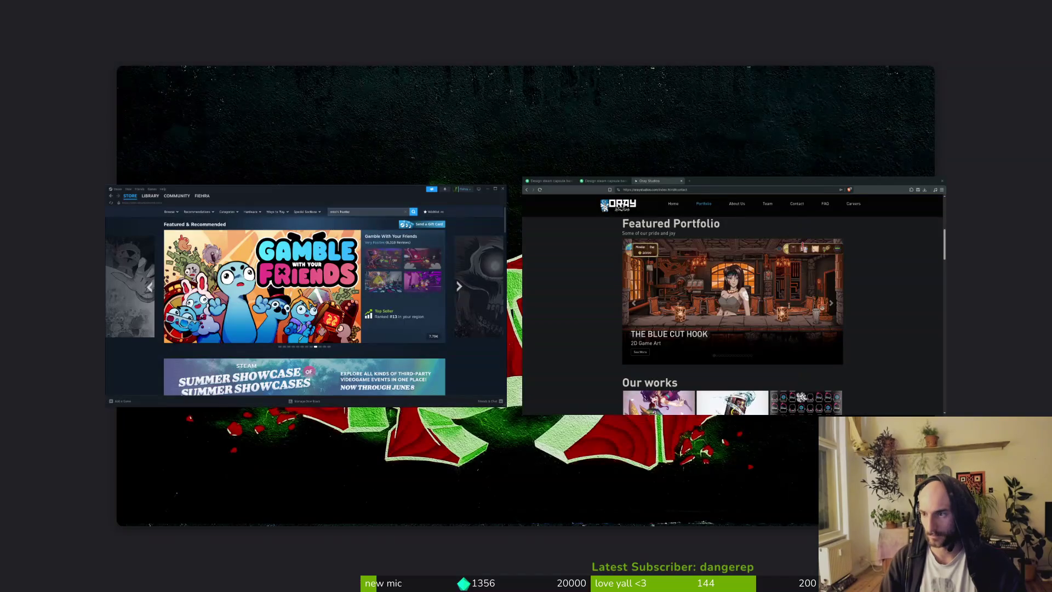
pyautogui.press('super')
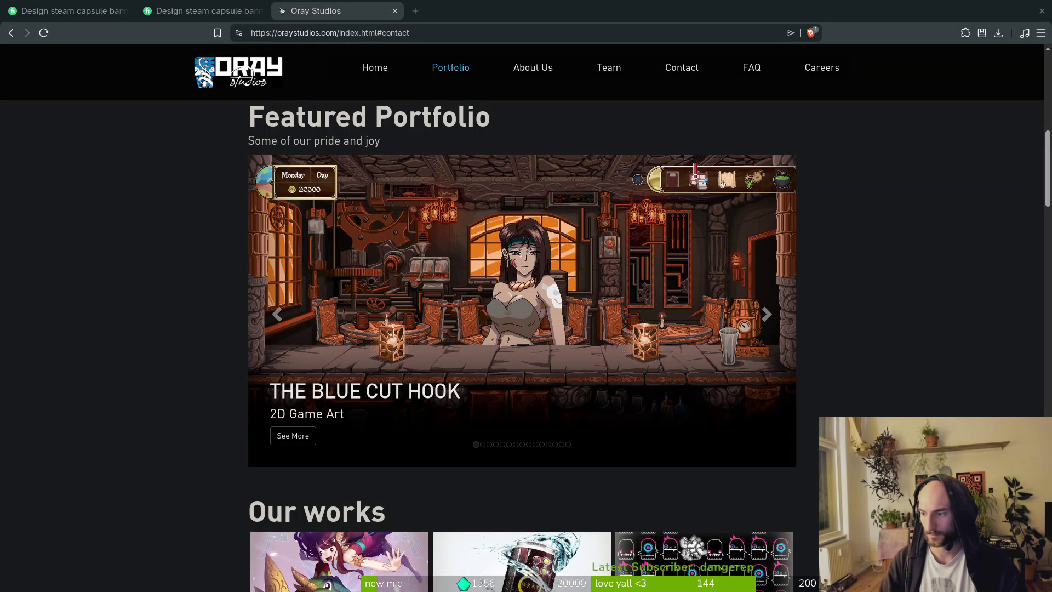
# Copy the Oray Studios page address and select the Fiverr gig's address
pyautogui.click(452, 34)
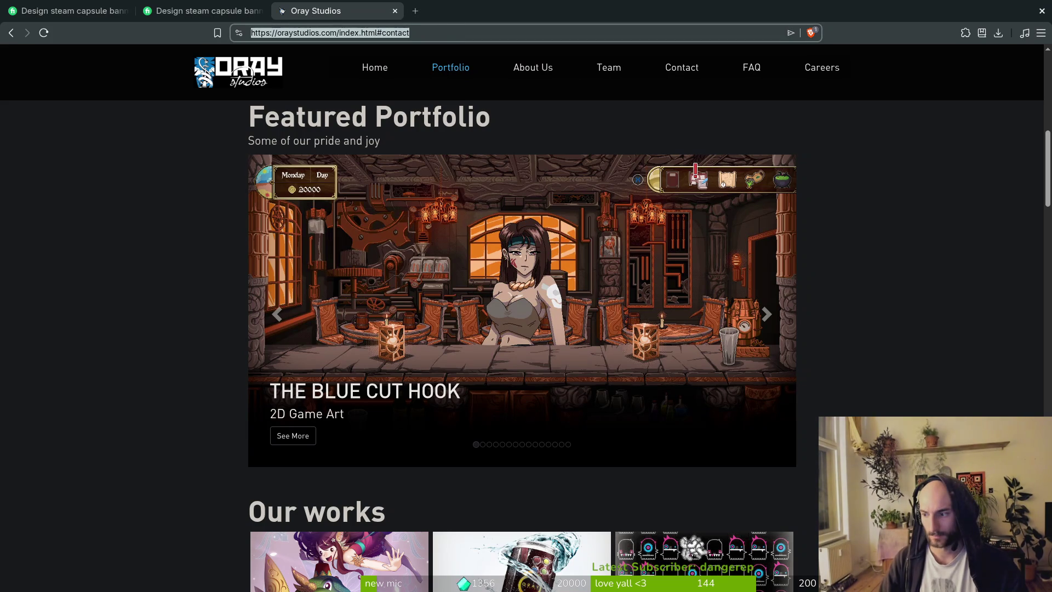
pyautogui.hotkey('alt', 'Tab')
pyautogui.hotkey('ctrl', 'shift', 'Tab')
pyautogui.click(364, 33)
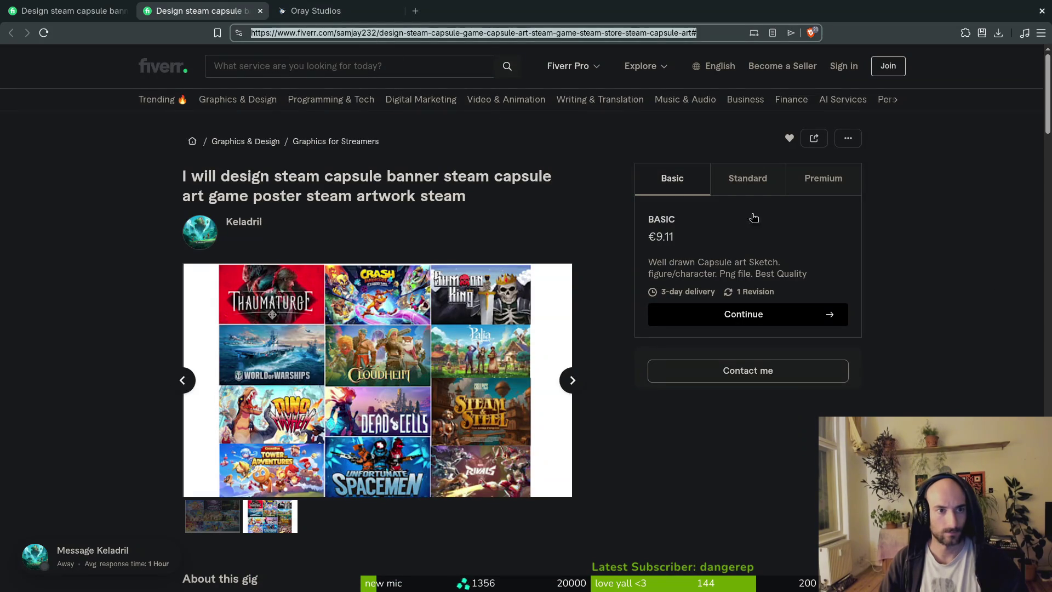
pyautogui.hotkey('alt', 'Tab')
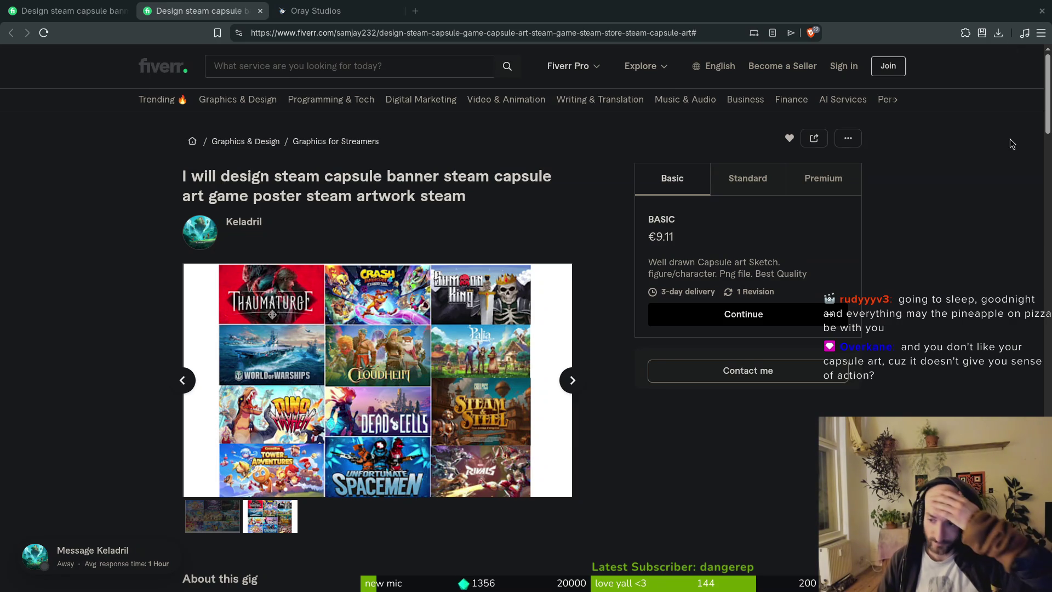
pyautogui.press('super')
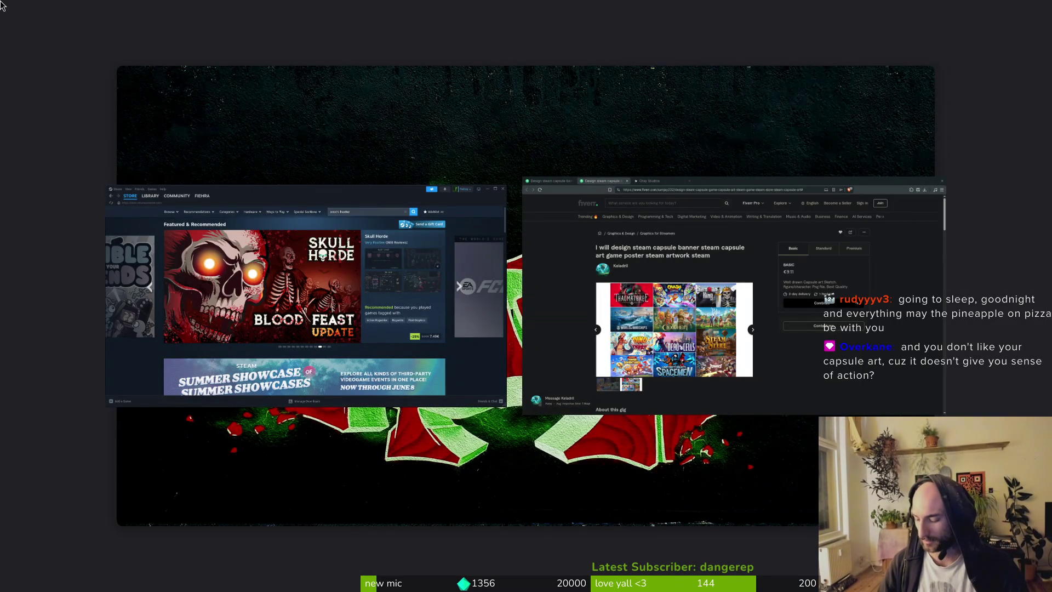
# View Space Scavenger 2 Playtest in the Steam library, then close Steam
pyautogui.moveTo(0, 0)
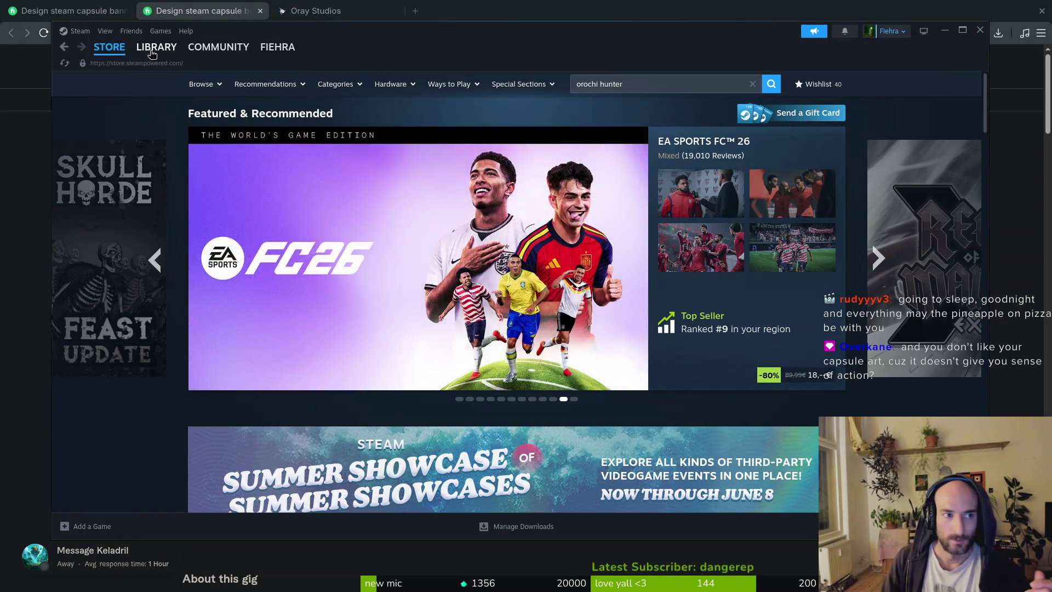
pyautogui.click(156, 47)
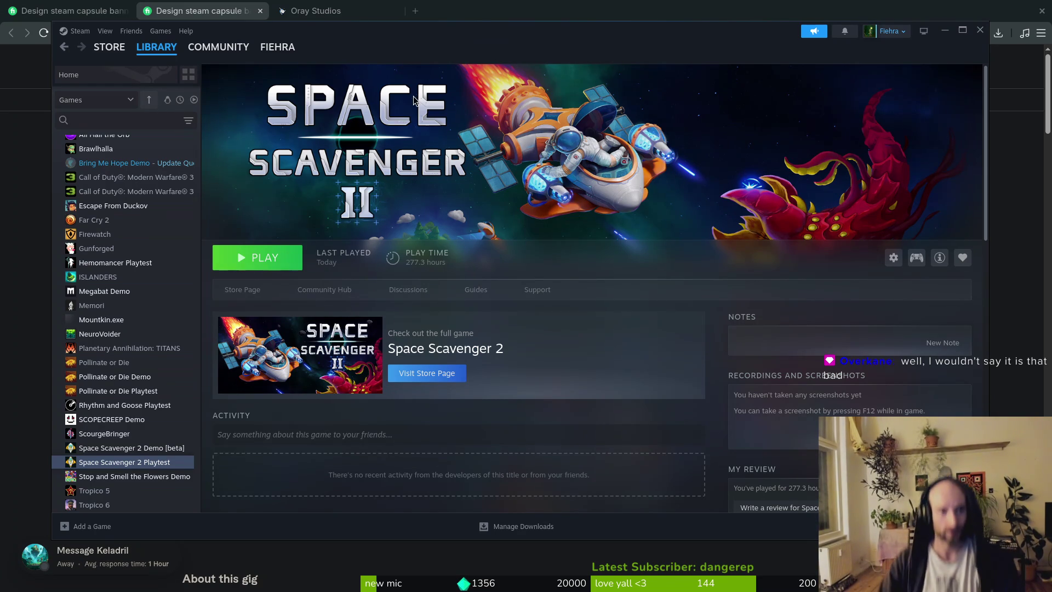
pyautogui.click(980, 30)
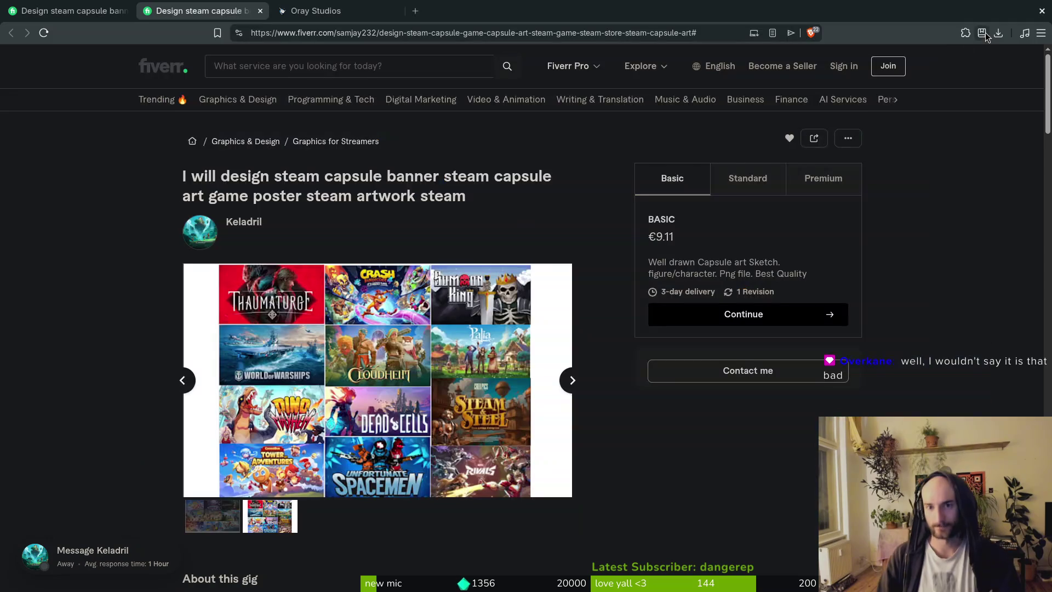
# Read the Fiverr seller's About and My Portfolio sections, then switch back to the Steam library
pyautogui.scroll(-10, 71, 126)
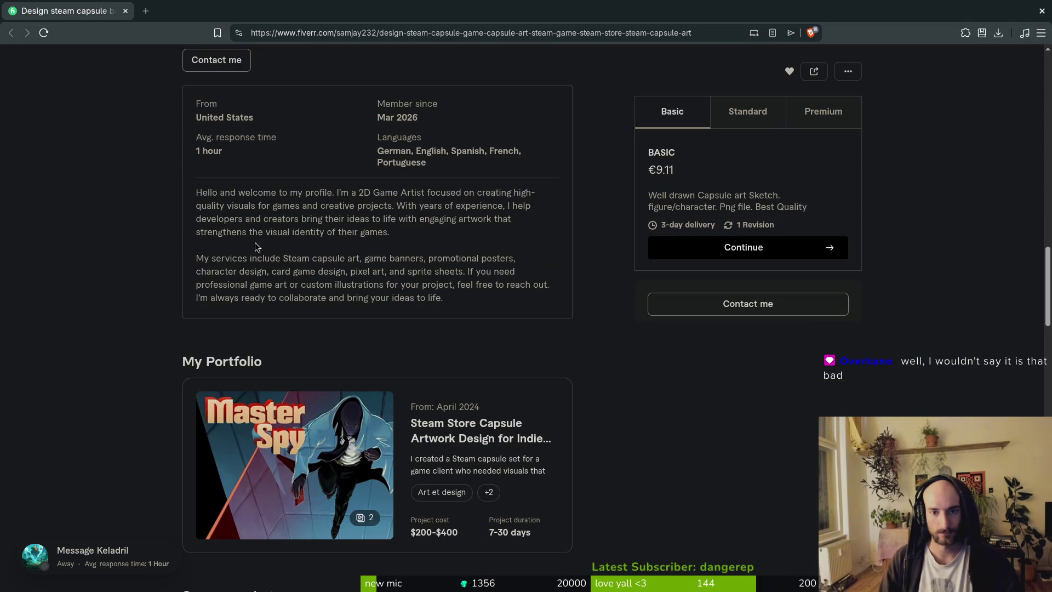
pyautogui.scroll(-5, 88, 148)
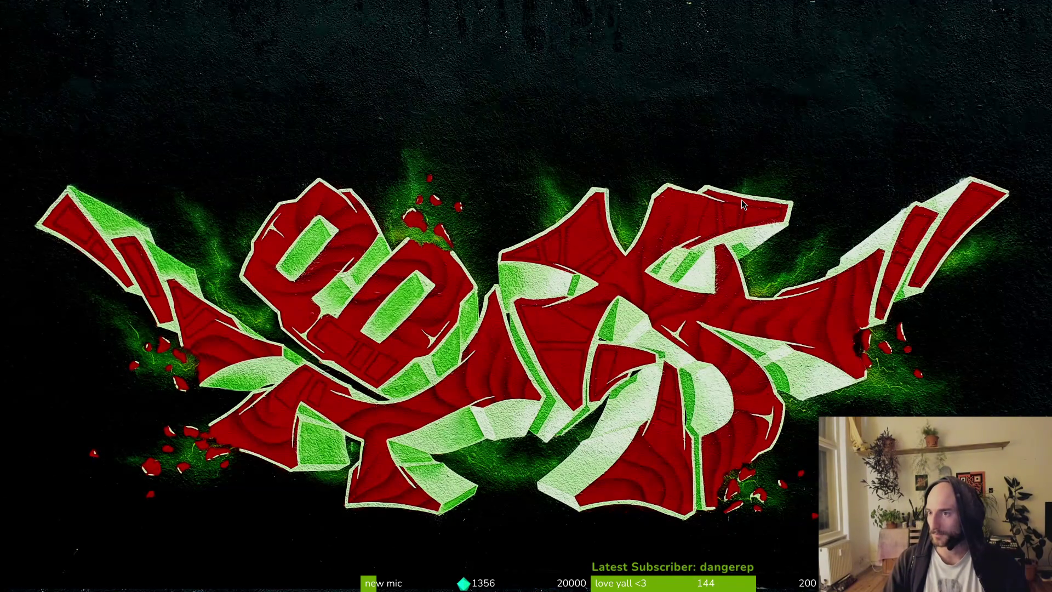
pyautogui.hotkey('alt', 'Tab')
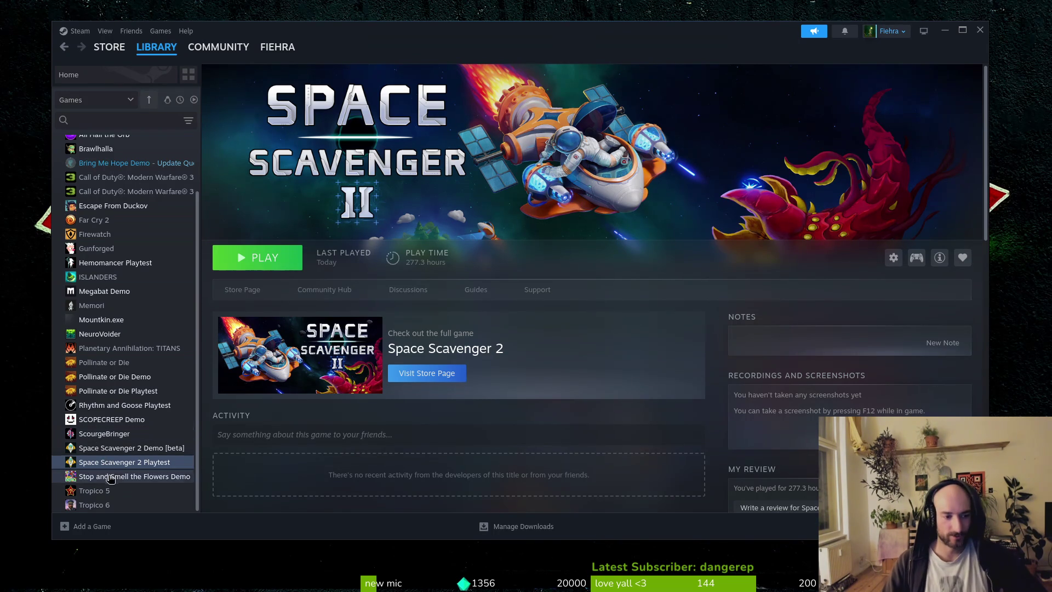
# Launch the Space Scavenger 2 Playtest from the Steam Library and dismiss its Playtest 5 welcome message
pyautogui.click(258, 257)
pyautogui.click(979, 30)
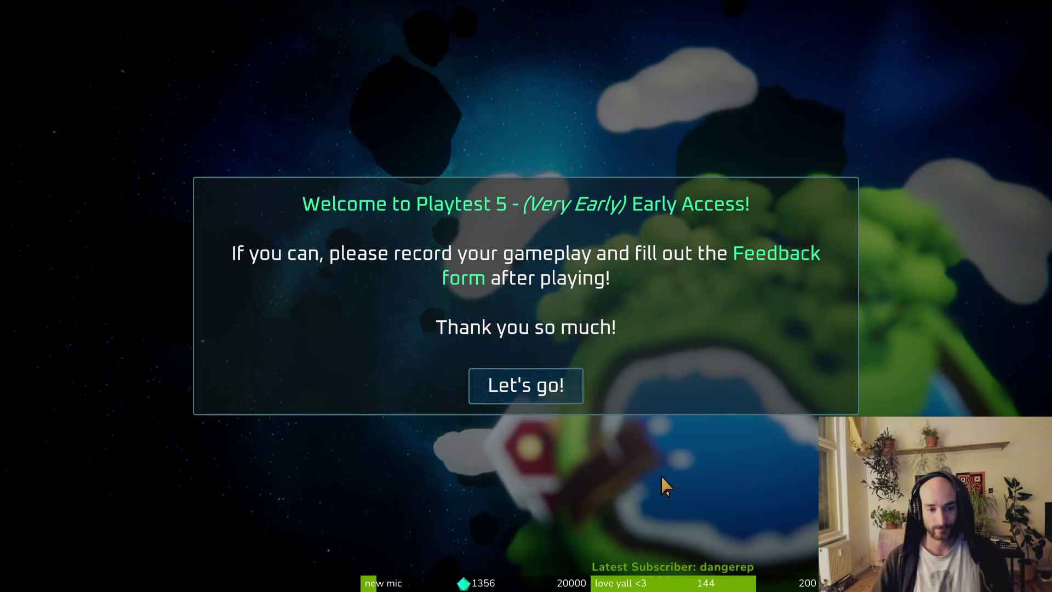
pyautogui.click(570, 406)
# Start playing Space Scavenger 2 from its main menu, then switch over to the browser
pyautogui.click(157, 348)
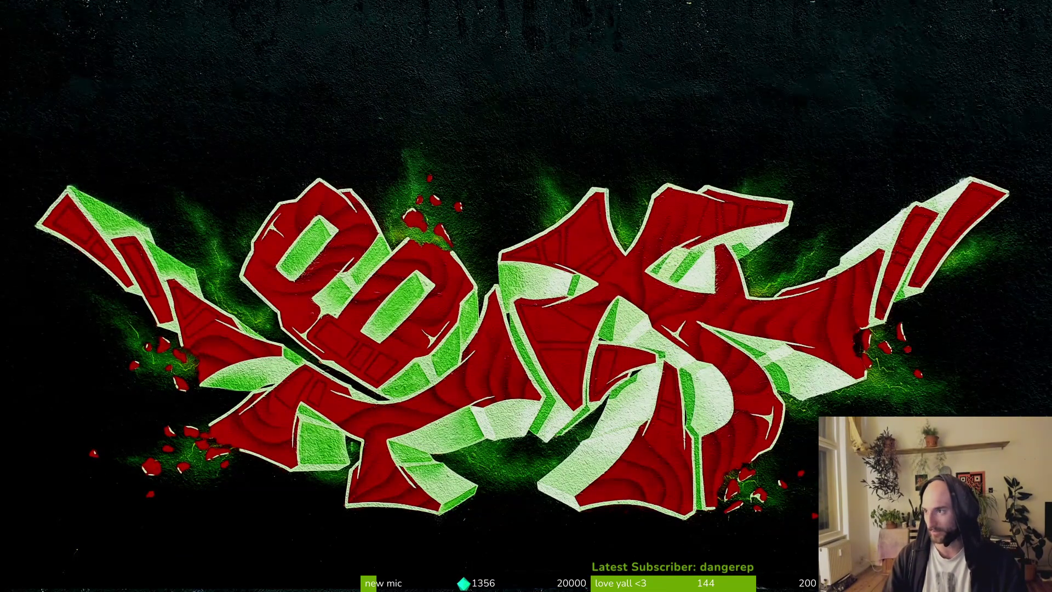
pyautogui.hotkey('alt', 'Tab')
# On the Pollinate or Die page, select the description and scroll through the controls and 0.56 devlog
pyautogui.click(395, 196)
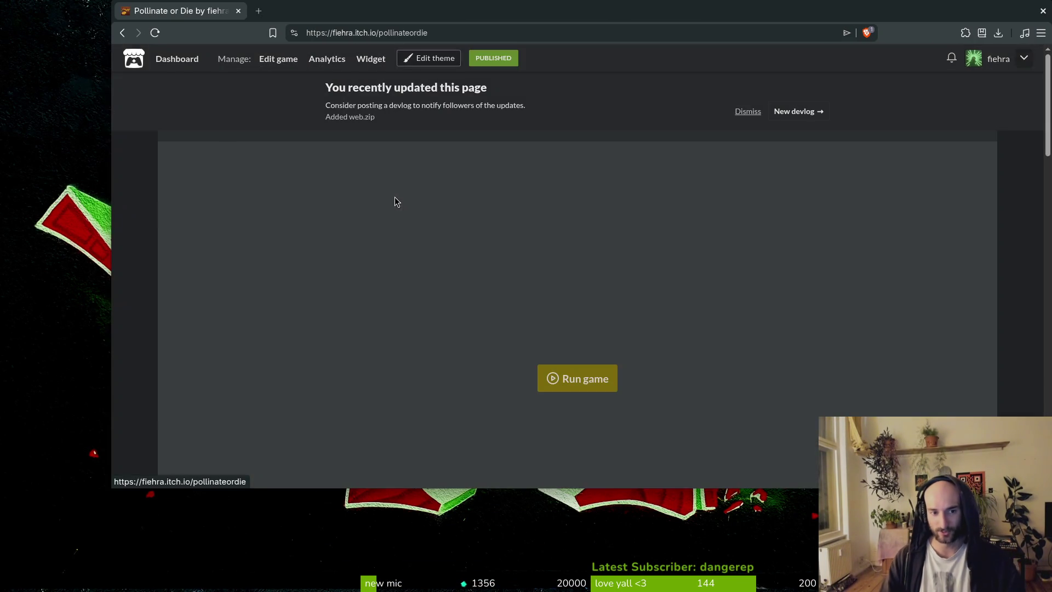
pyautogui.scroll(-15, 662, 356)
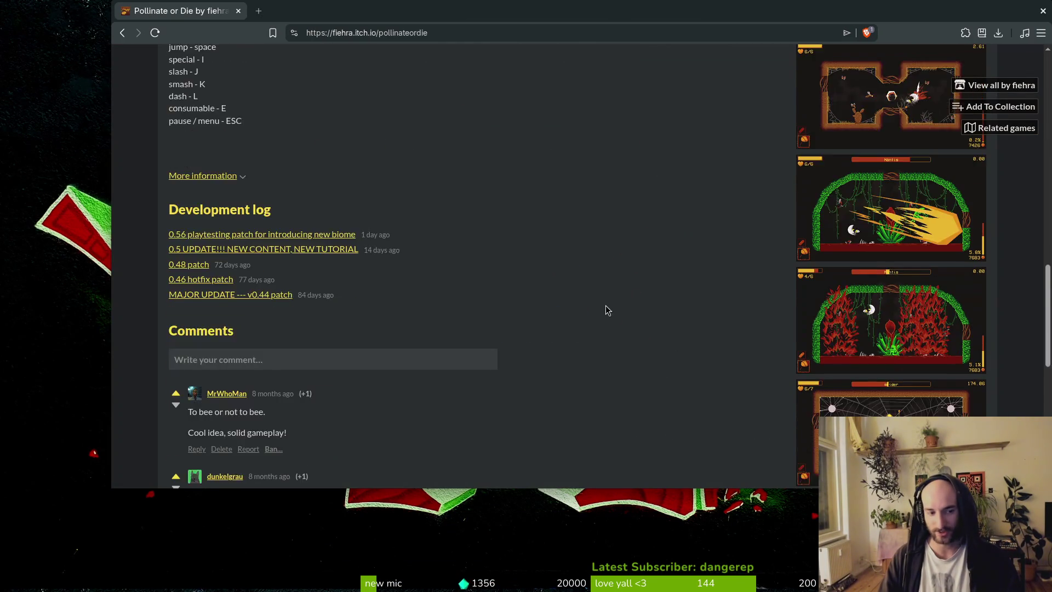
pyautogui.scroll(5, 881, 339)
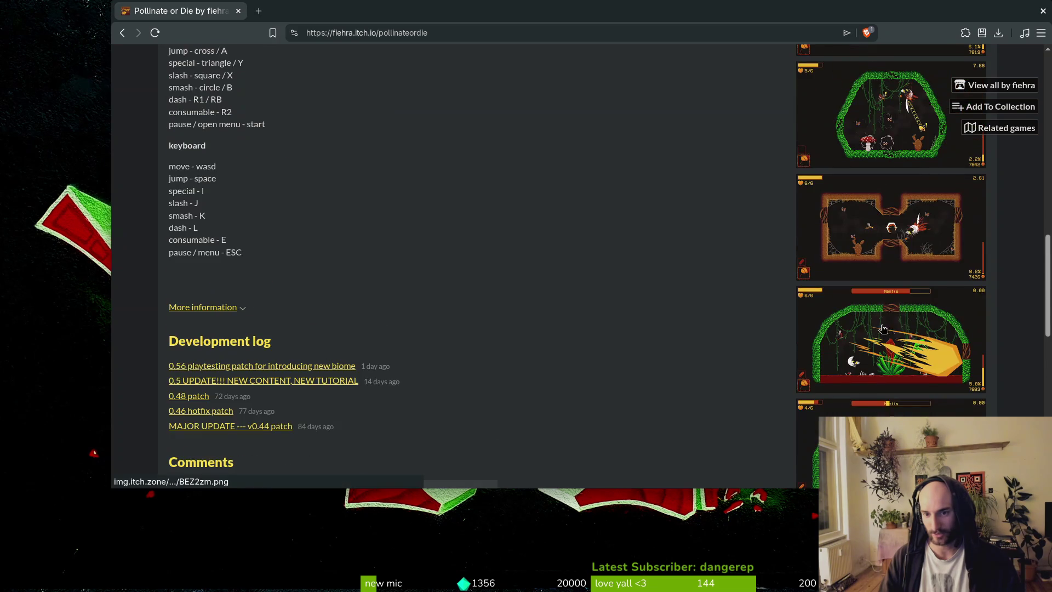
pyautogui.scroll(-6, 885, 323)
pyautogui.scroll(-5, 885, 320)
pyautogui.scroll(20, 638, 314)
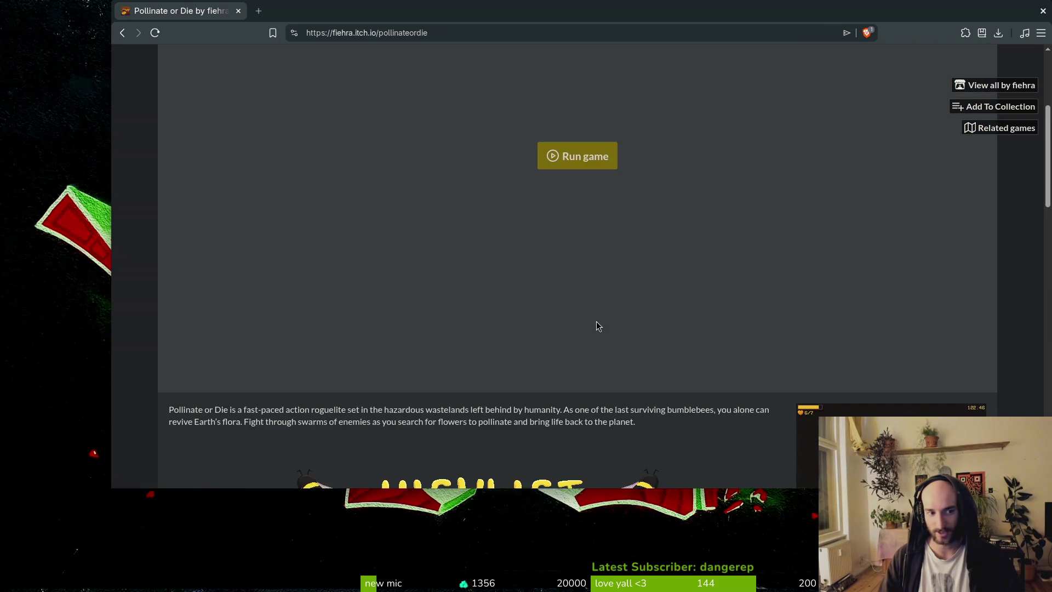
pyautogui.scroll(-4, 661, 380)
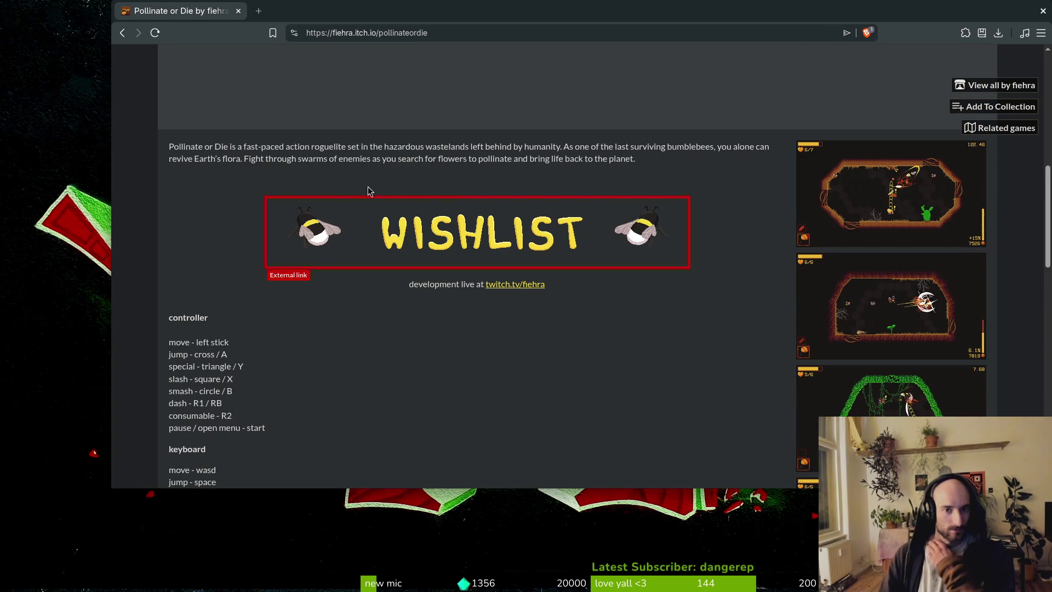
pyautogui.tripleClick(663, 151)
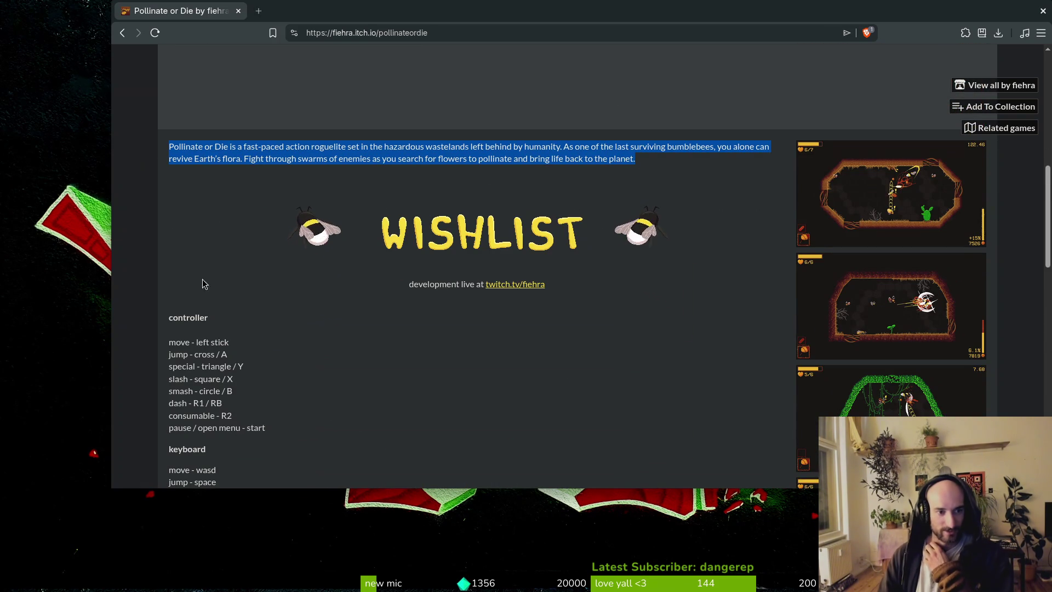
pyautogui.scroll(-5, 320, 380)
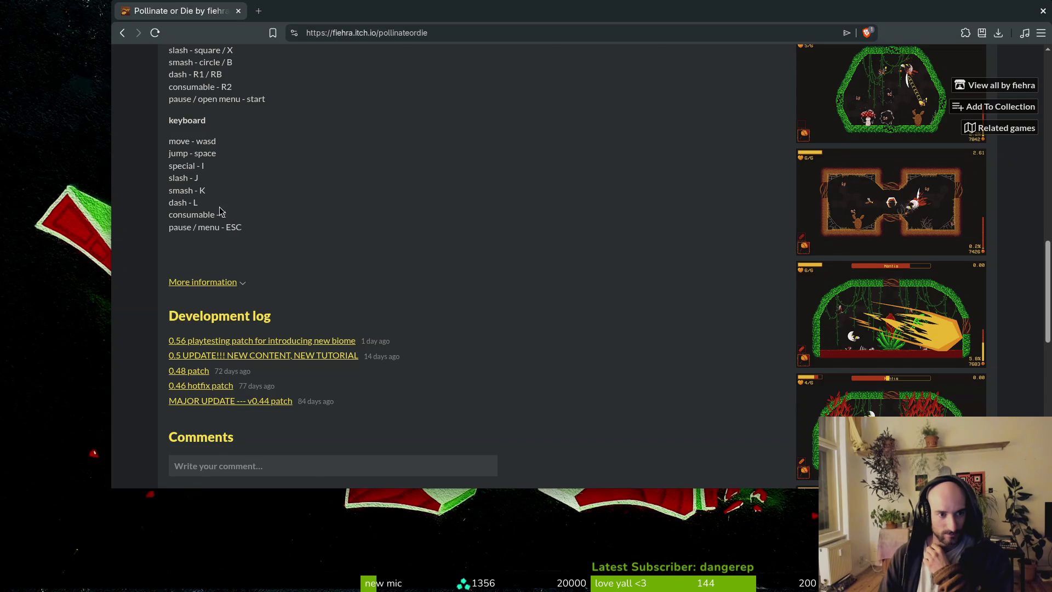
pyautogui.scroll(2, 225, 191)
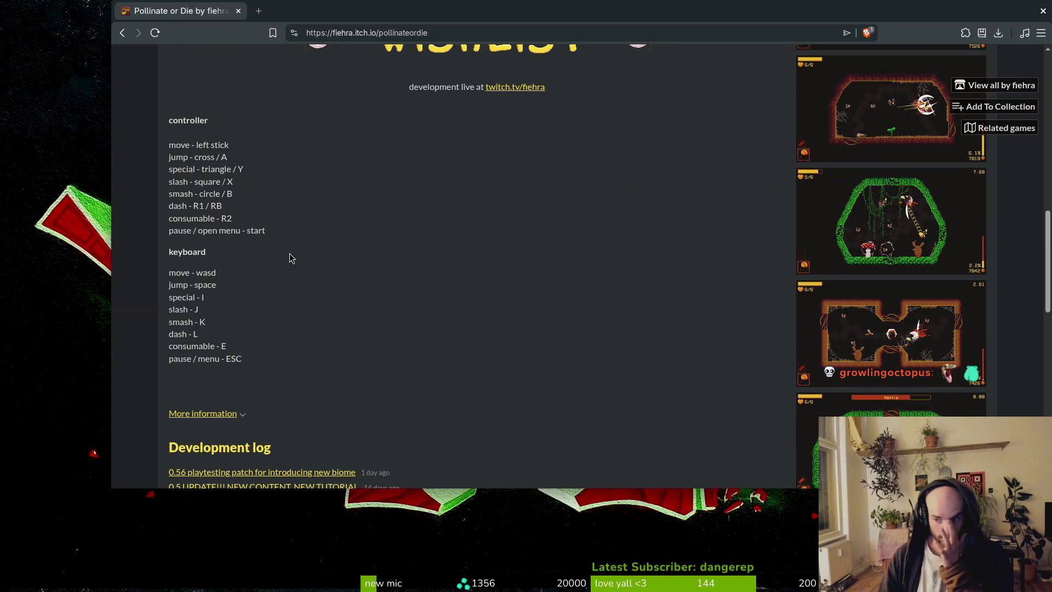
pyautogui.scroll(-5, 531, 359)
pyautogui.scroll(-3, 532, 358)
pyautogui.scroll(17, 563, 317)
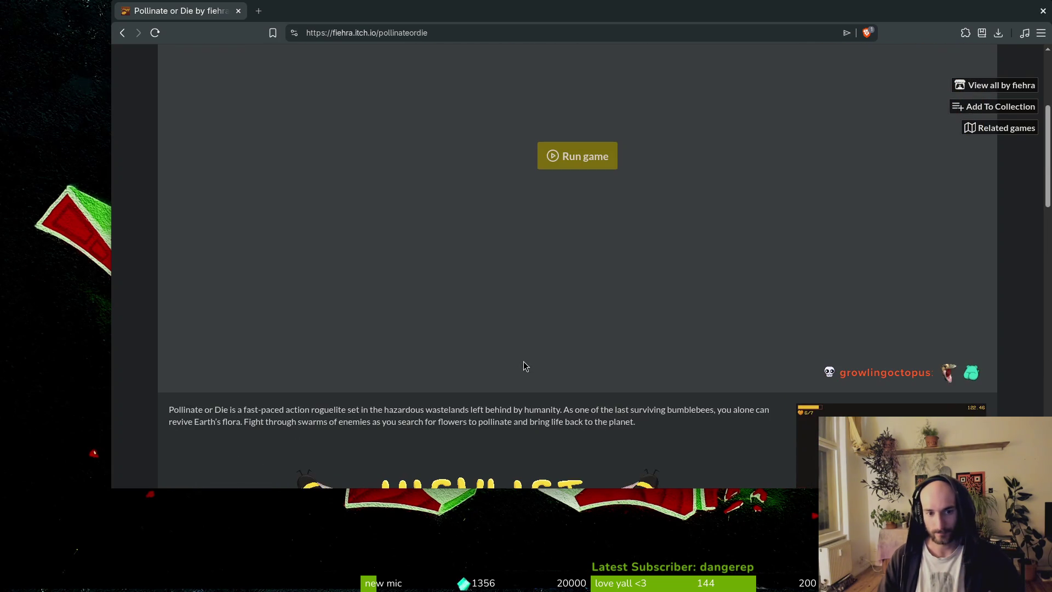
pyautogui.scroll(3, 607, 406)
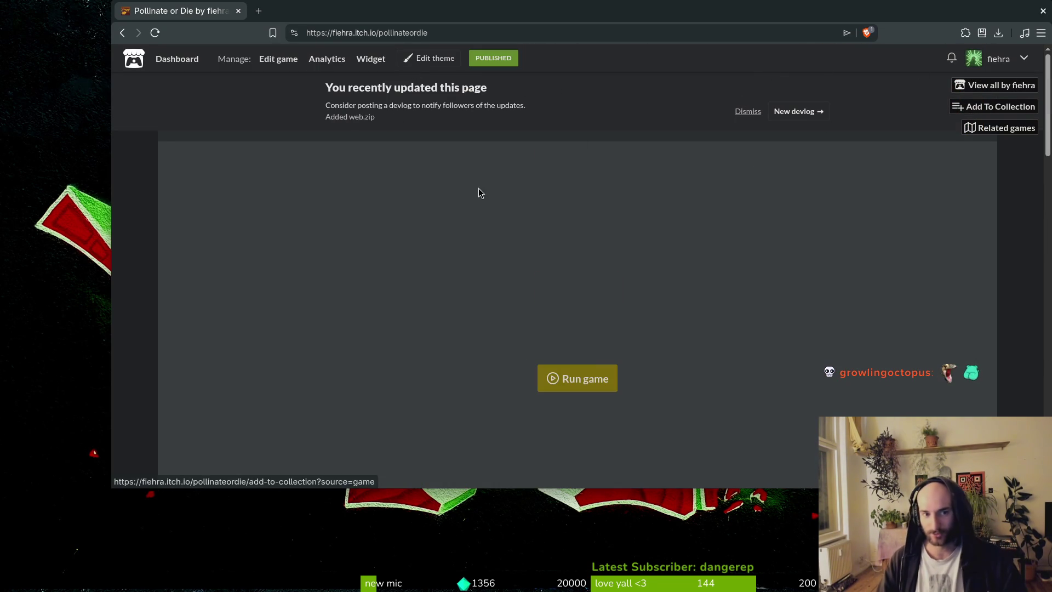
pyautogui.scroll(-10, 470, 170)
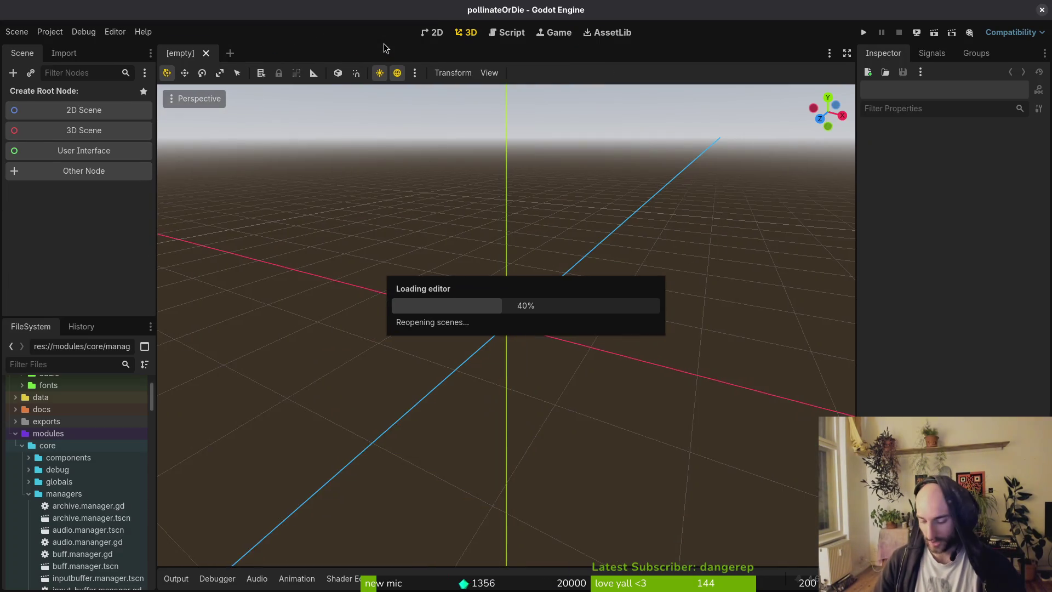
# Quick-open level_2_8.tscn by searching '2_8' and select its desertTilemapLayer node
pyautogui.hotkey('alt', 'shift', 'o')
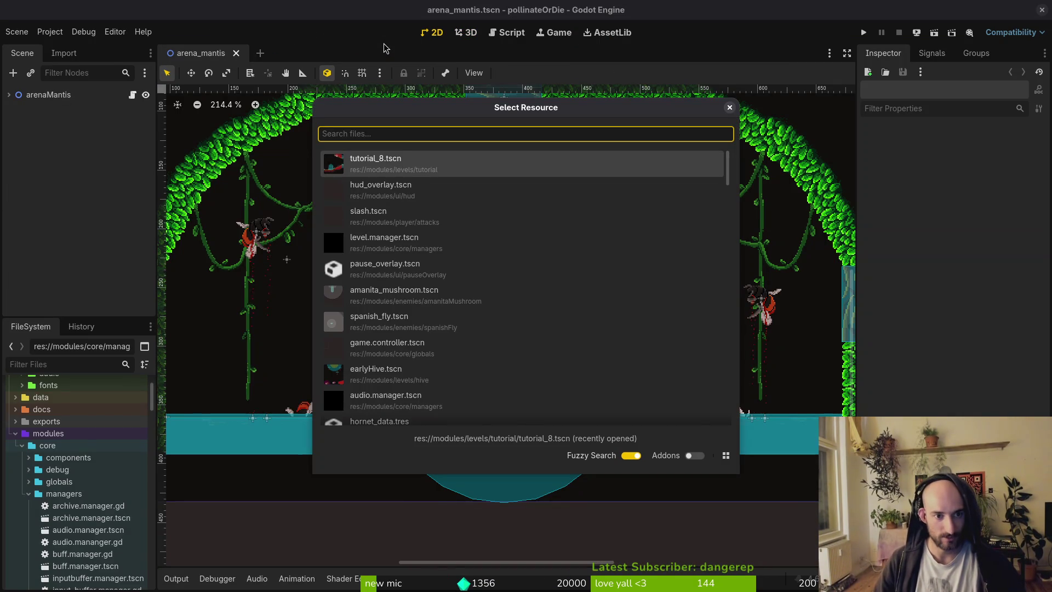
pyautogui.write('2_8')
pyautogui.press('Return')
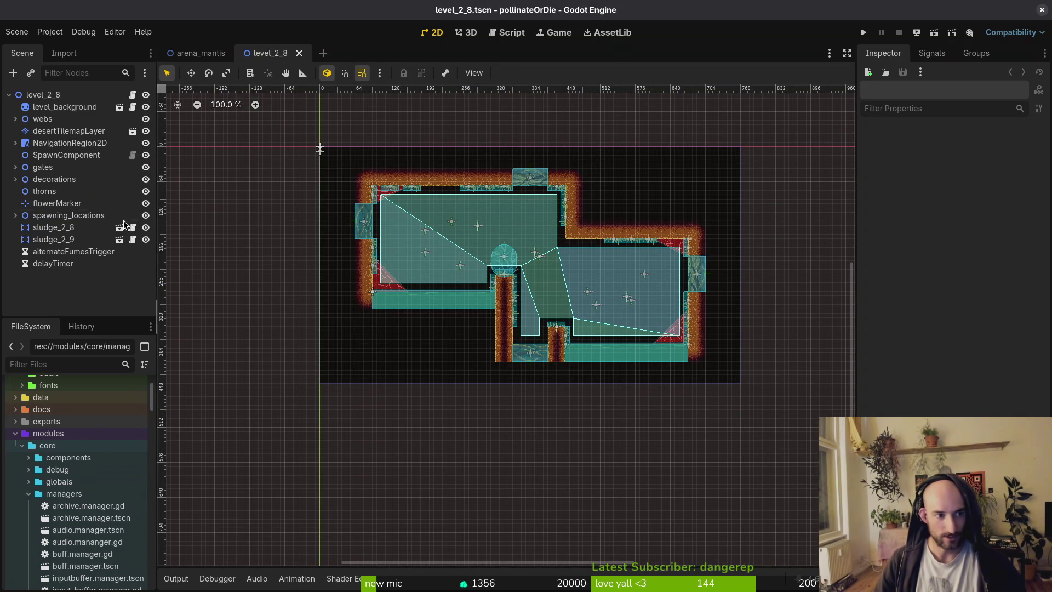
pyautogui.click(68, 131)
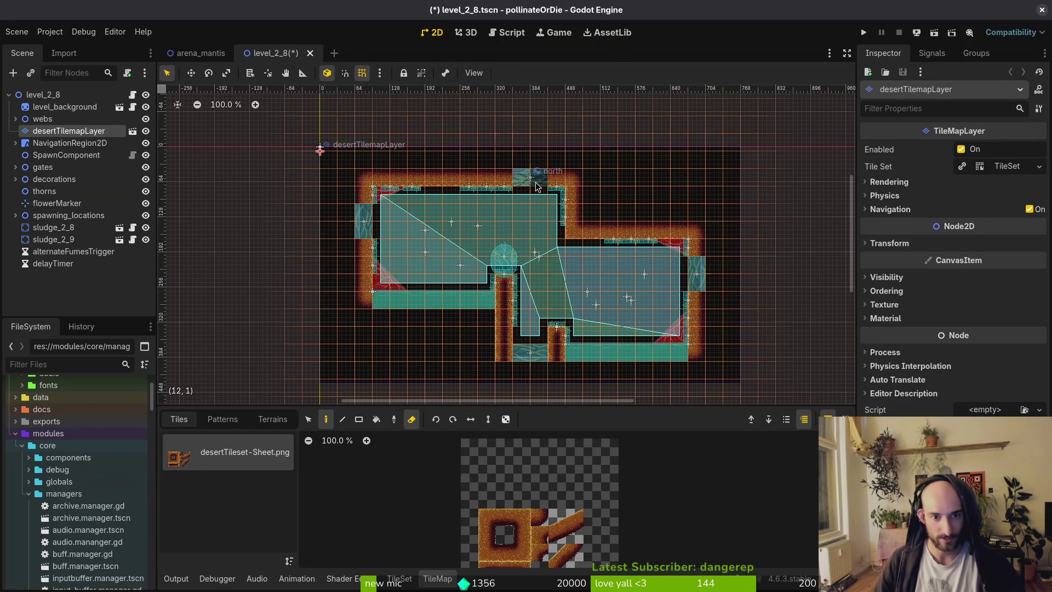
# Save the level_2_8 scene and run the project to playtest it
pyautogui.press('Escape')
pyautogui.hotkey('ctrl', 's')
pyautogui.scroll(3, 586, 304)
pyautogui.click(861, 35)
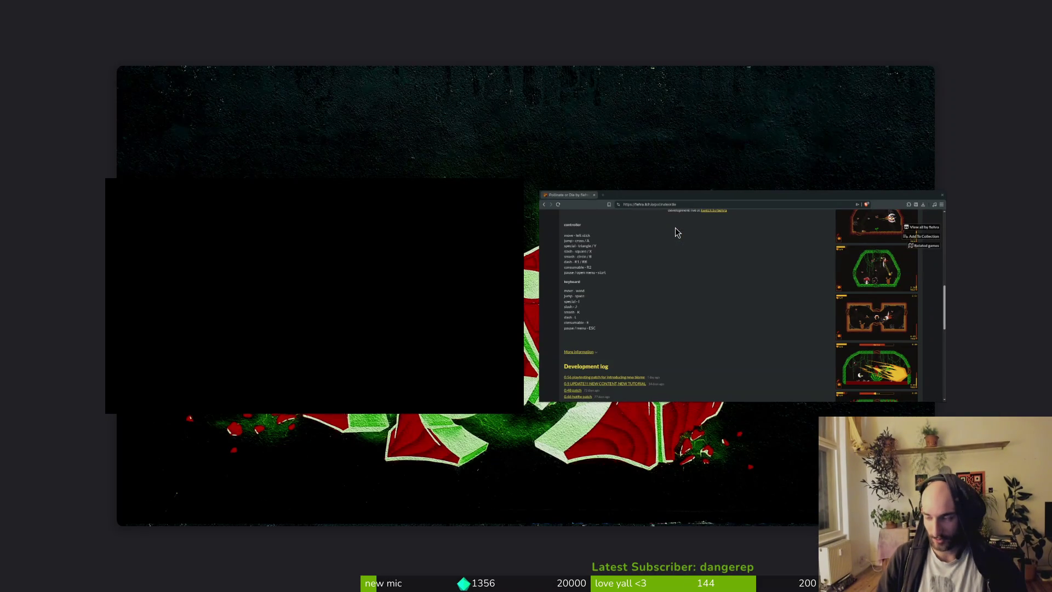
# Move into gamedev/pollinate-or-die and open tig's status view
pyautogui.write('cd gamedev/pol')
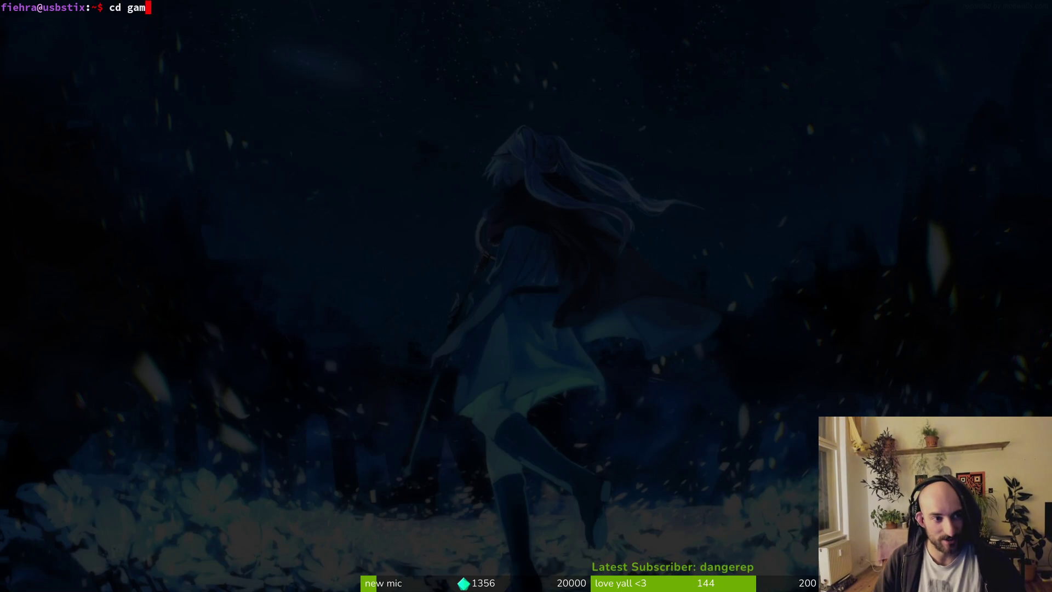
pyautogui.press('Tab')
pyautogui.press('Return')
pyautogui.write('ts')
pyautogui.press('Return')
# Review the audio.manager.tscn diff and stage level_2_8.tscn, leaving the other files unstaged
pyautogui.press('Down')
pyautogui.press('Down')
pyautogui.press('Down')
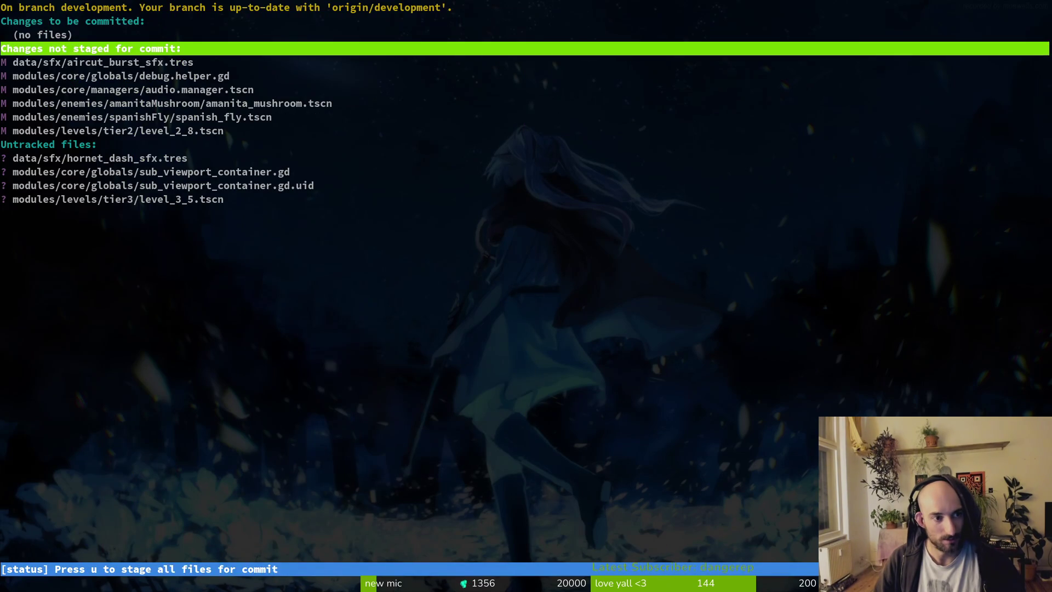
pyautogui.press('Return')
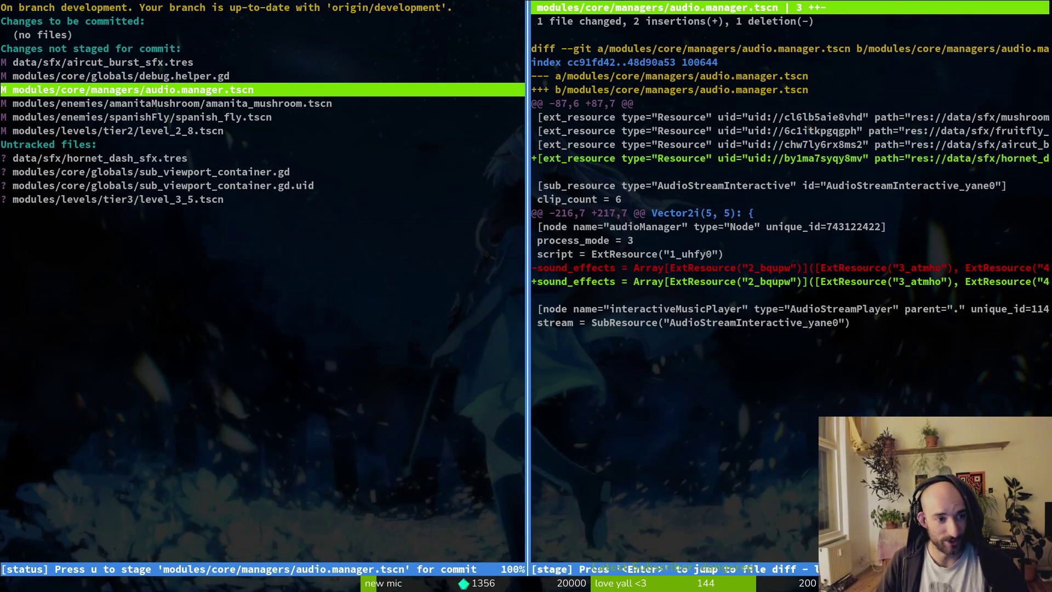
pyautogui.press('Down')
pyautogui.press('Down')
pyautogui.press('Down')
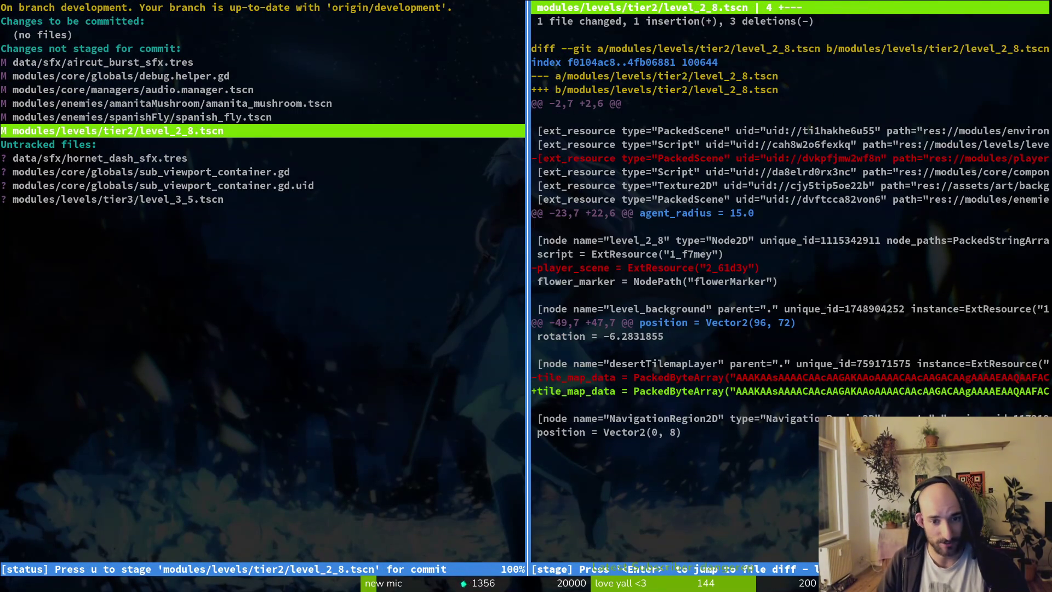
pyautogui.press('u')
pyautogui.press('Down')
pyautogui.press('Down')
pyautogui.press('Down')
pyautogui.press('Up')
pyautogui.press('Up')
pyautogui.press('Up')
pyautogui.press('Up')
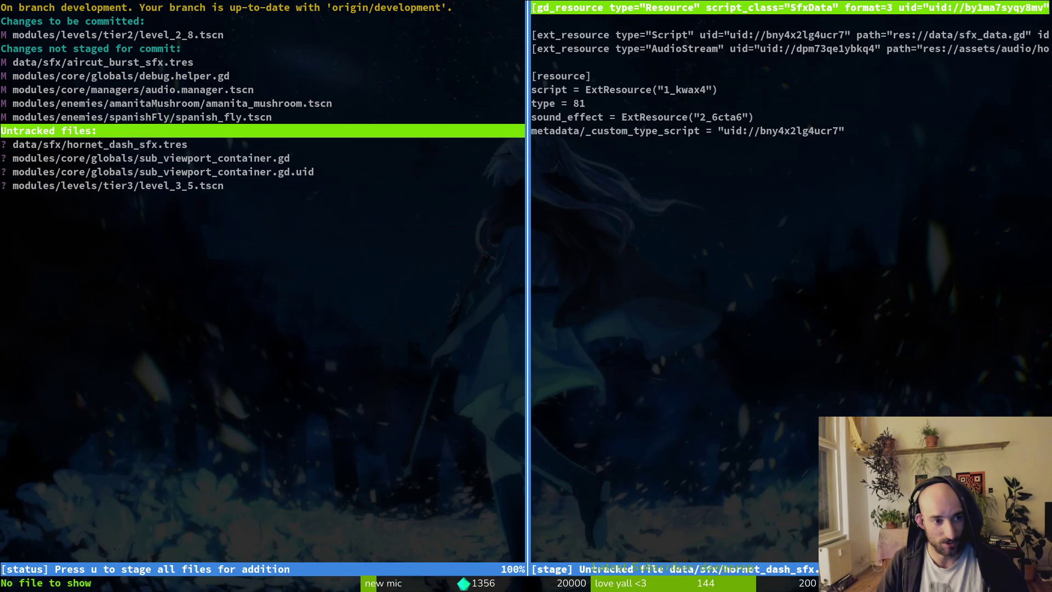
pyautogui.press('Up')
pyautogui.press('Up')
pyautogui.press('Up')
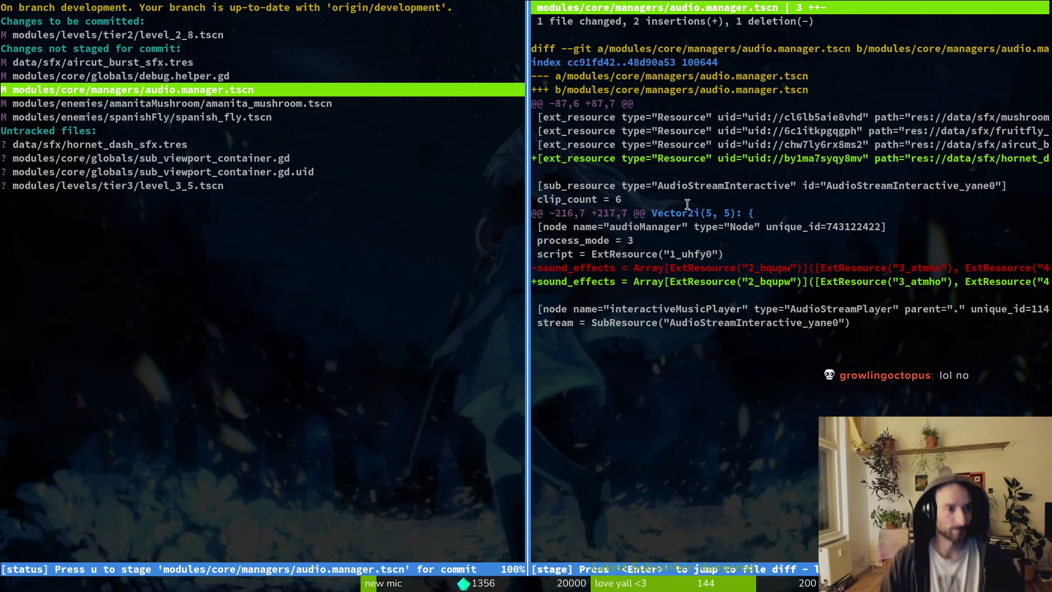
# Quit tig and begin typing a git commit -m message at the shell prompt
pyautogui.write('Qgit commit -m "')
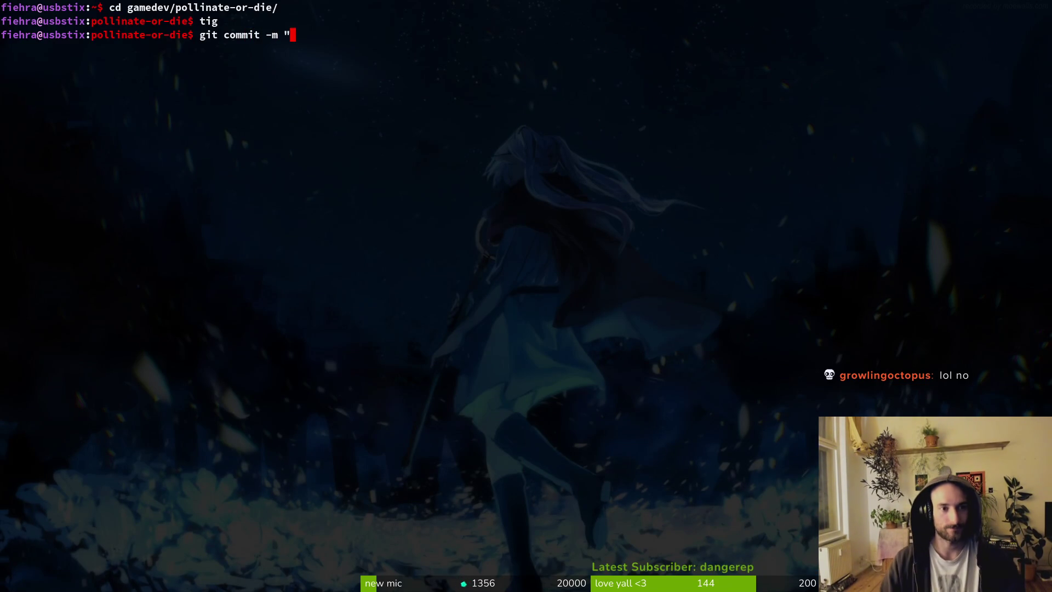
pyautogui.write('ficed g')
# Commit the staged level_2_8 change with the message 'fixed gates tiles maps in 2_6'
pyautogui.press('BackSpace')
pyautogui.press('BackSpace')
pyautogui.press('BackSpace')
pyautogui.write('ed gates tiles maps in 2_')
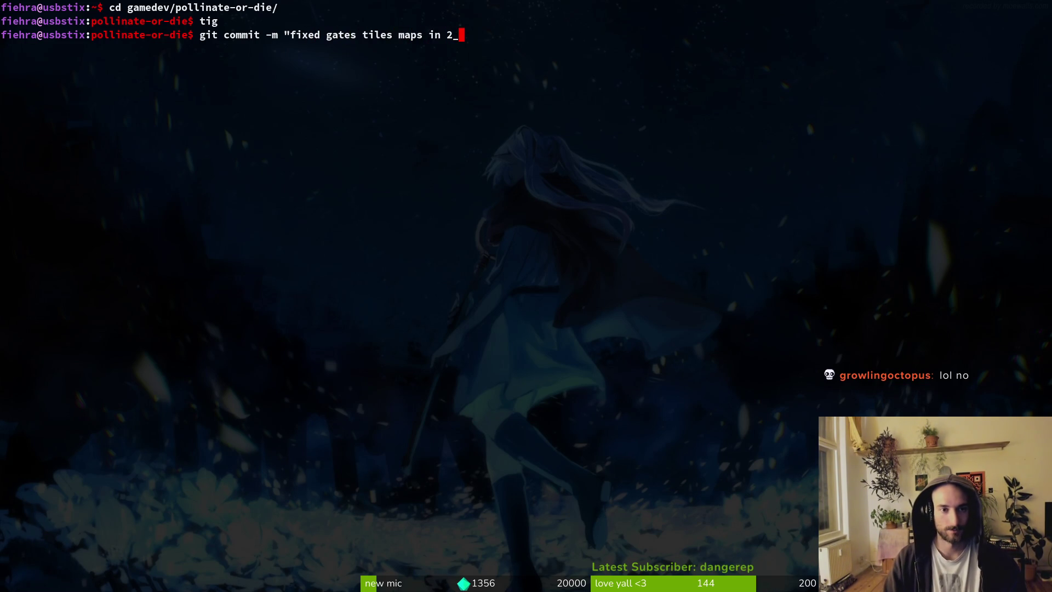
pyautogui.write('6"')
pyautogui.press('Return')
# In tig, stage the sfx files, audio.manager.tscn and the amanita_mushroom and spanish_fly enemy scenes
pyautogui.write('tig')
pyautogui.press('Return')
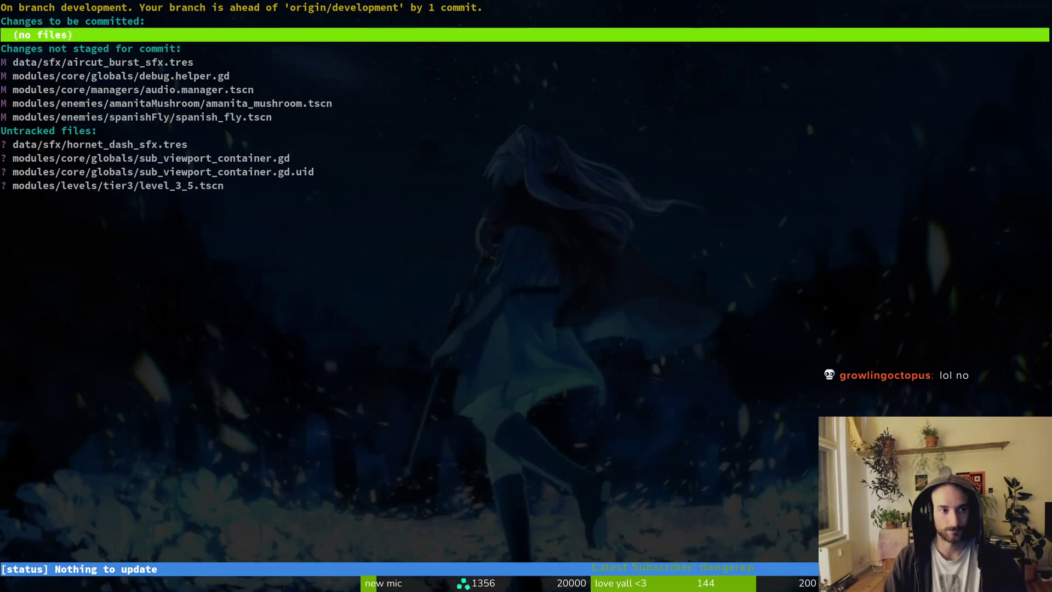
pyautogui.press('u')
pyautogui.press('Down')
pyautogui.press('u')
pyautogui.press('Down')
pyautogui.press('Up')
pyautogui.press('u')
pyautogui.press('u')
pyautogui.press('Up')
pyautogui.press('Up')
pyautogui.press('Up')
pyautogui.press('Up')
pyautogui.press('Up')
pyautogui.press('Return')
pyautogui.press('Down')
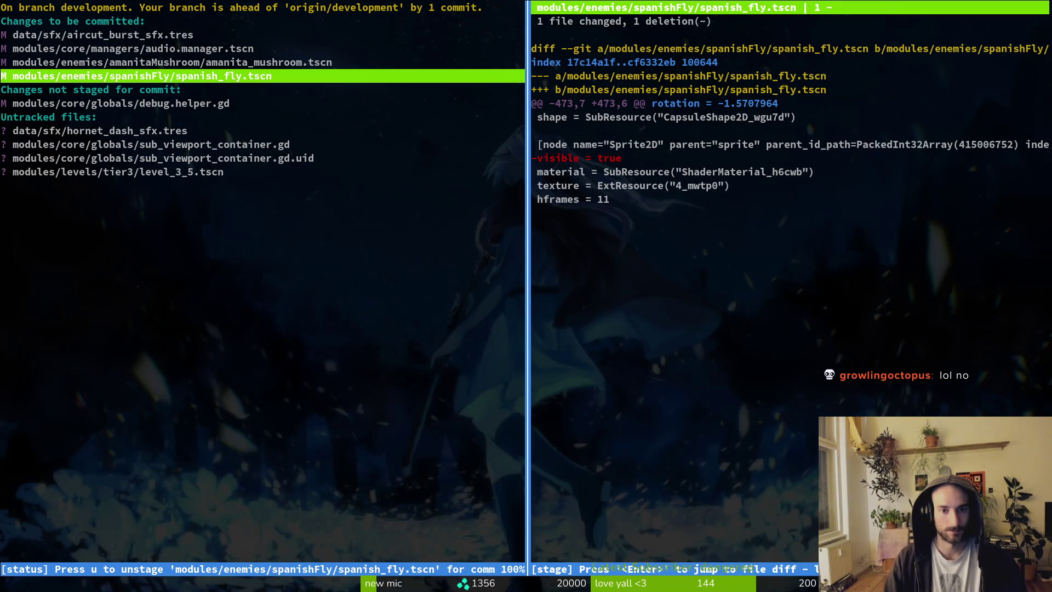
pyautogui.press('Down')
pyautogui.press('Down')
pyautogui.press('Down')
pyautogui.press('Down')
pyautogui.press('Down')
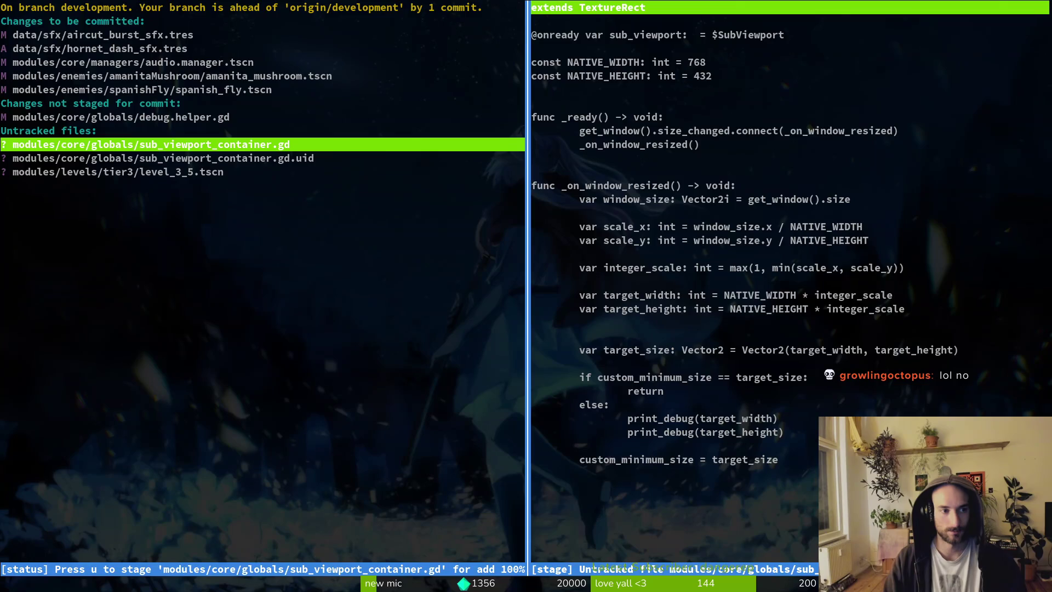
pyautogui.press('q')
pyautogui.press('q')
# Commit 'updated some sfx and hide enemy sprites', push it to development, and move into assets
pyautogui.write('git comi')
pyautogui.press('BackSpace')
pyautogui.write('mit ')
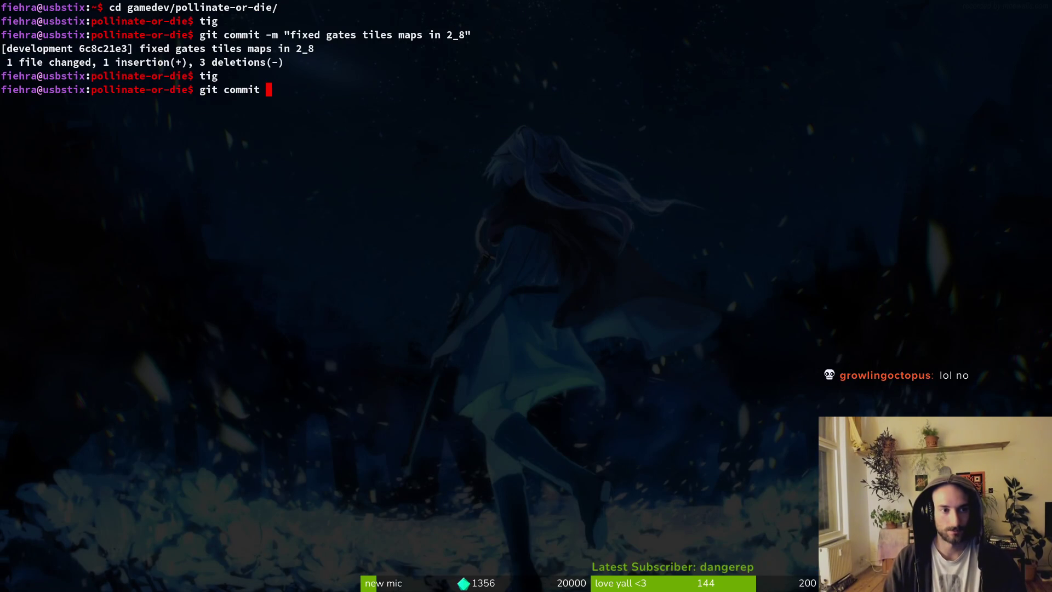
pyautogui.write('-m "updated some sfx and ')
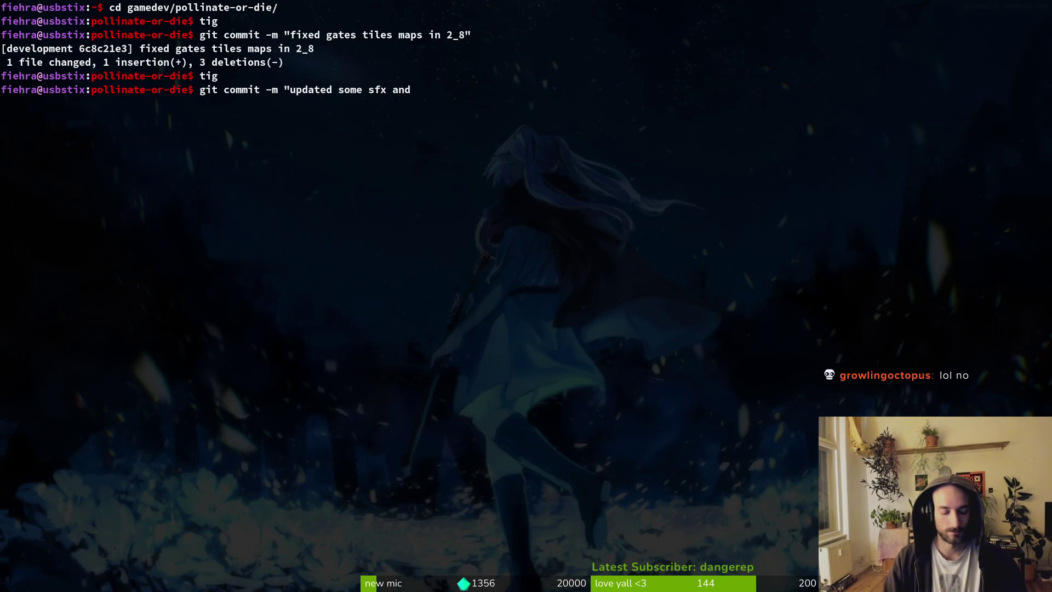
pyautogui.write('hide enemy sprites"')
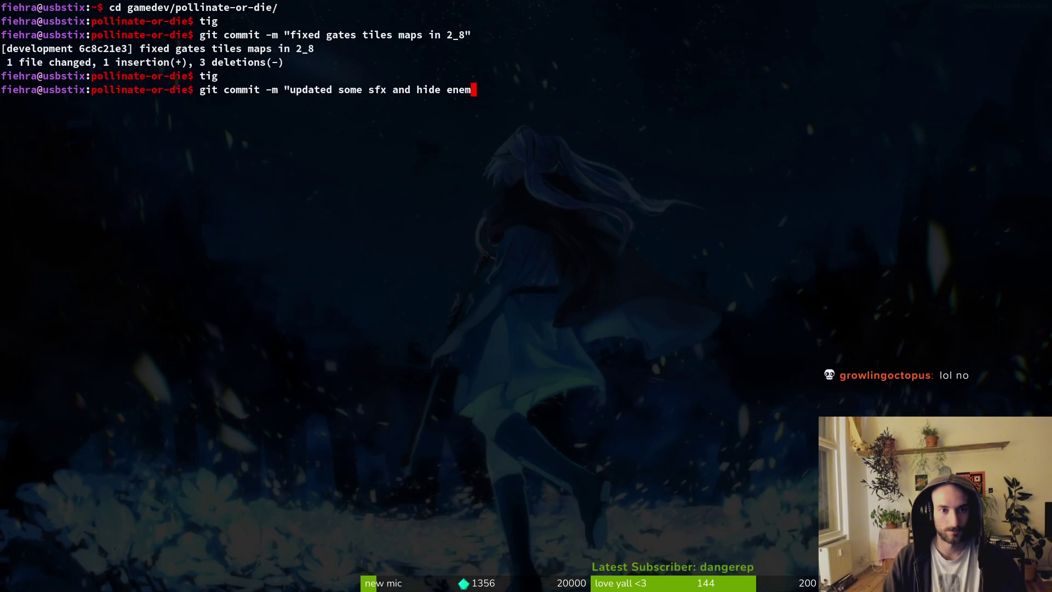
pyautogui.press('Return')
pyautogui.write('git push')
pyautogui.press('Return')
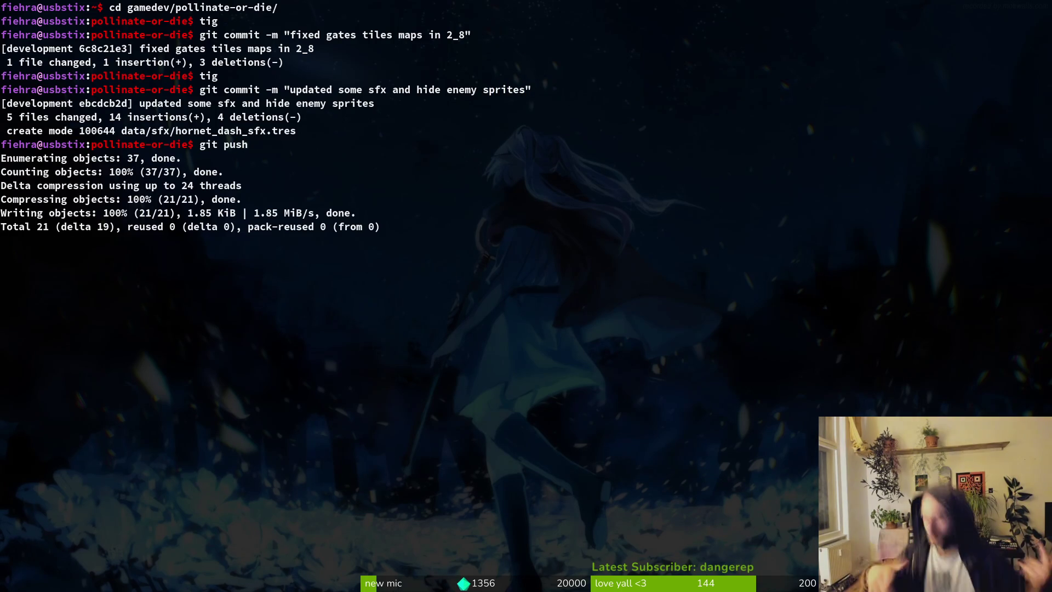
pyautogui.write('cd asse')
pyautogui.press('Tab')
pyautogui.press('Return')
# In assets/aseprite, stage spider.aseprite, spiderArenaGate.aseprite and levelDesigns.aseprite in tig
pyautogui.write('cd a')
pyautogui.press('Tab')
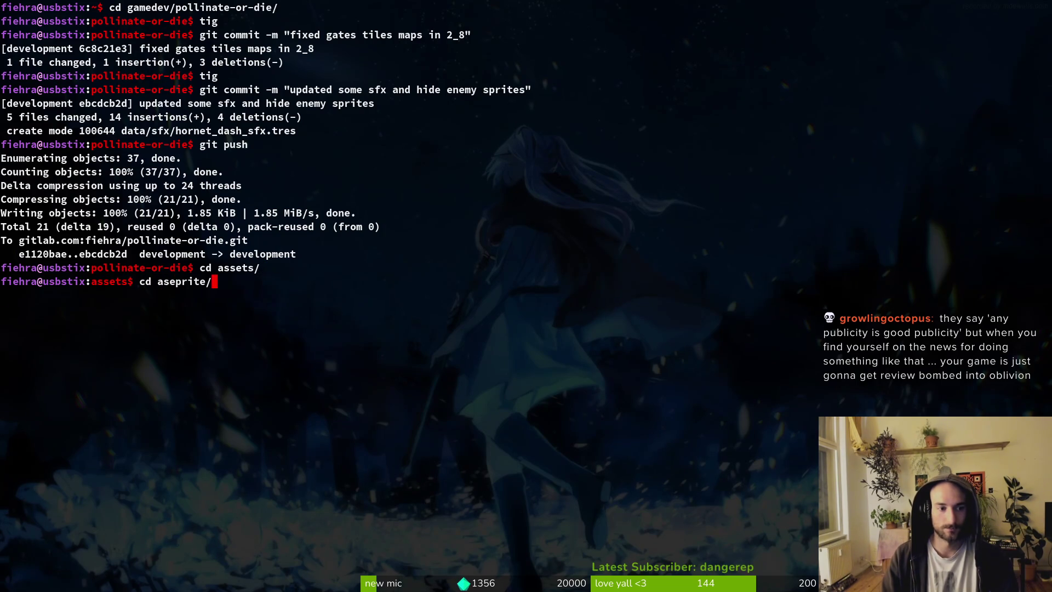
pyautogui.press('Return')
pyautogui.write('tig')
pyautogui.press('Return')
pyautogui.press('s')
pyautogui.press('Down')
pyautogui.press('Down')
pyautogui.press('u')
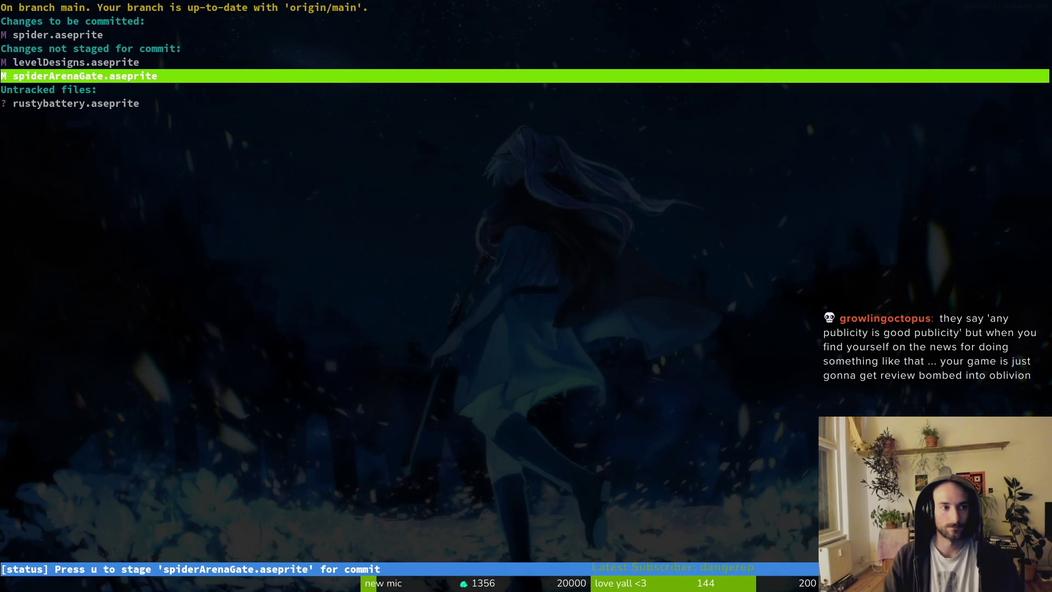
pyautogui.press('u')
pyautogui.press('Return')
pyautogui.press('u')
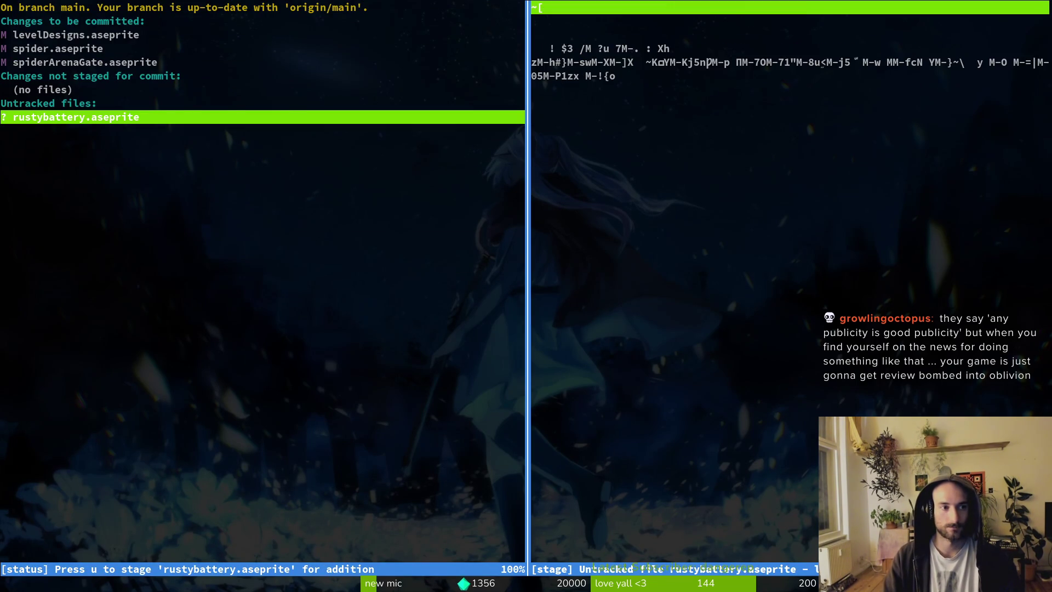
pyautogui.press('q')
pyautogui.press('q')
pyautogui.press('q')
# Commit the spider changes as 'added alert and eating animation to spider, removed cocoon from spider gate'
pyautogui.write('git')
pyautogui.press('BackSpace')
pyautogui.press('BackSpace')
pyautogui.press('BackSpace')
pyautogui.write('ti')
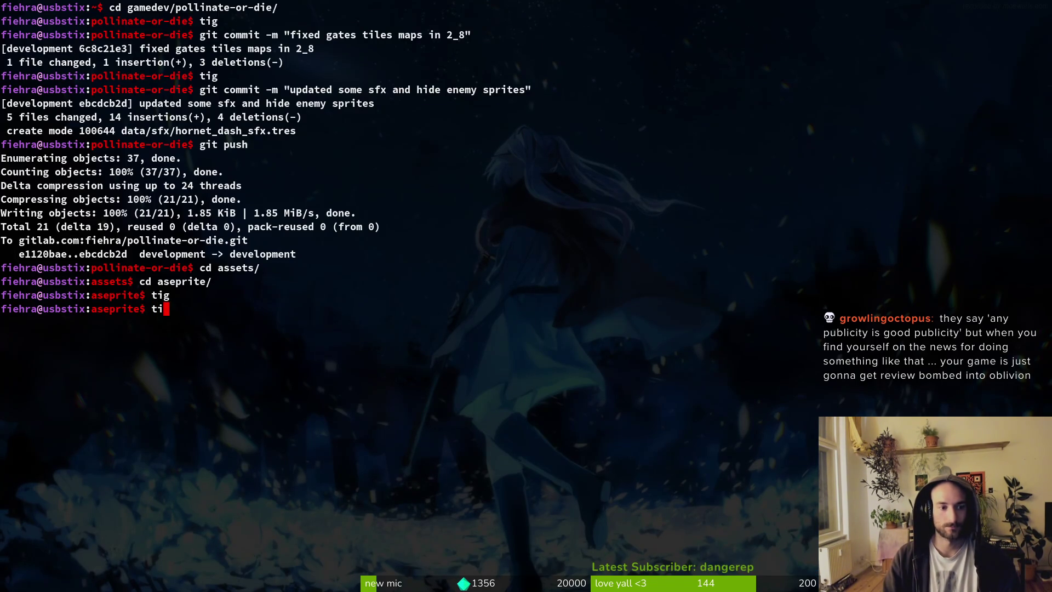
pyautogui.write('g')
pyautogui.press('Return')
pyautogui.press('s')
pyautogui.press('q')
pyautogui.press('q')
pyautogui.write('git commit -m "')
pyautogui.write('updated')
pyautogui.press('BackSpace')
pyautogui.press('BackSpace')
pyautogui.press('BackSpace')
pyautogui.press('BackSpace')
pyautogui.press('BackSpace')
pyautogui.press('BackSpace')
pyautogui.write('added alert and eating animation t ospider, removed cocoon from spider gate"')
pyautogui.press('Return')
pyautogui.write('tig')
# Commit 'added stuff to level designs sheet, game architecture flow charts' and push to GitLab
pyautogui.press('Return')
pyautogui.write('qgit commit -m "added stuff ')
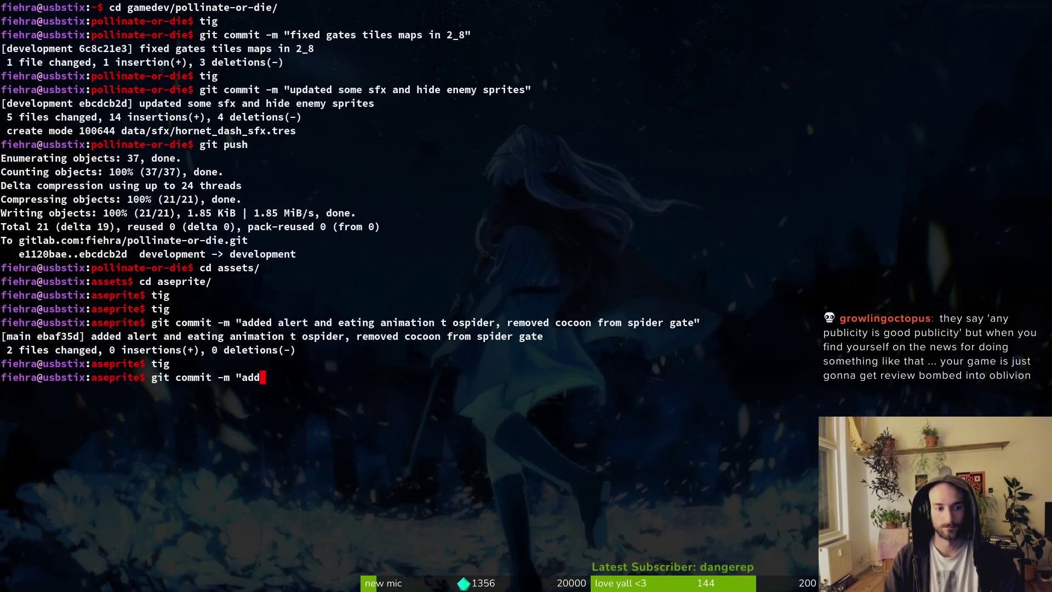
pyautogui.write('to lev')
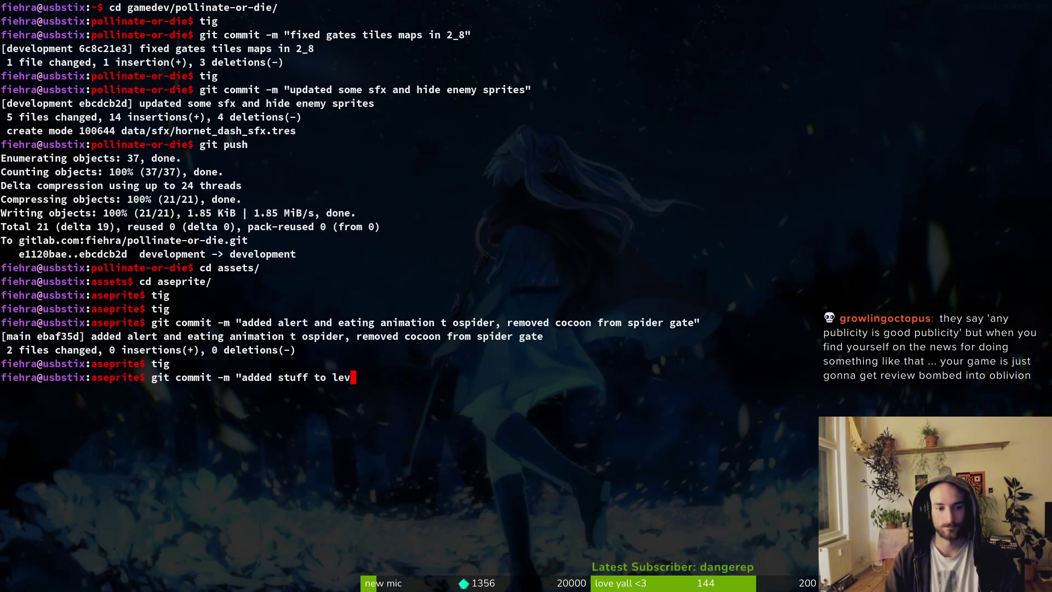
pyautogui.write('el designs ')
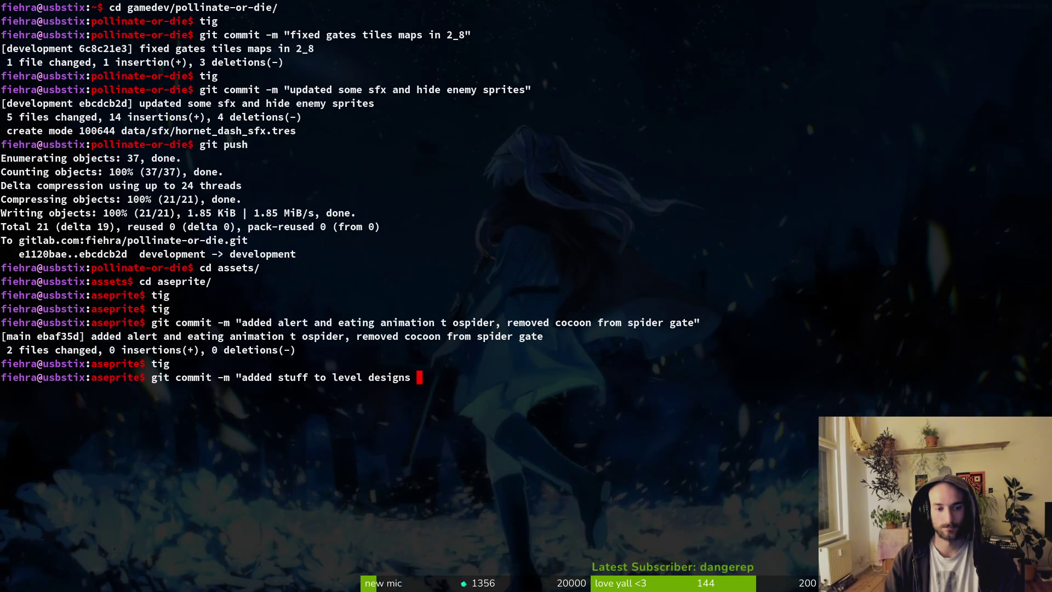
pyautogui.write('shet')
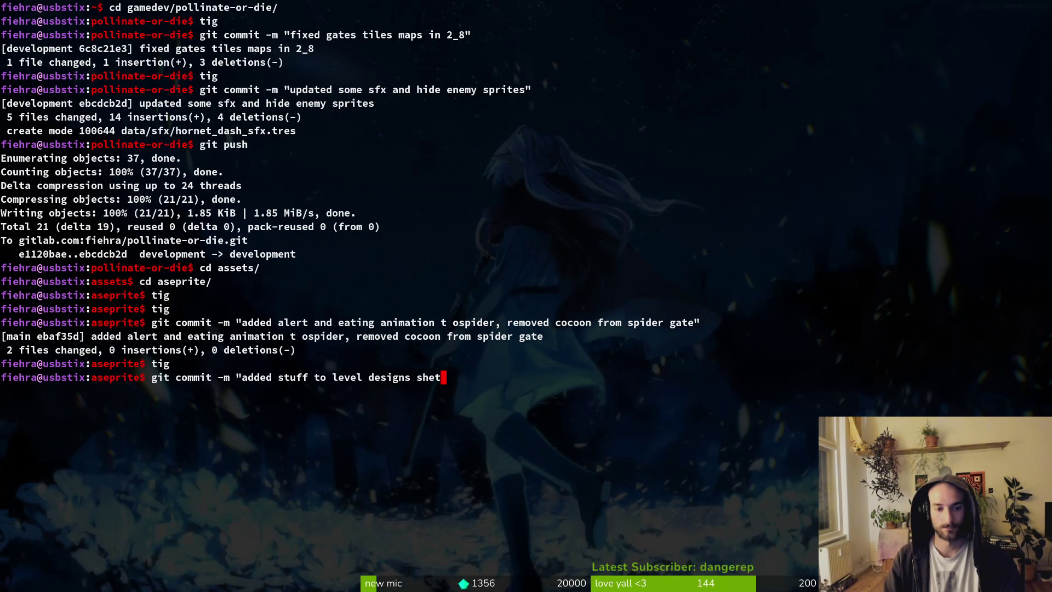
pyautogui.press('BackSpace')
pyautogui.write('et, ')
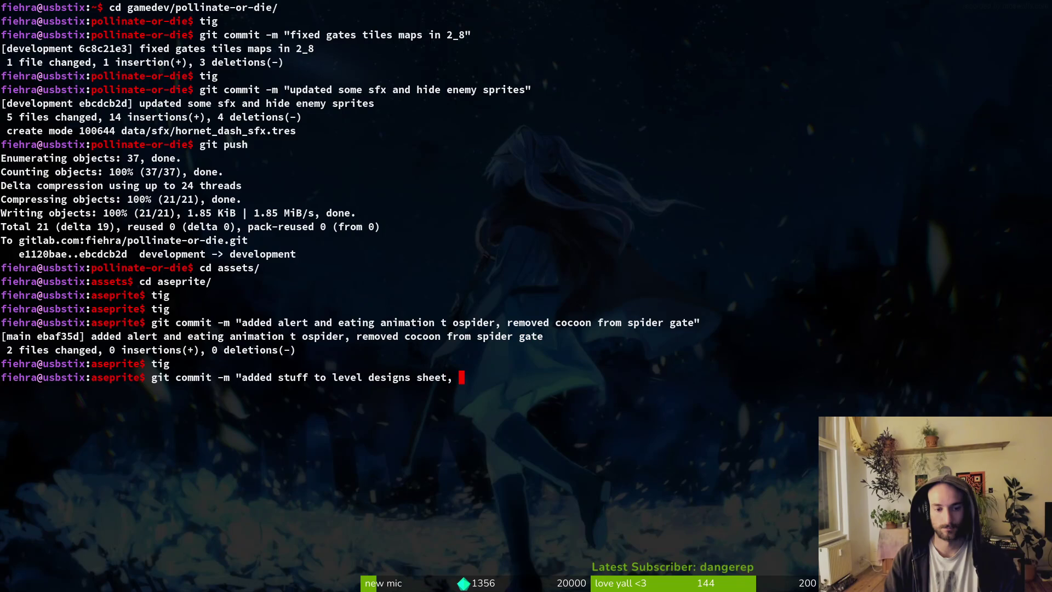
pyautogui.write('game architecture ')
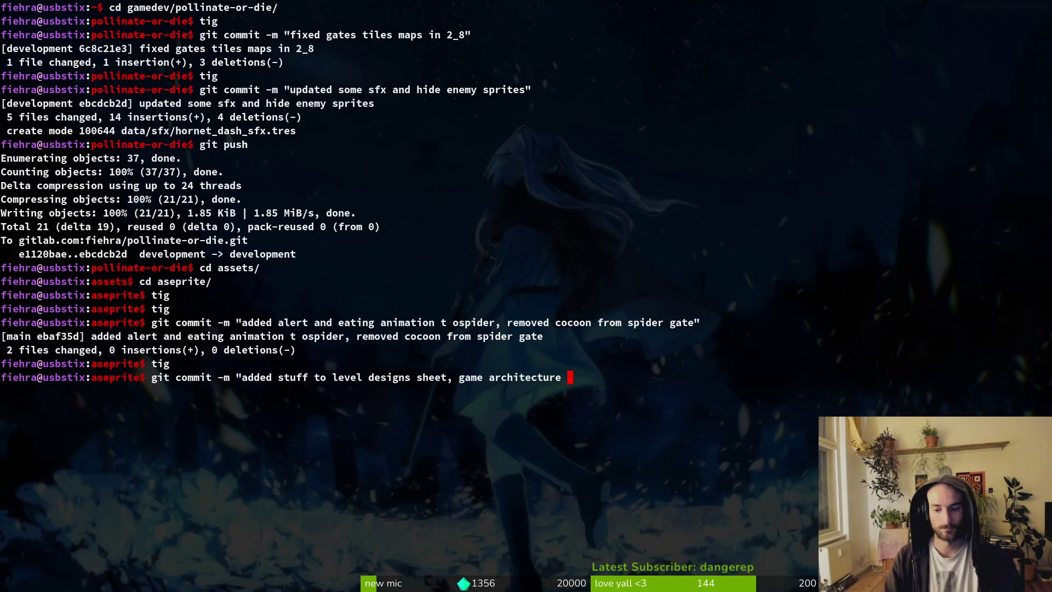
pyautogui.write('flow charts"')
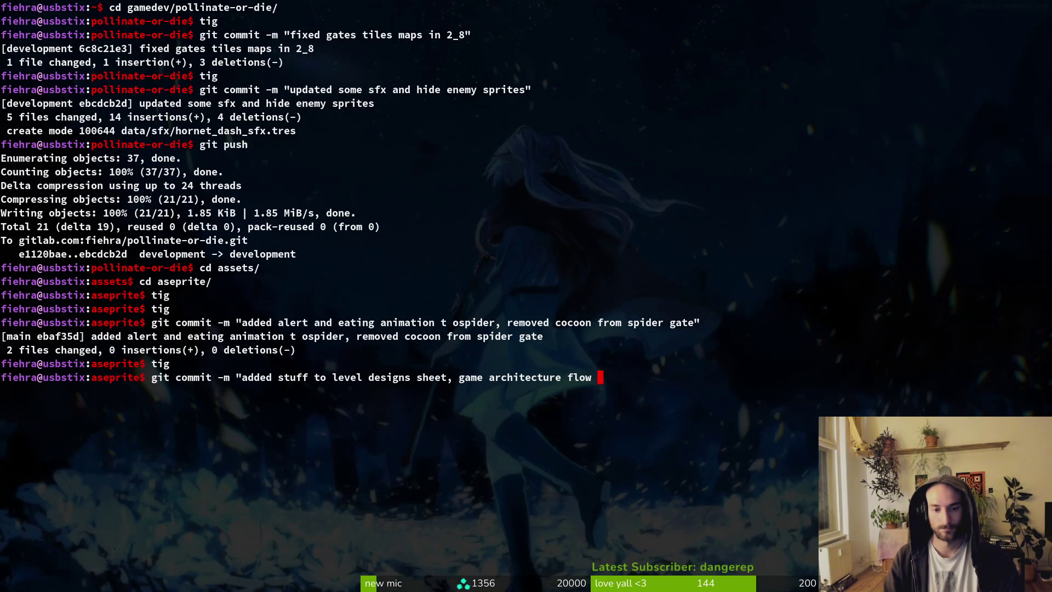
pyautogui.press('Return')
pyautogui.write('git push')
pyautogui.press('Return')
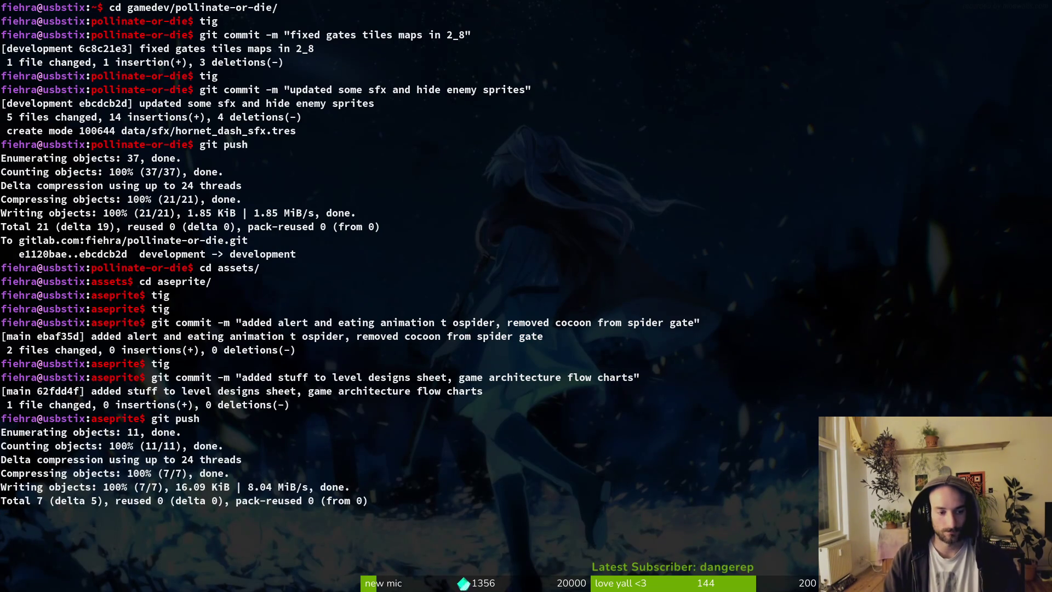
# Go back up two folders to pollinate-or-die and list its contents
pyautogui.write('cd ..')
pyautogui.press('Return')
pyautogui.write('cd ..')
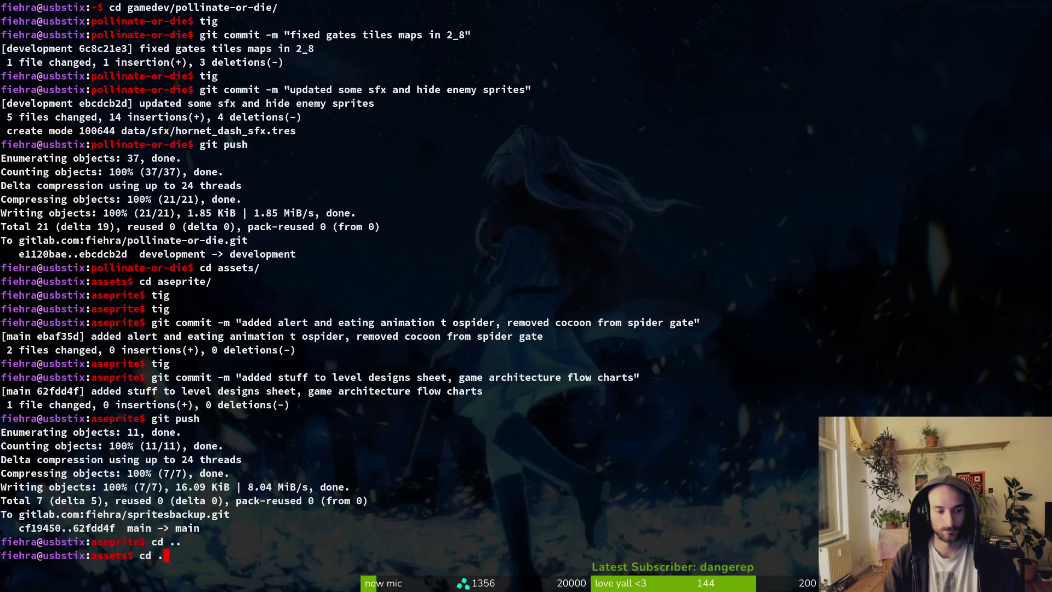
pyautogui.press('Return')
pyautogui.write('ls')
pyautogui.press('Return')
pyautogui.write('ti')
pyautogui.press('Return')
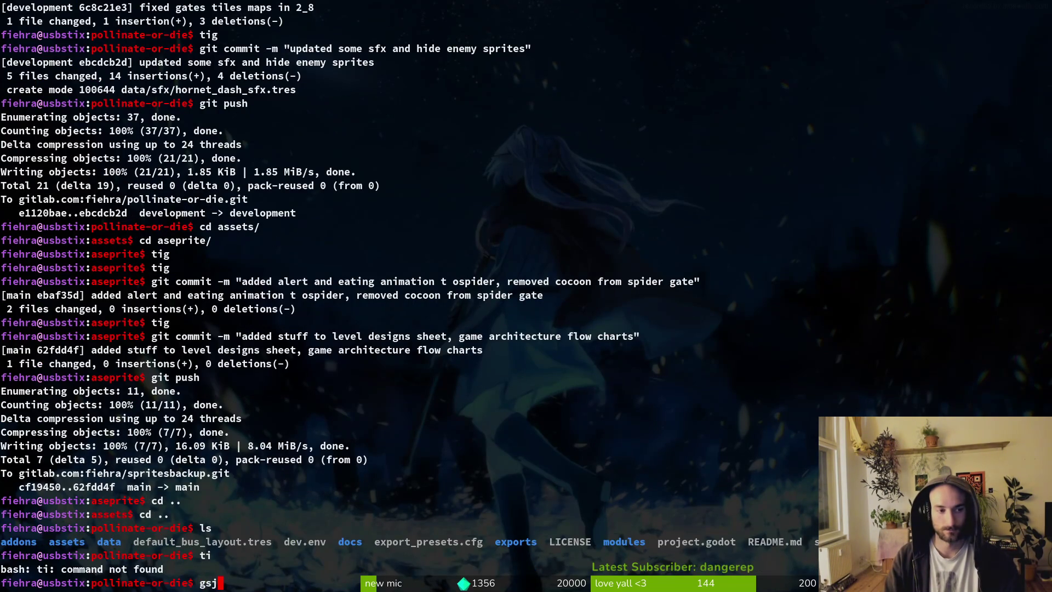
# Browse tig's status view of the remaining changes, including the sub_viewport_container.gd files
pyautogui.write('tig')
pyautogui.press('Return')
pyautogui.press('s')
pyautogui.press('Down')
pyautogui.press('Down')
pyautogui.press('Down')
pyautogui.press('Up')
pyautogui.press('Up')
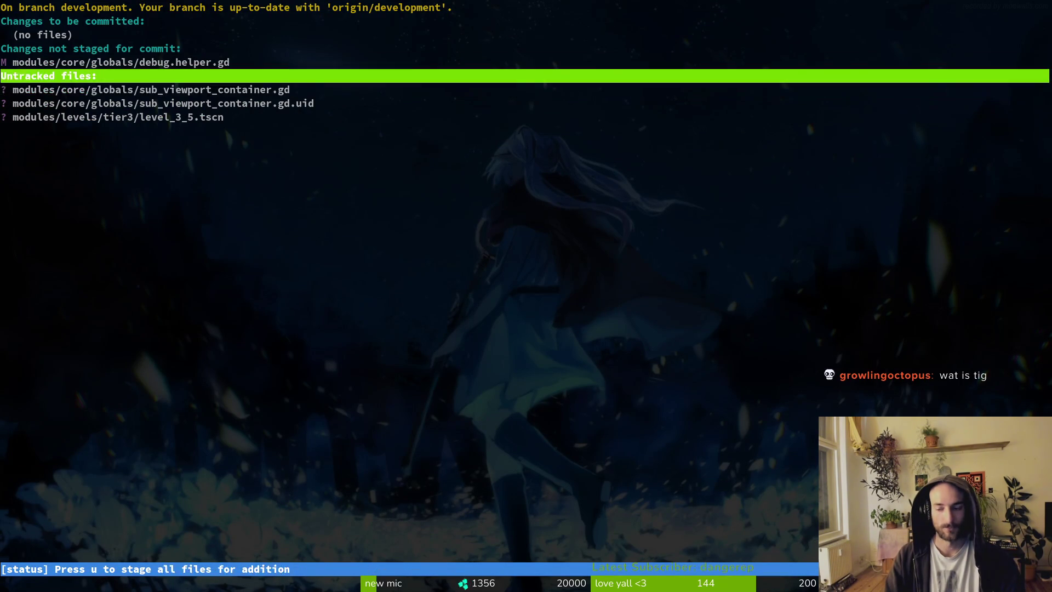
pyautogui.press('Down')
pyautogui.press('Up')
pyautogui.write('q')
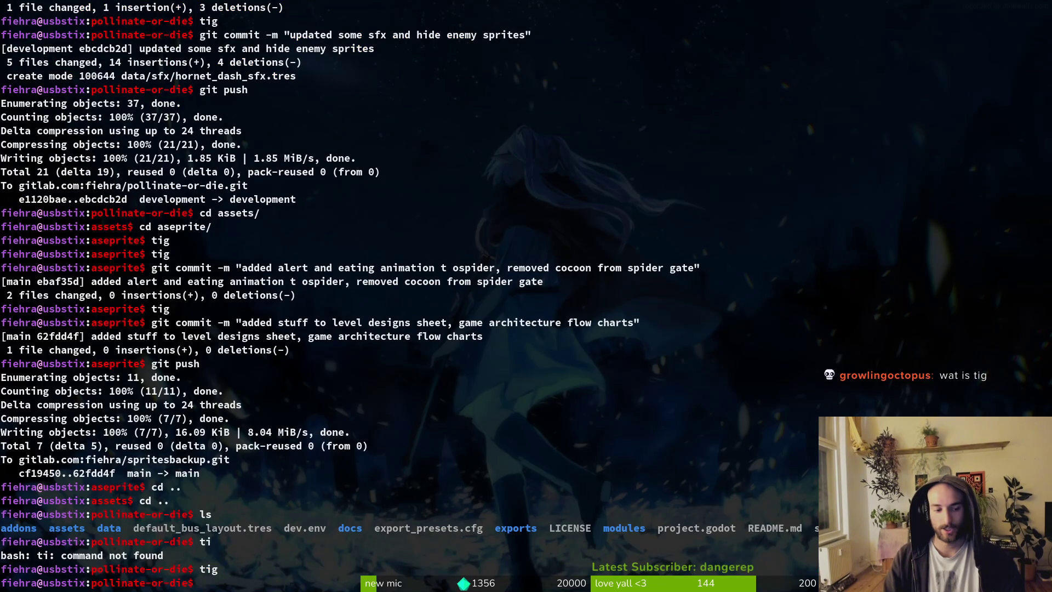
pyautogui.write('tig')
pyautogui.press('Return')
pyautogui.press('s')
pyautogui.press('q')
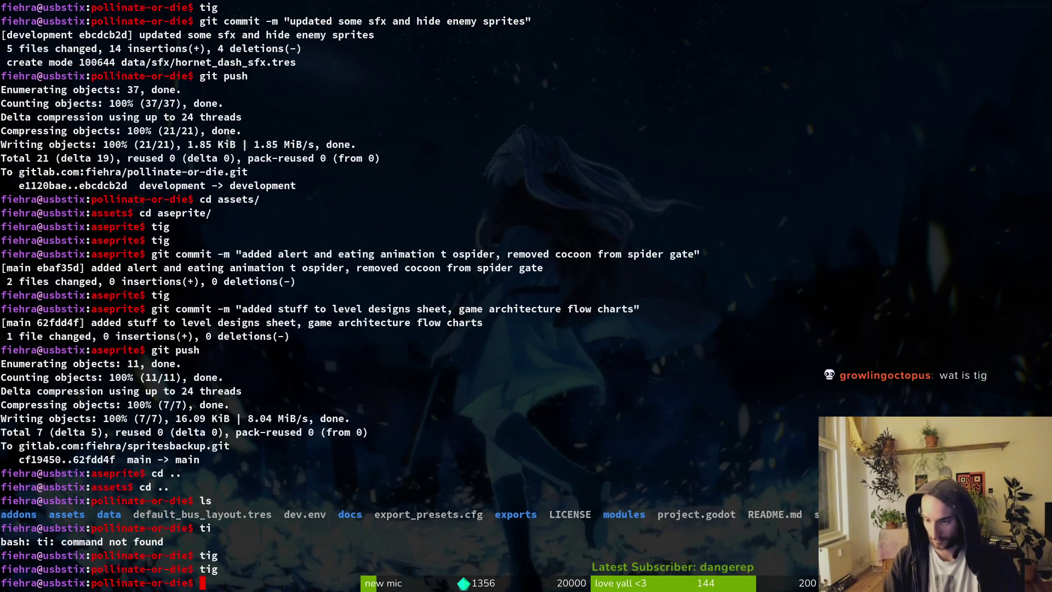
# Print the tig version (2.6.0) and switch to the Pollinate or Die itch.io page
pyautogui.write('tig -v')
pyautogui.press('Return')
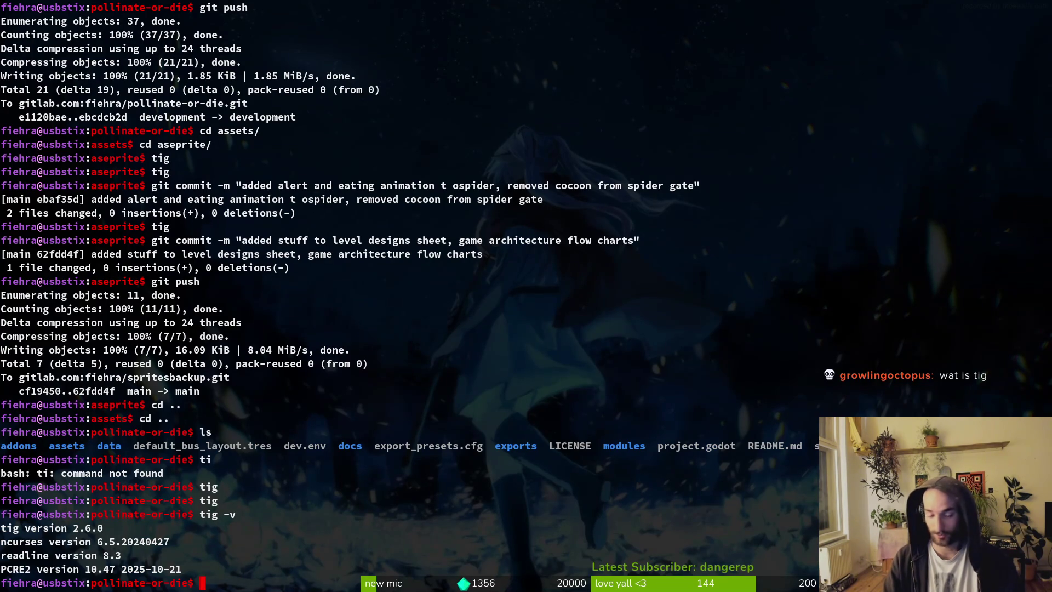
pyautogui.press('super+2')
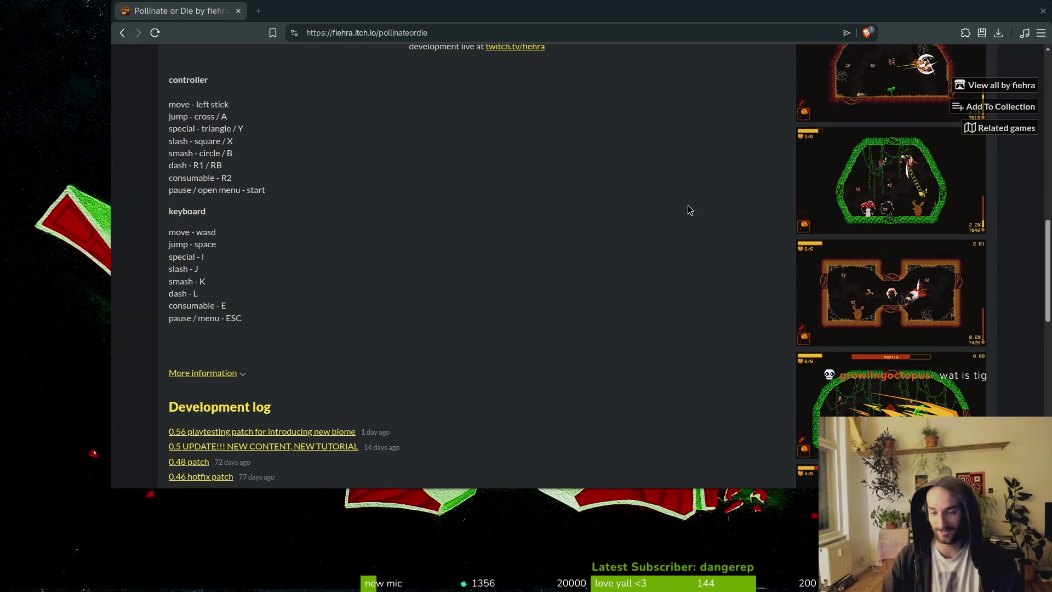
# Hide the browser window with Super+3 so only the graffiti wallpaper is visible
pyautogui.press('super+3')
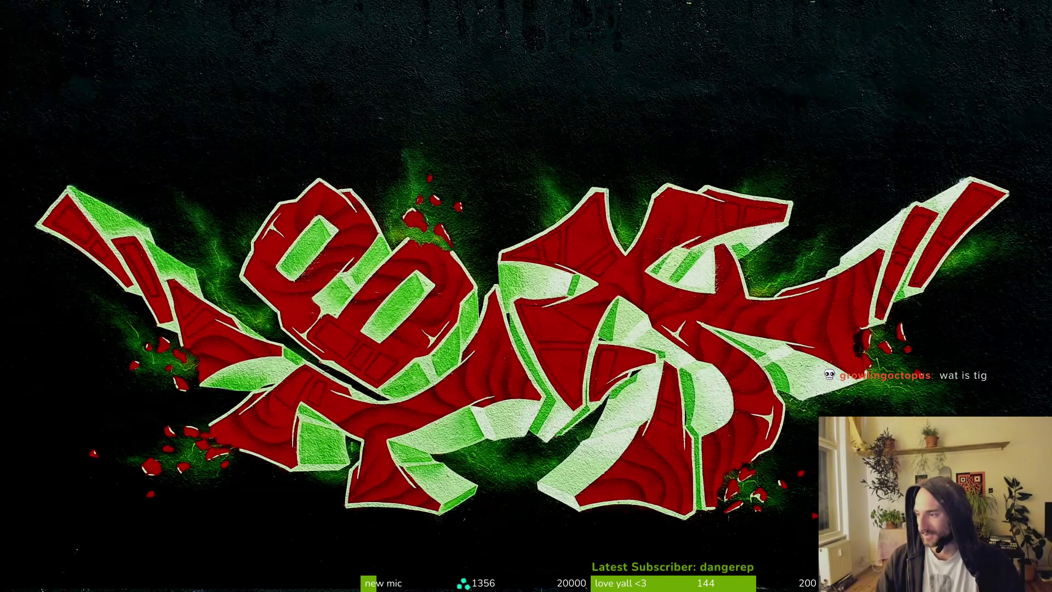
# Fly into the green portal and open today's Legendary +14 Daily Challenge leaderboard
pyautogui.hotkey('w', 'd')
pyautogui.press('w')
pyautogui.press('f')
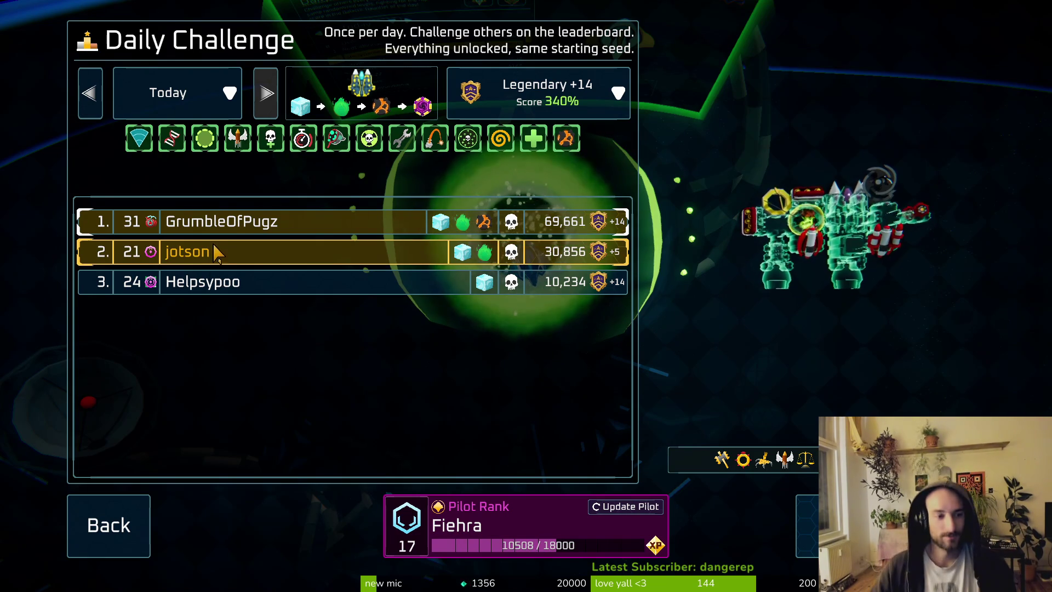
# Preview the ships of today's first-, second- and third-place pilots
pyautogui.click(217, 253)
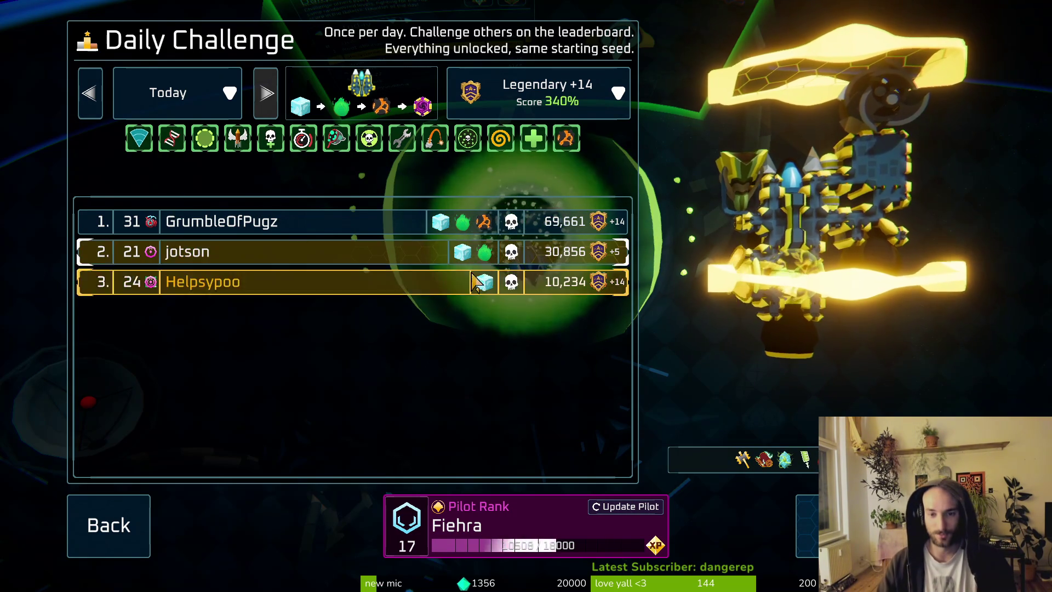
pyautogui.click(488, 287)
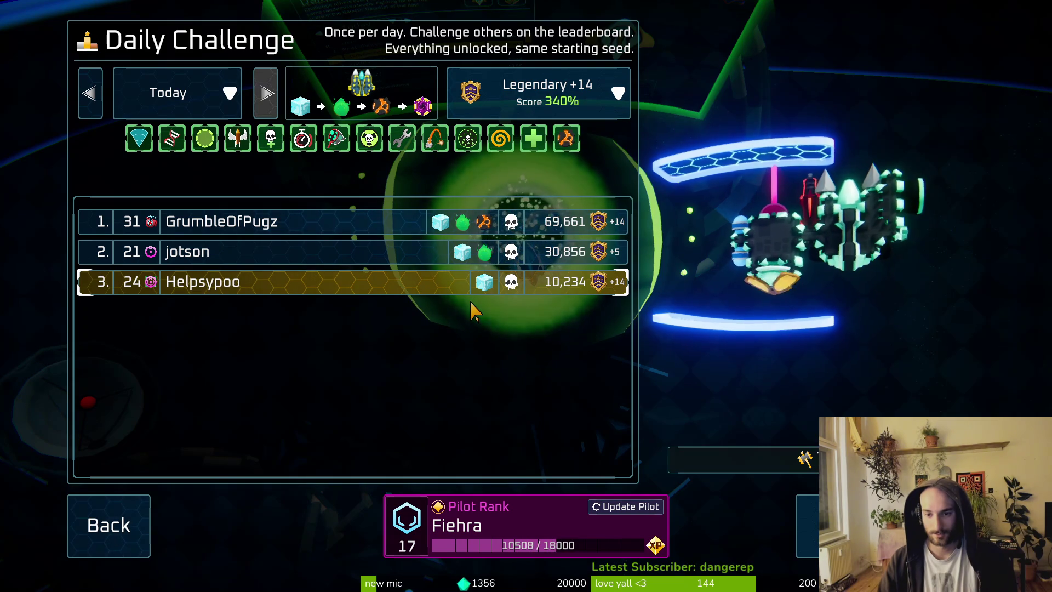
pyautogui.click(198, 221)
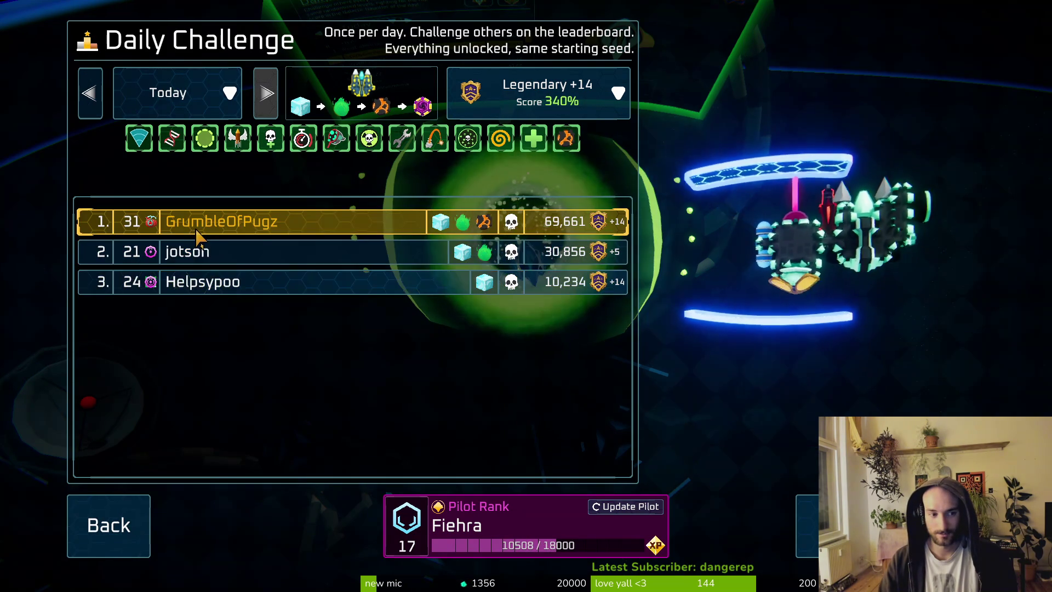
pyautogui.click(201, 283)
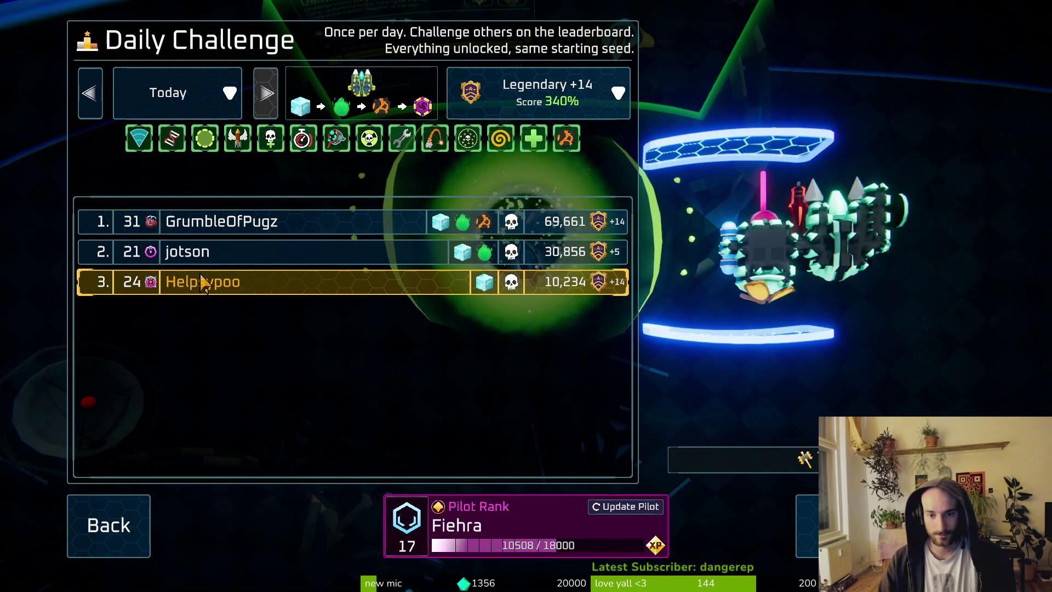
# Preview yesterday's top four pilots' ships, then switch back to Today and close the leaderboard
pyautogui.click(89, 93)
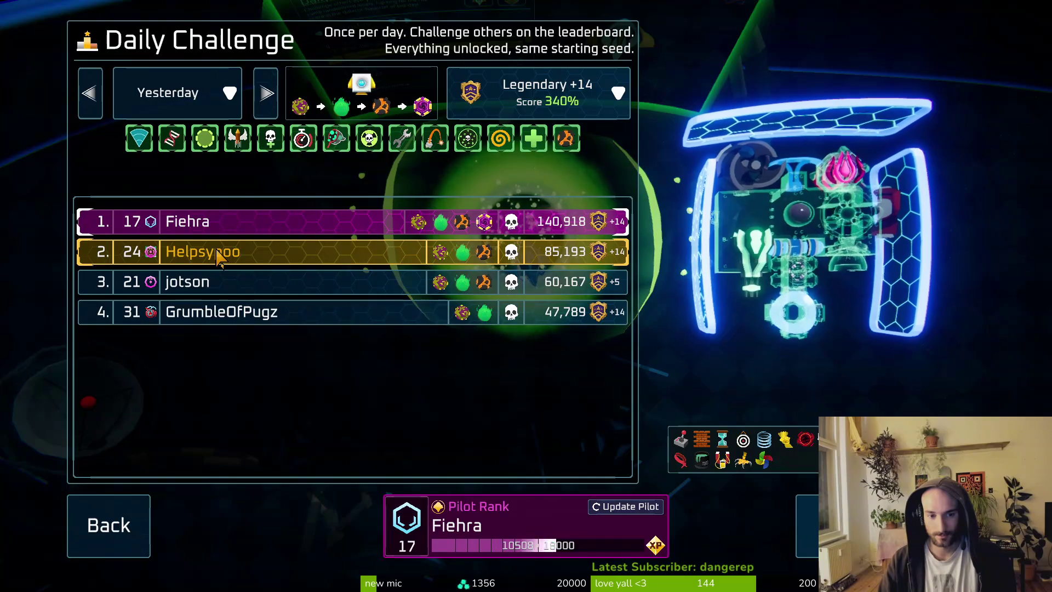
pyautogui.click(218, 253)
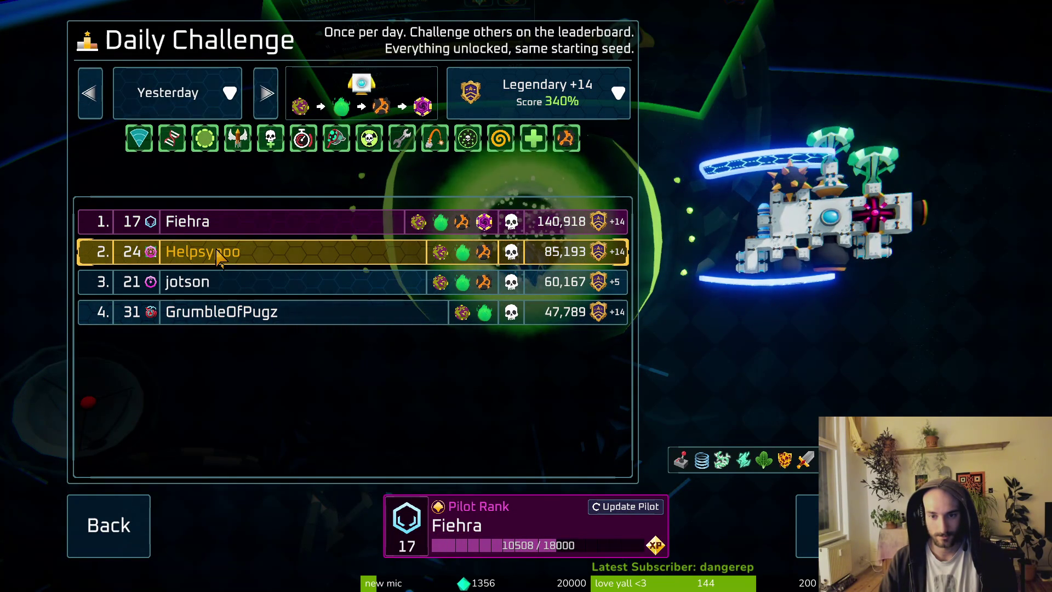
pyautogui.click(227, 292)
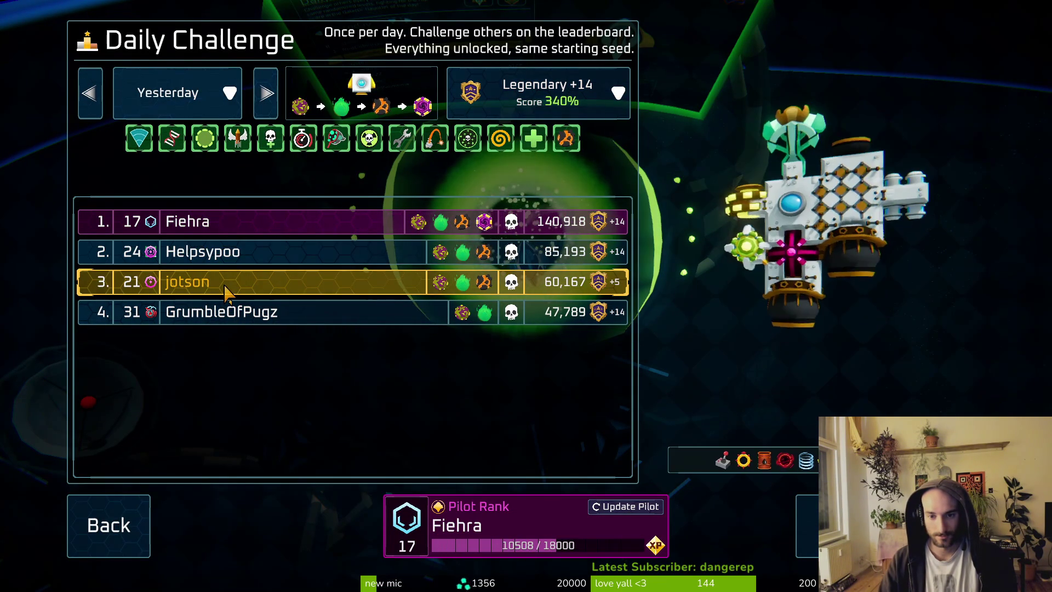
pyautogui.click(228, 310)
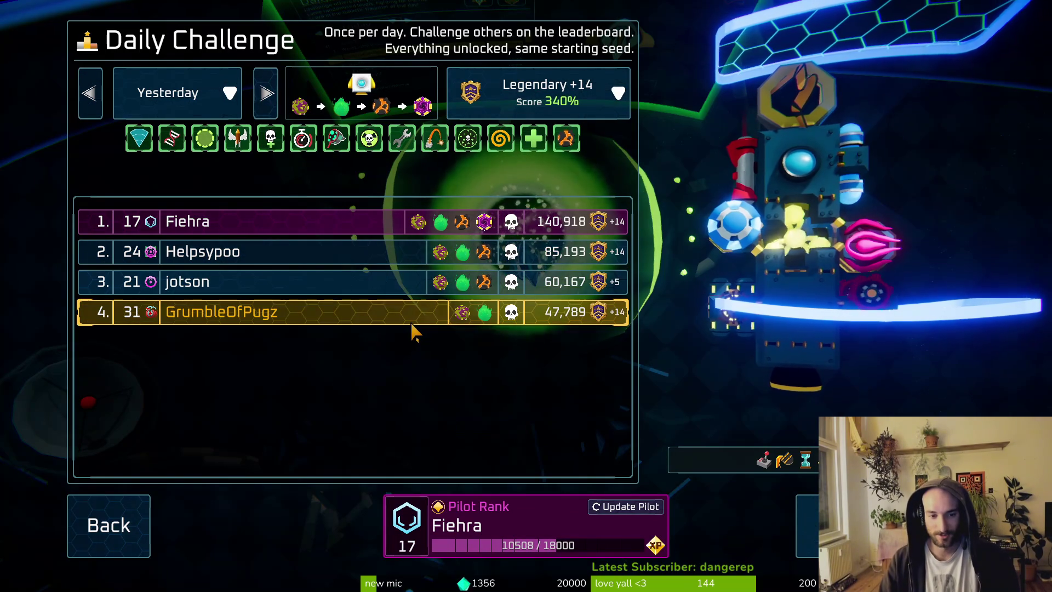
pyautogui.click(288, 225)
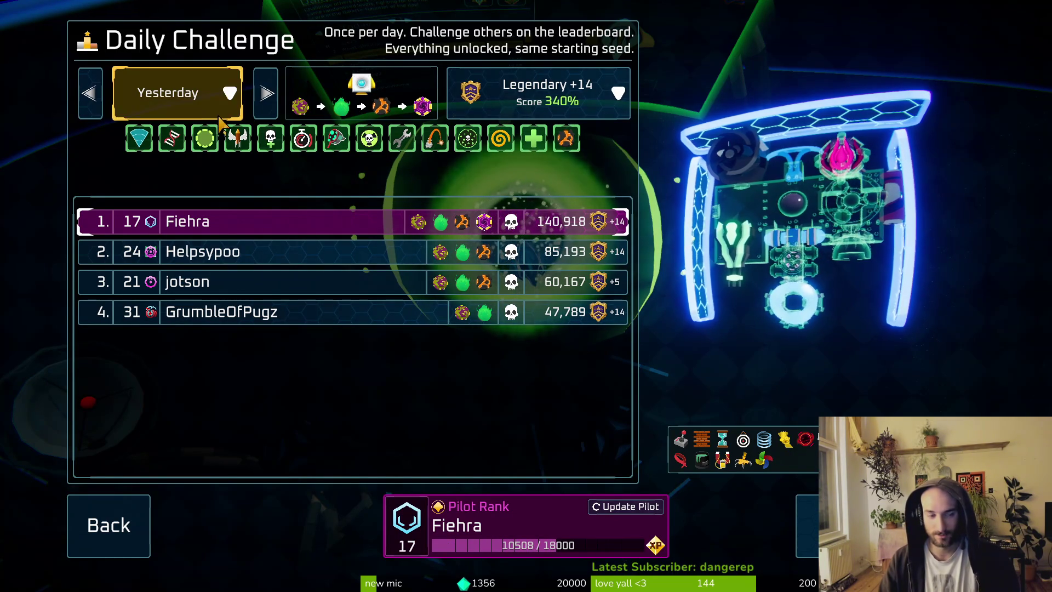
pyautogui.click(265, 93)
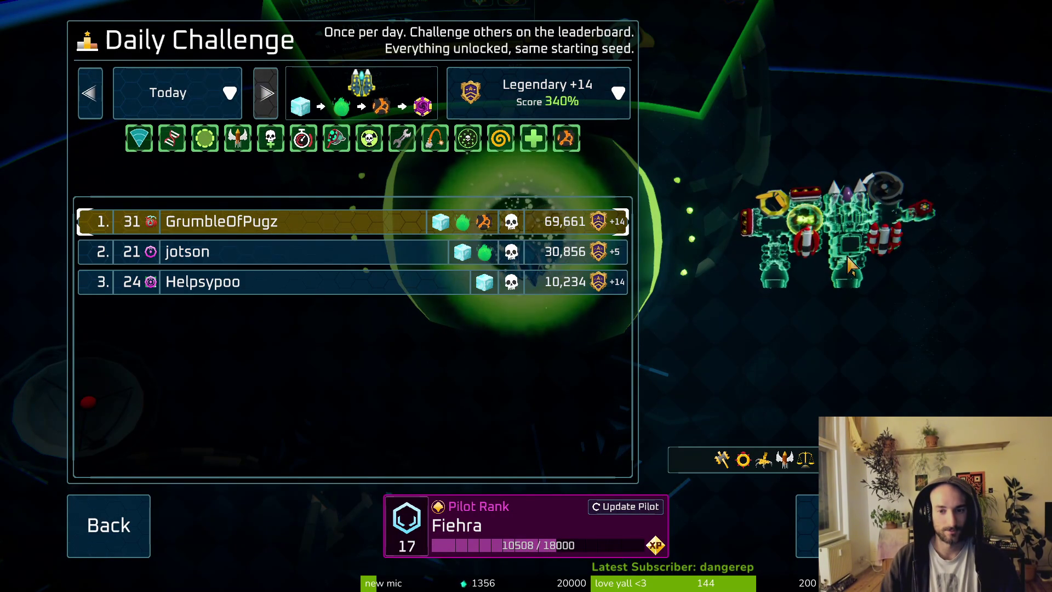
pyautogui.click(140, 534)
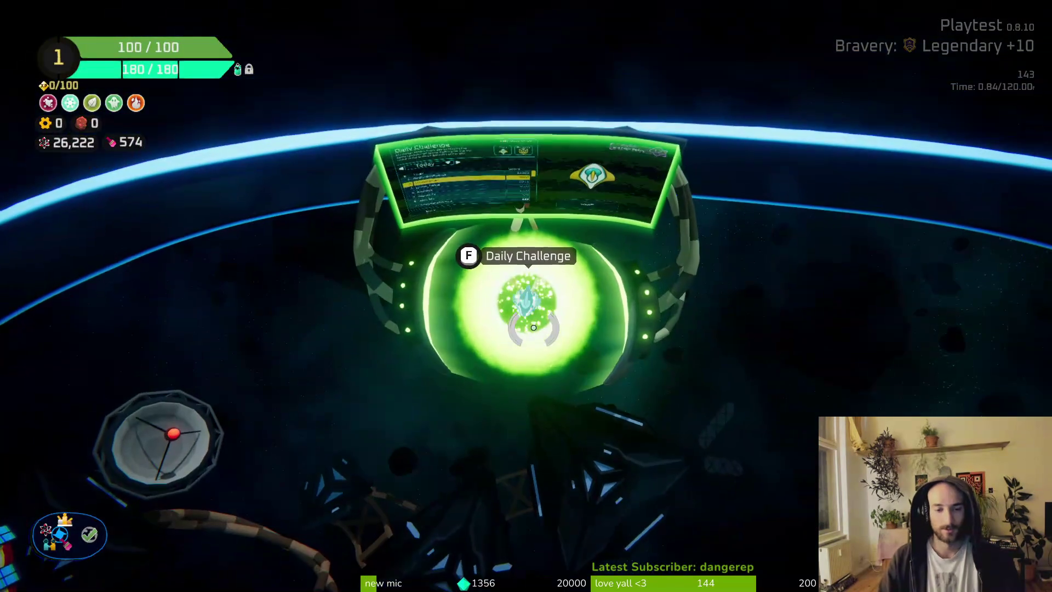
# Start a trial run from the blue portal and open the Tier 1/3 Oxygen Station rewards
pyautogui.press('s')
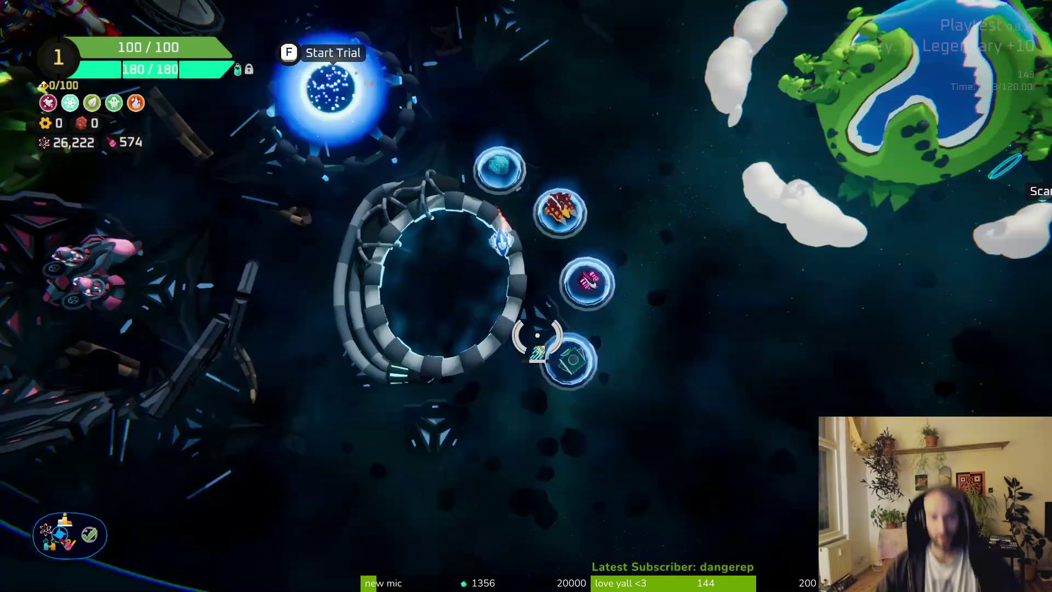
pyautogui.press('w')
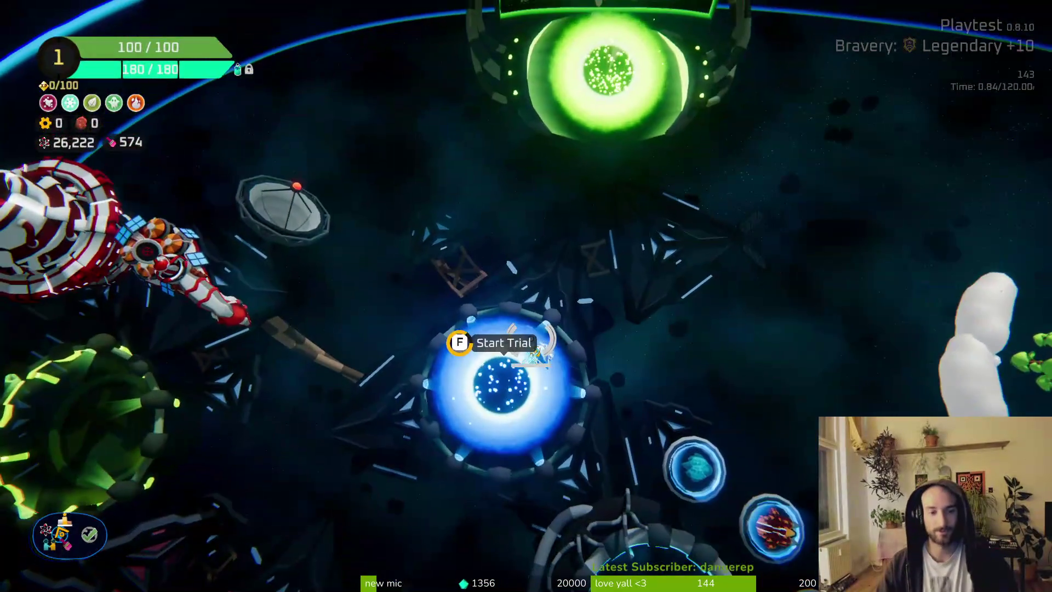
pyautogui.press('f')
pyautogui.click(791, 537)
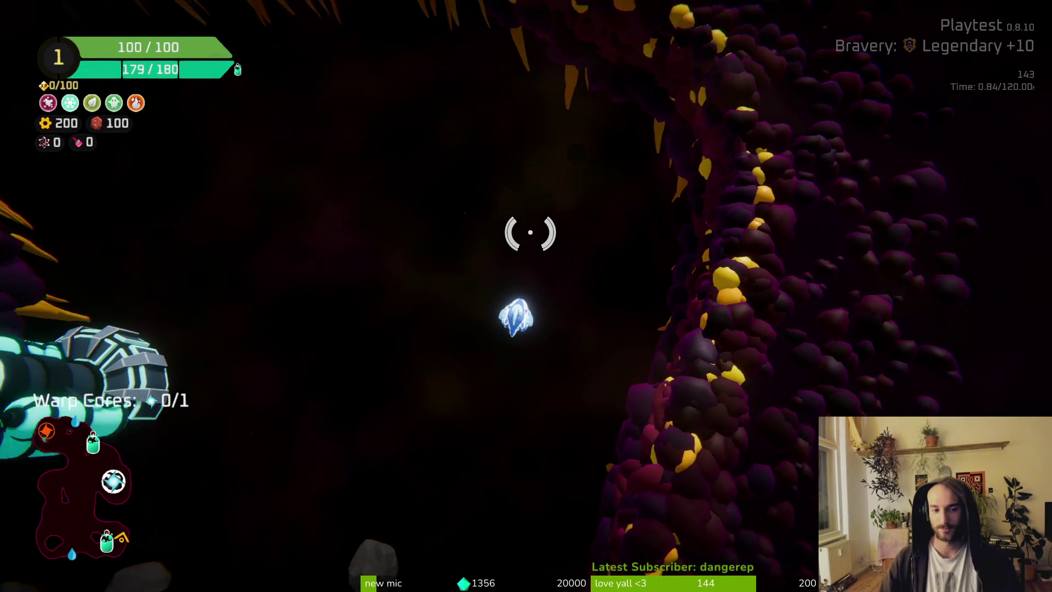
pyautogui.press('f')
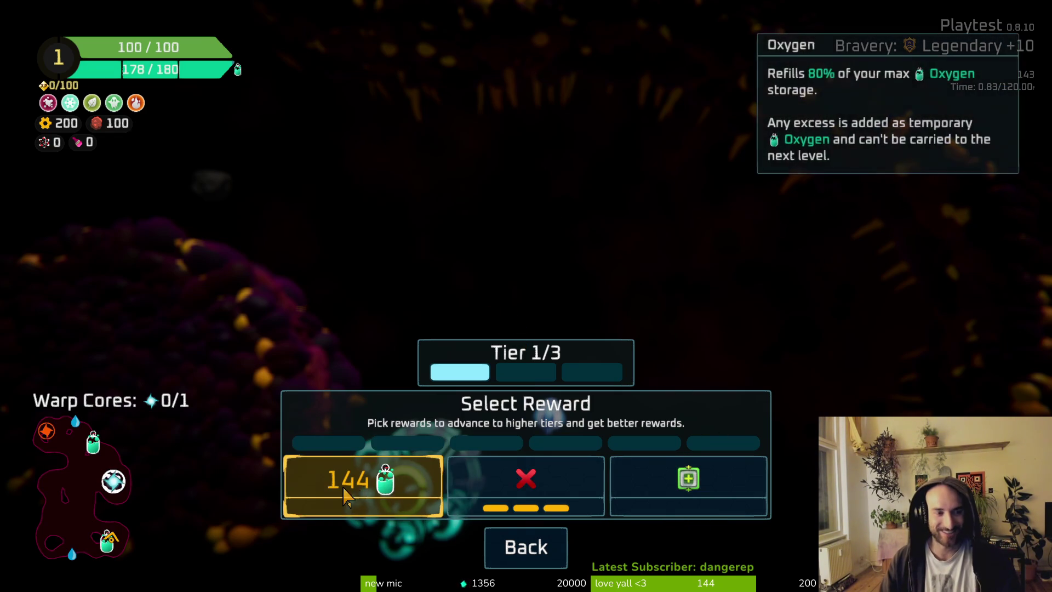
# Take the oxygen station reward and fly left, then down through the cave collecting gold
pyautogui.click(526, 482)
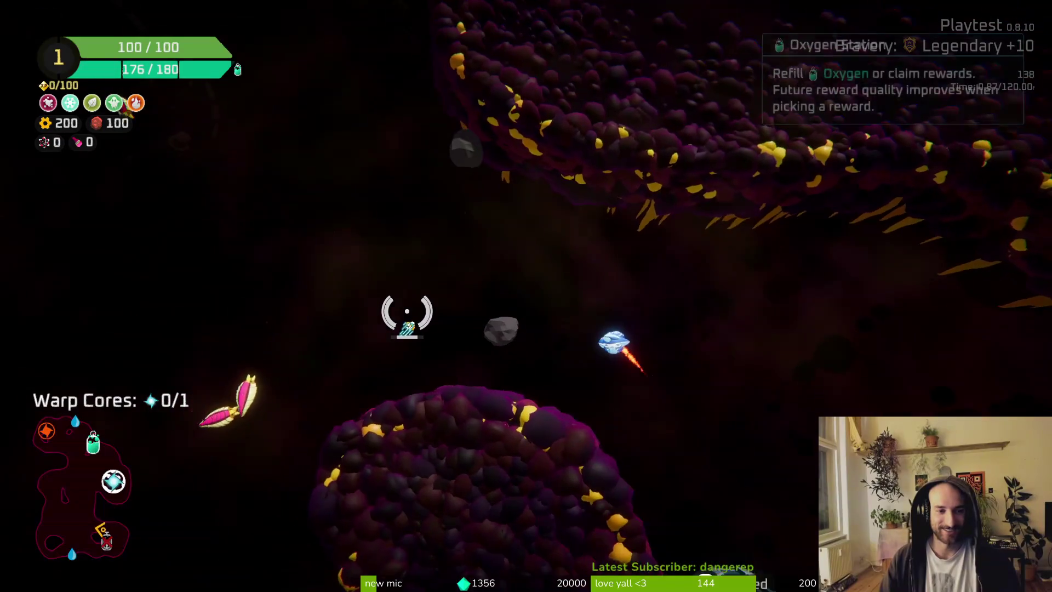
pyautogui.press('a')
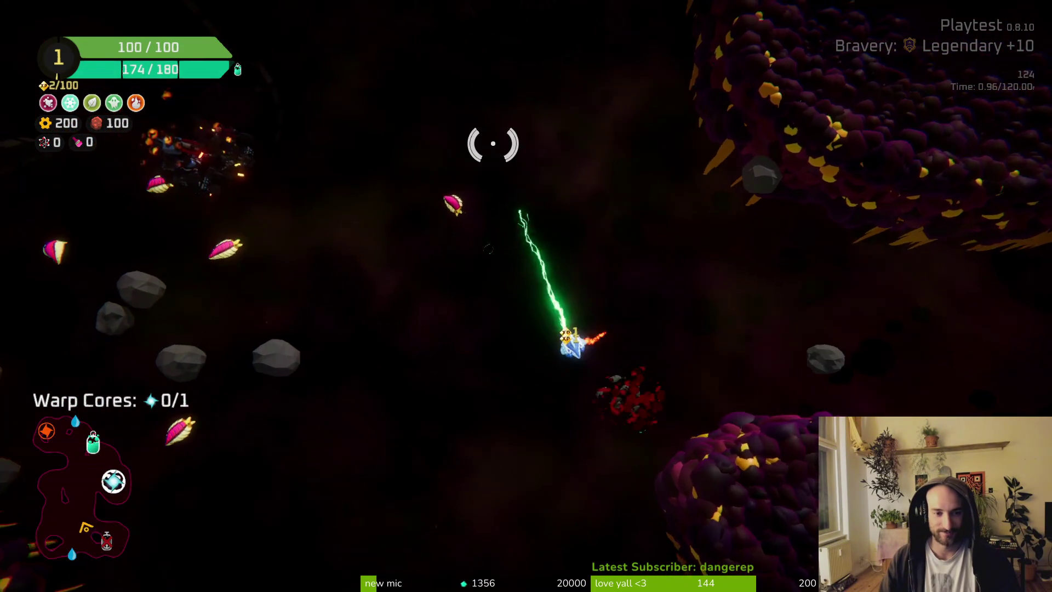
pyautogui.press('w')
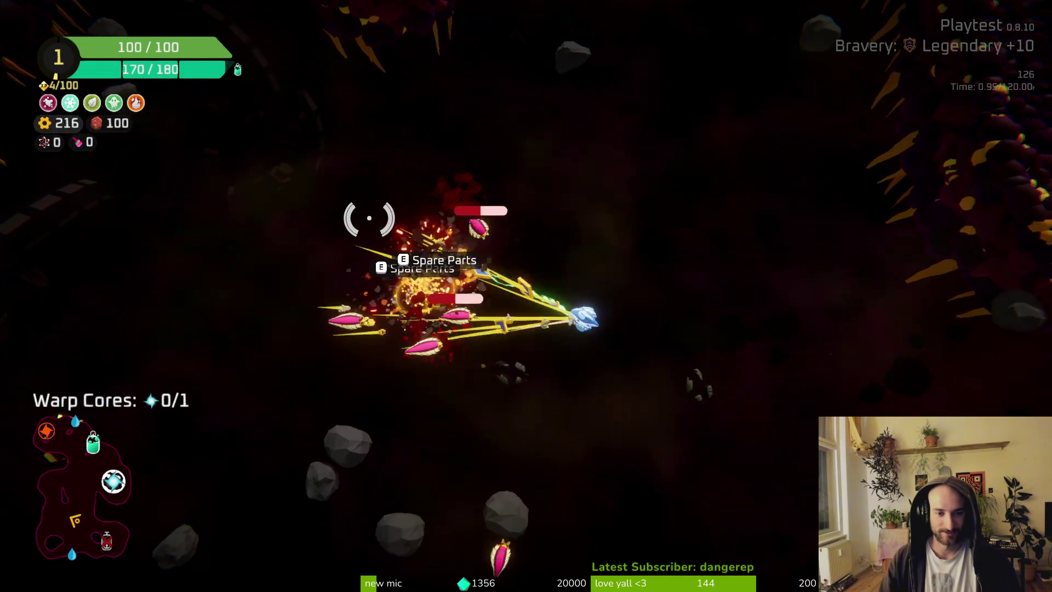
pyautogui.press('s')
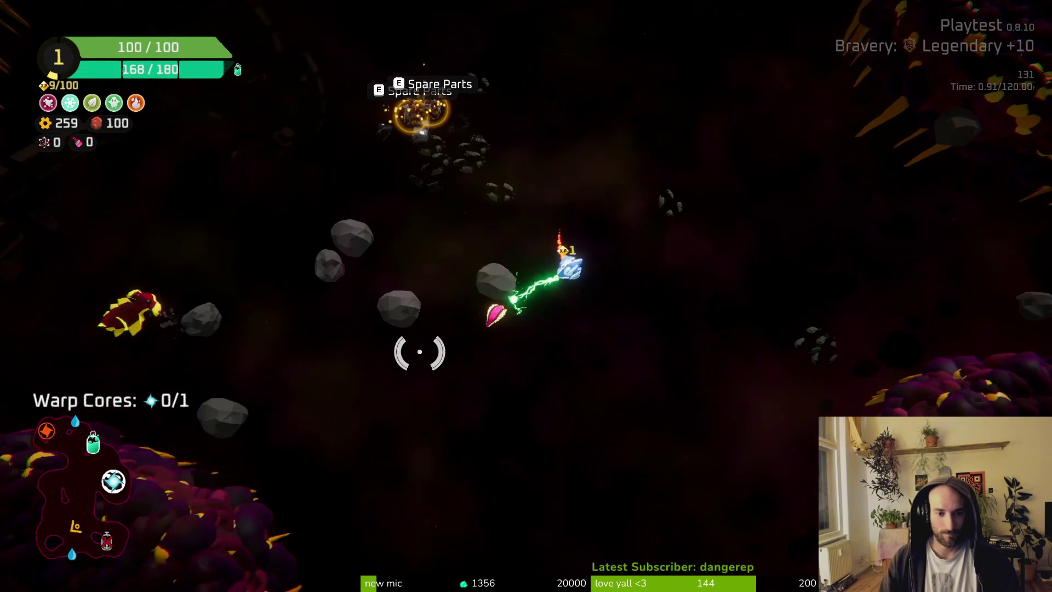
pyautogui.press('s')
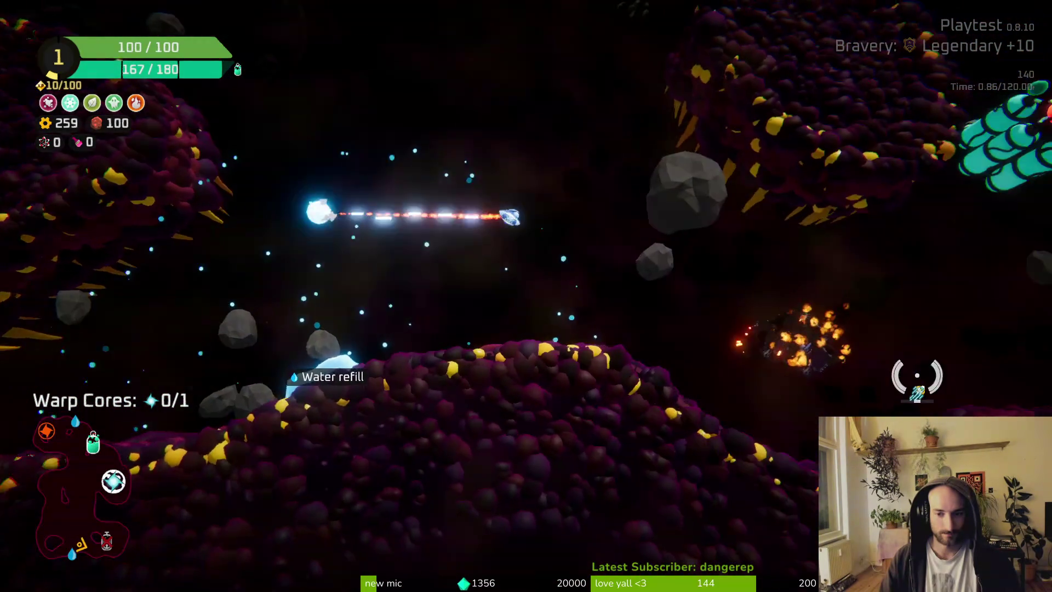
# Destroy nearby enemies and collect the loose module and spare parts, reaching 309 scrap
pyautogui.press('d')
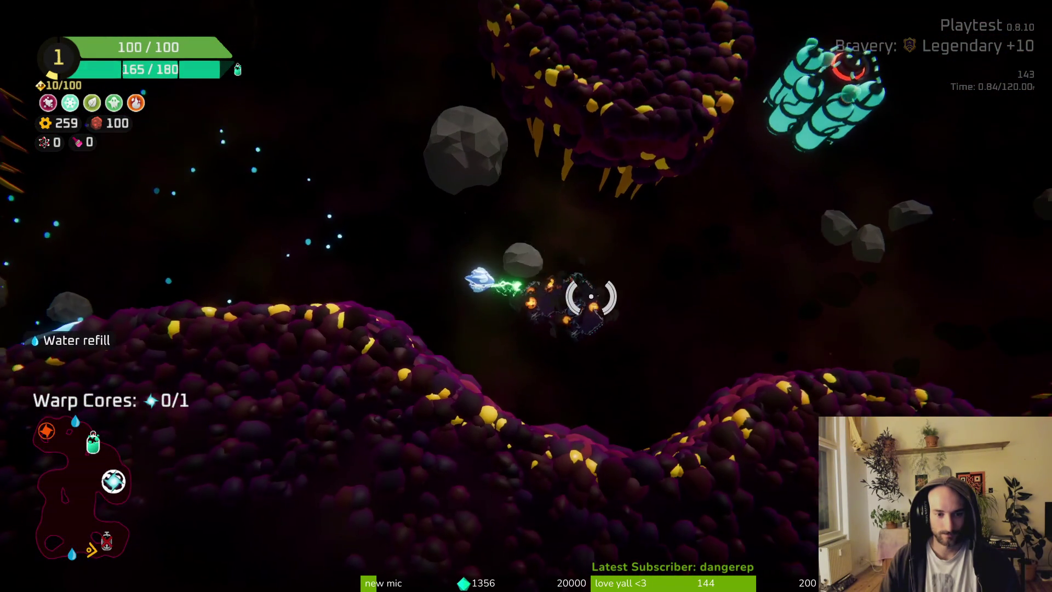
pyautogui.press('d')
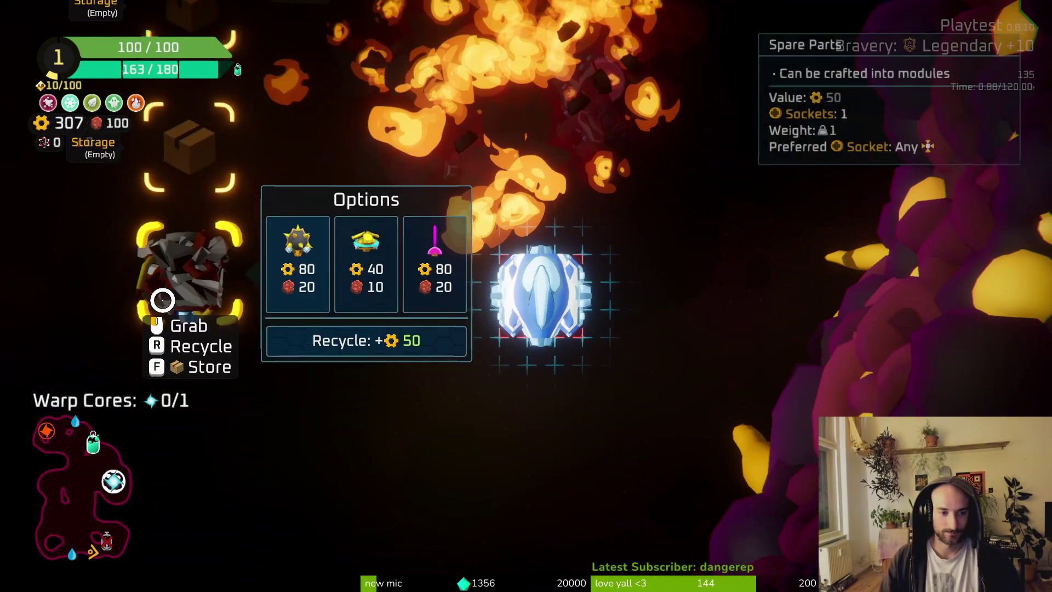
pyautogui.moveTo(162, 298)
pyautogui.mouseDown()
pyautogui.moveTo(166, 249)
pyautogui.moveTo(399, 277)
pyautogui.mouseUp()
pyautogui.press('w')
pyautogui.press('a')
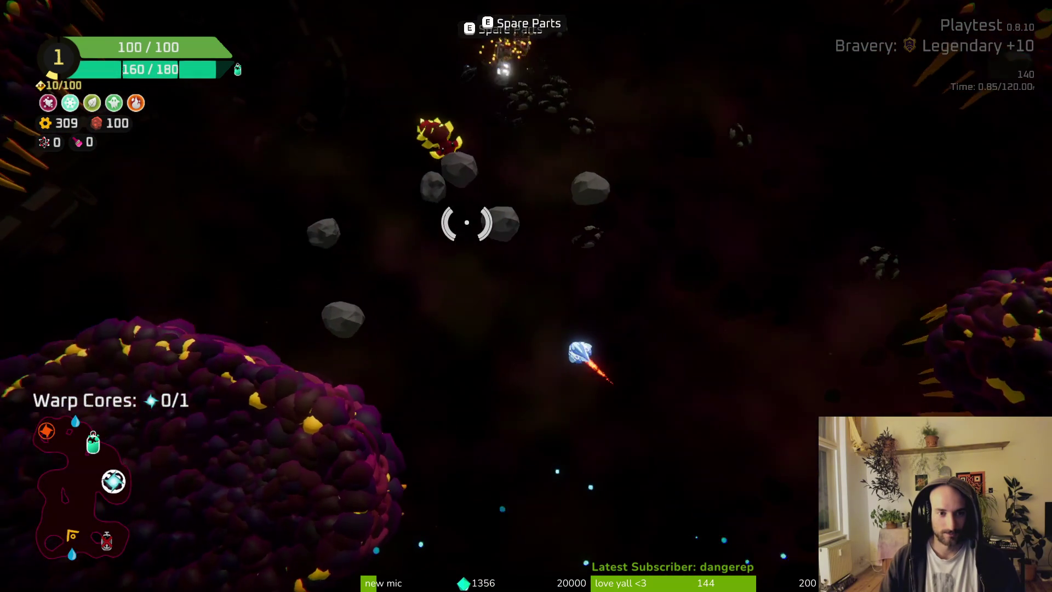
pyautogui.moveTo(493, 223)
pyautogui.mouseDown()
pyautogui.moveTo(634, 305)
pyautogui.moveTo(681, 418)
pyautogui.moveTo(564, 438)
pyautogui.mouseUp()
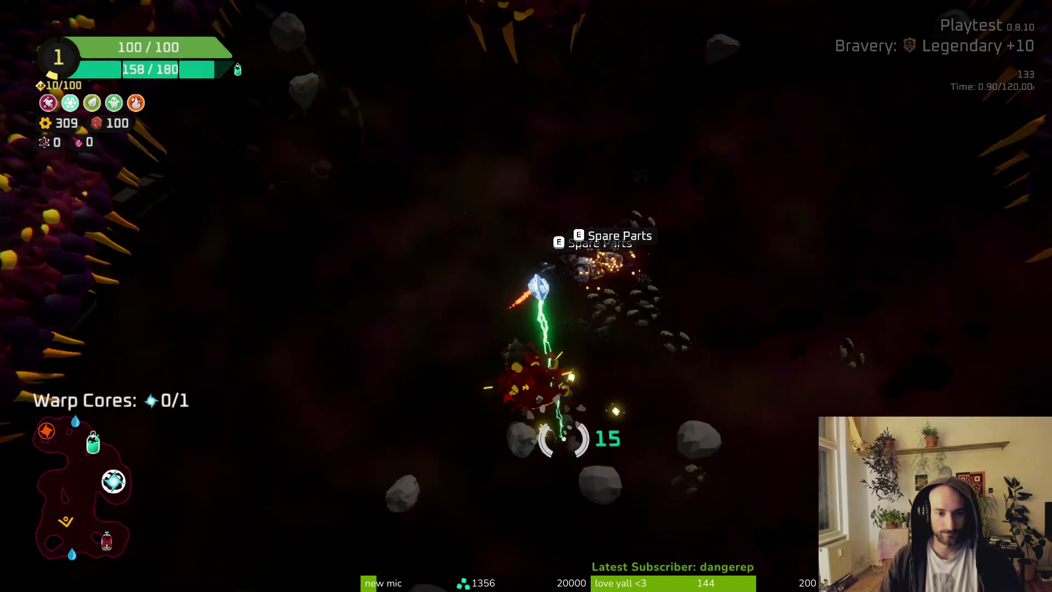
# Craft the middle spare part into a module and mount it on the ship's top
pyautogui.press('e')
pyautogui.moveTo(178, 258)
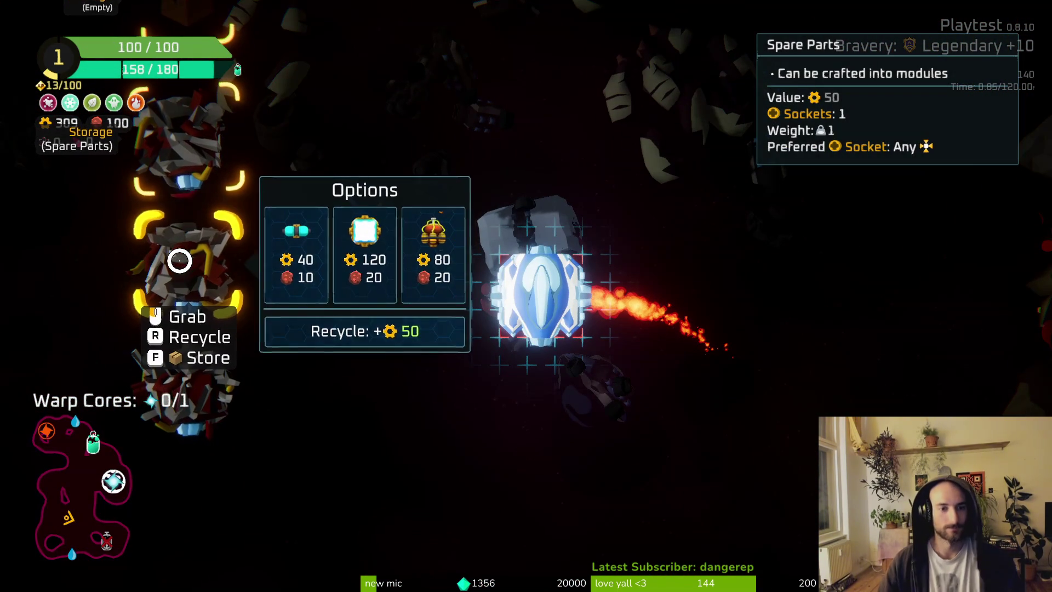
pyautogui.moveTo(185, 400)
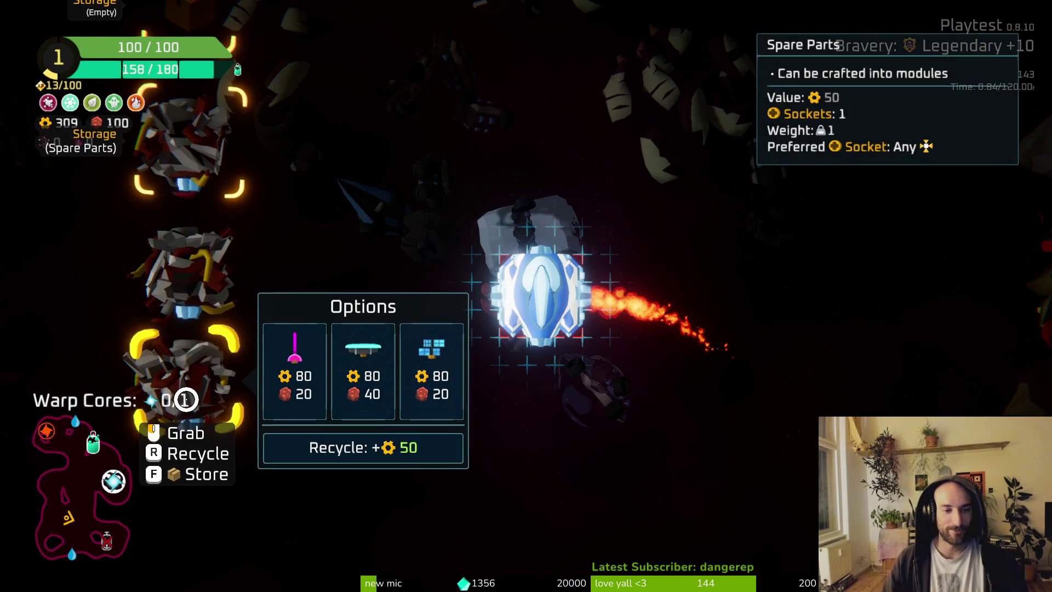
pyautogui.moveTo(189, 164)
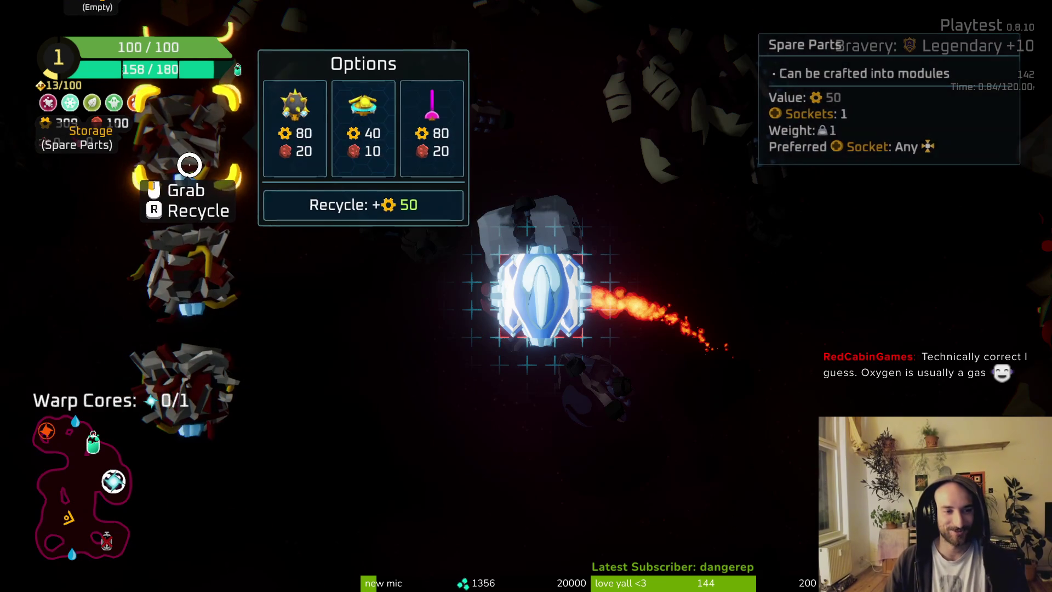
pyautogui.click(294, 252)
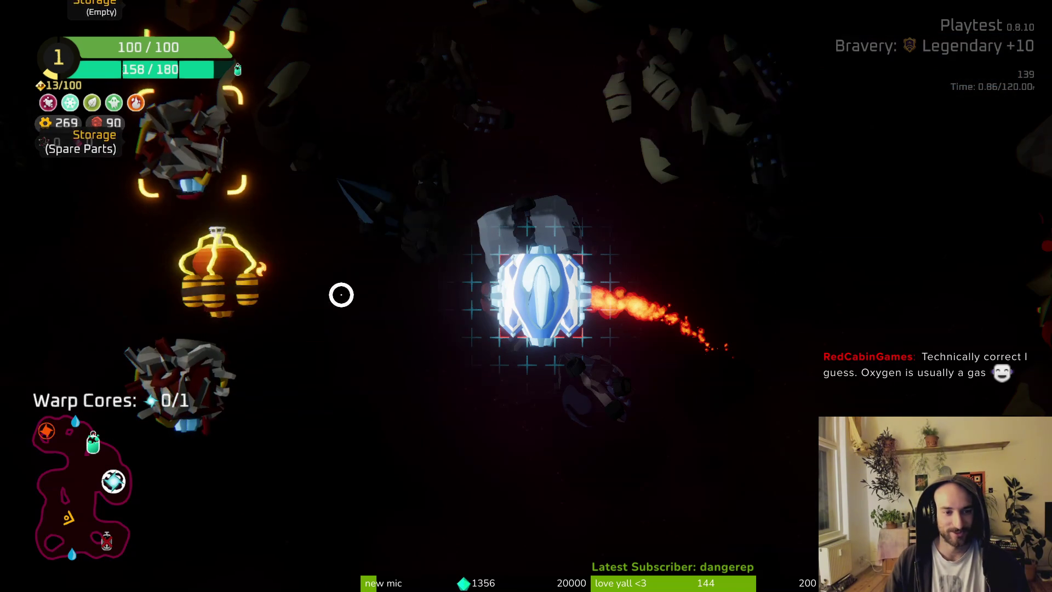
pyautogui.click(610, 202)
# Craft a Block module from the other spare part and fit it onto the ship for 10 block
pyautogui.moveTo(165, 150)
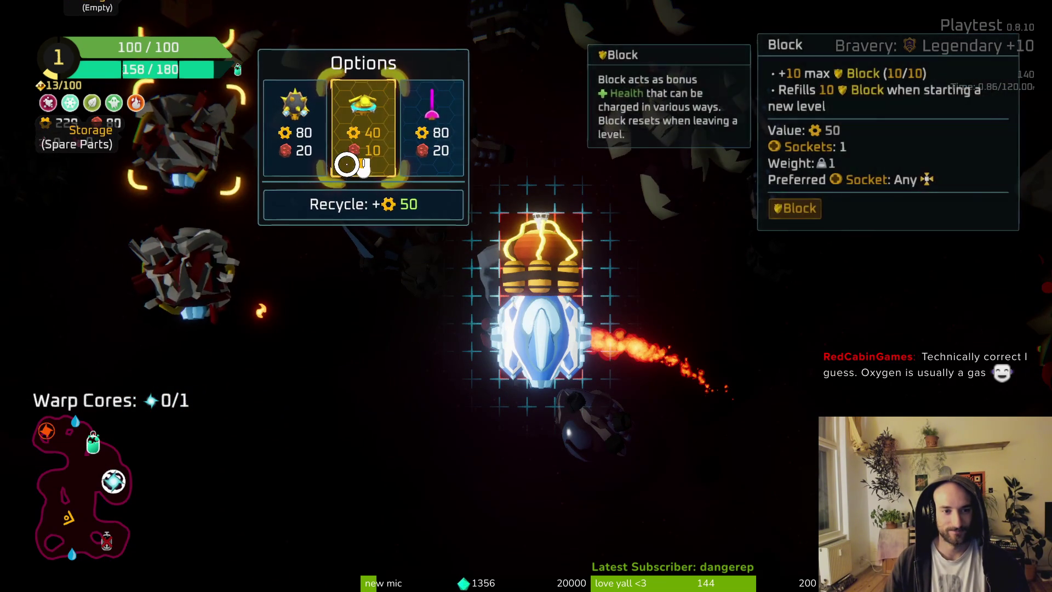
pyautogui.click(347, 164)
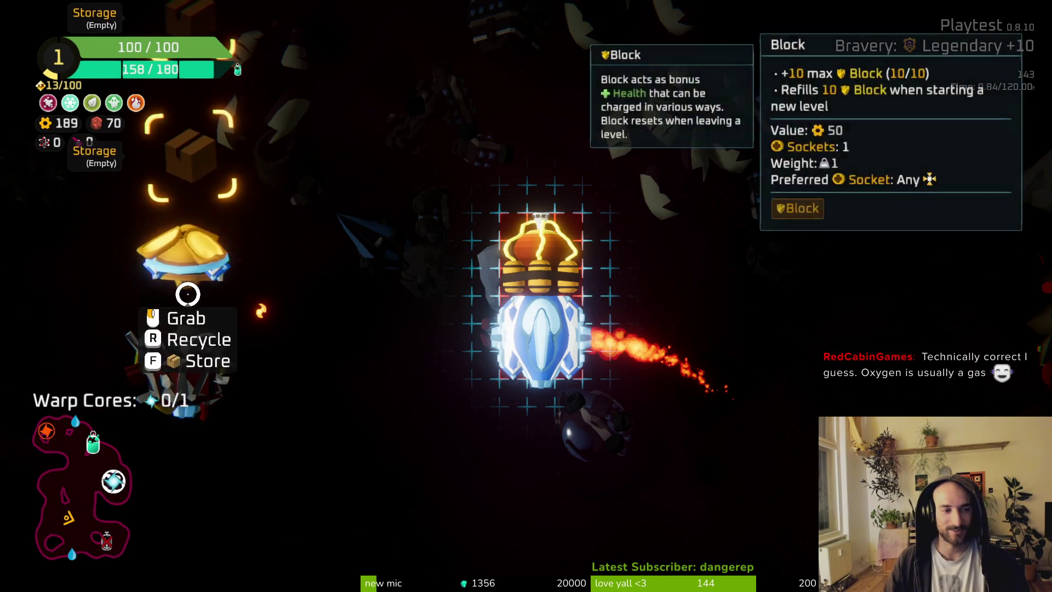
pyautogui.click(184, 258)
pyautogui.moveTo(181, 265)
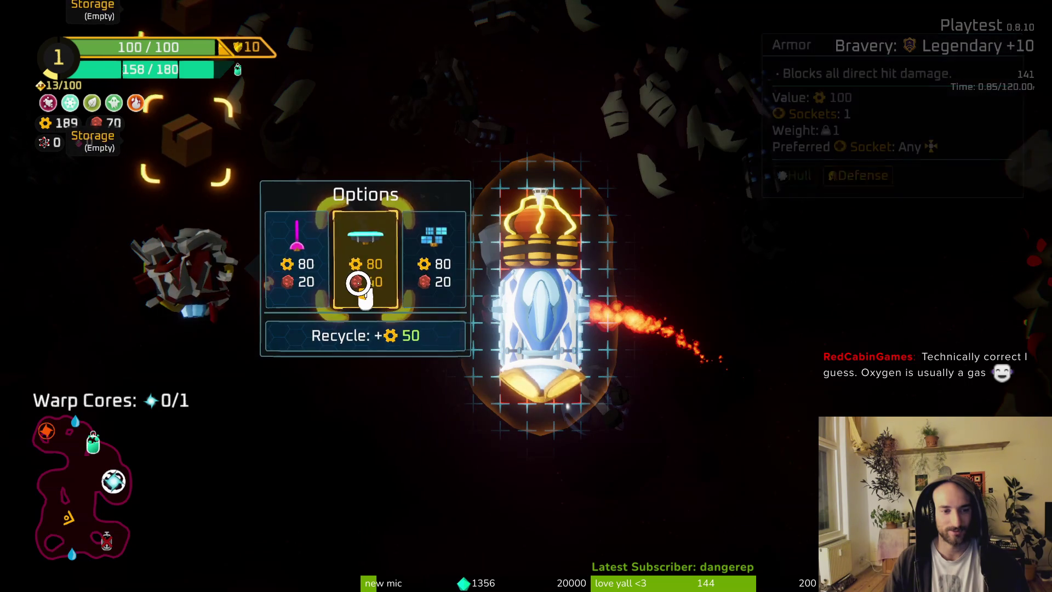
pyautogui.press('Tab')
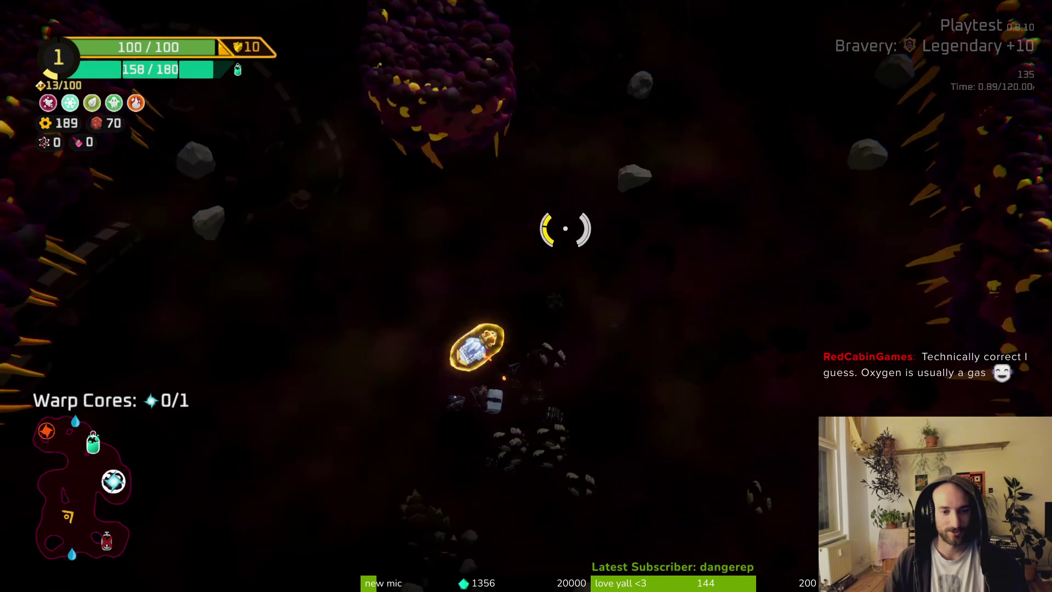
# Fly upward through the cave, burning enemies with the flamethrower
pyautogui.press('w')
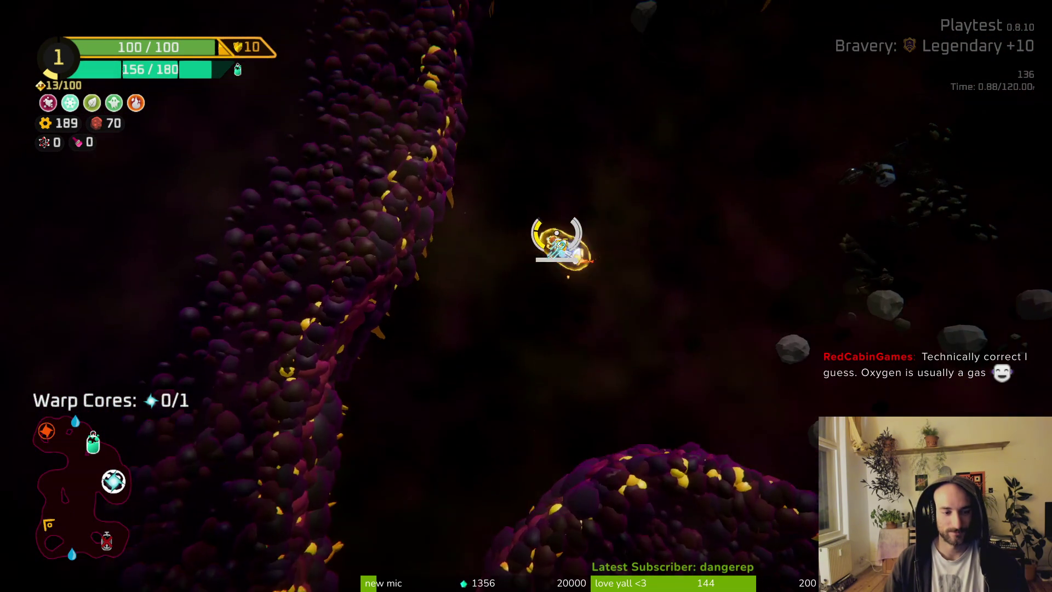
pyautogui.press('w')
pyautogui.moveTo(450, 160)
pyautogui.mouseDown()
pyautogui.moveTo(434, 211)
pyautogui.moveTo(542, 218)
pyautogui.moveTo(674, 301)
pyautogui.moveTo(640, 304)
pyautogui.moveTo(618, 277)
pyautogui.moveTo(630, 324)
pyautogui.moveTo(615, 270)
pyautogui.moveTo(591, 306)
pyautogui.moveTo(591, 364)
pyautogui.moveTo(586, 216)
pyautogui.moveTo(598, 293)
pyautogui.moveTo(652, 417)
pyautogui.moveTo(599, 286)
pyautogui.moveTo(544, 360)
pyautogui.moveTo(427, 370)
pyautogui.moveTo(544, 136)
pyautogui.moveTo(664, 371)
pyautogui.moveTo(357, 343)
pyautogui.moveTo(734, 357)
pyautogui.moveTo(667, 259)
pyautogui.moveTo(622, 255)
pyautogui.moveTo(615, 300)
pyautogui.moveTo(606, 284)
pyautogui.moveTo(570, 305)
pyautogui.mouseUp()
# Attach the blue part to the ship, raising hull capacity to 125/125
pyautogui.press('e')
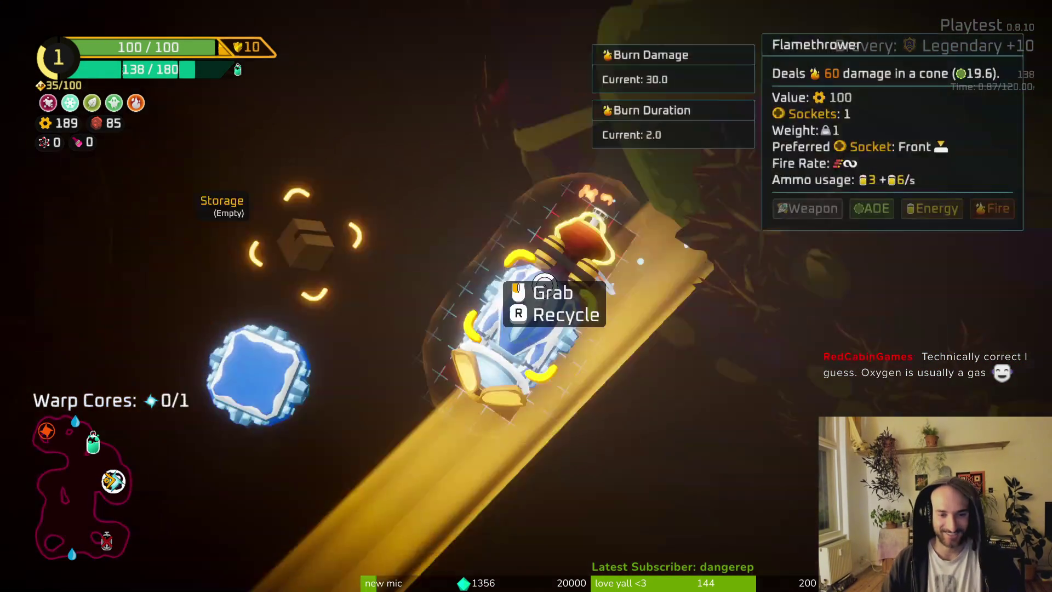
pyautogui.click(191, 308)
pyautogui.press('e')
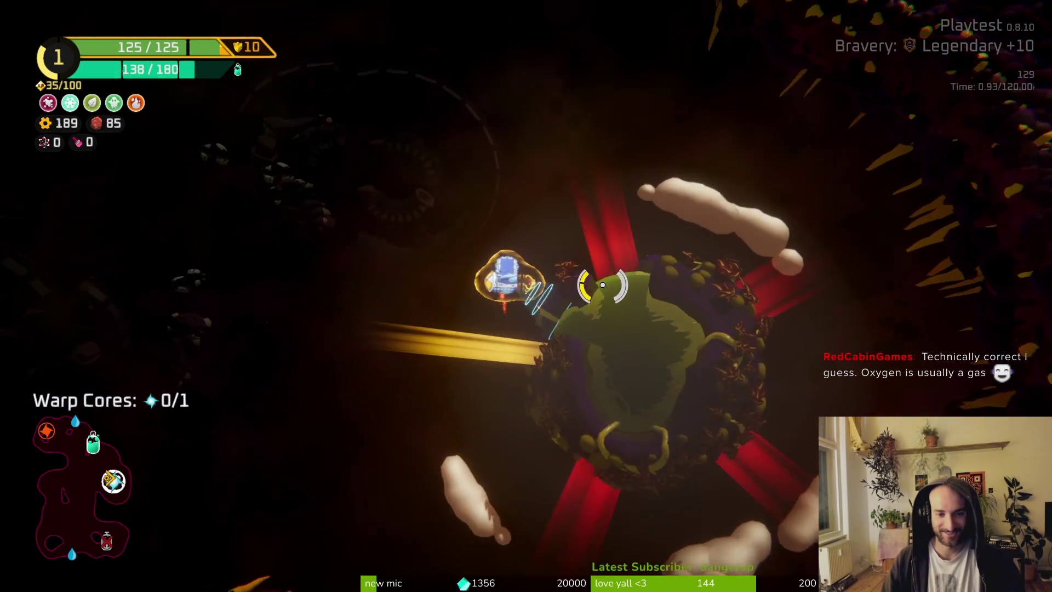